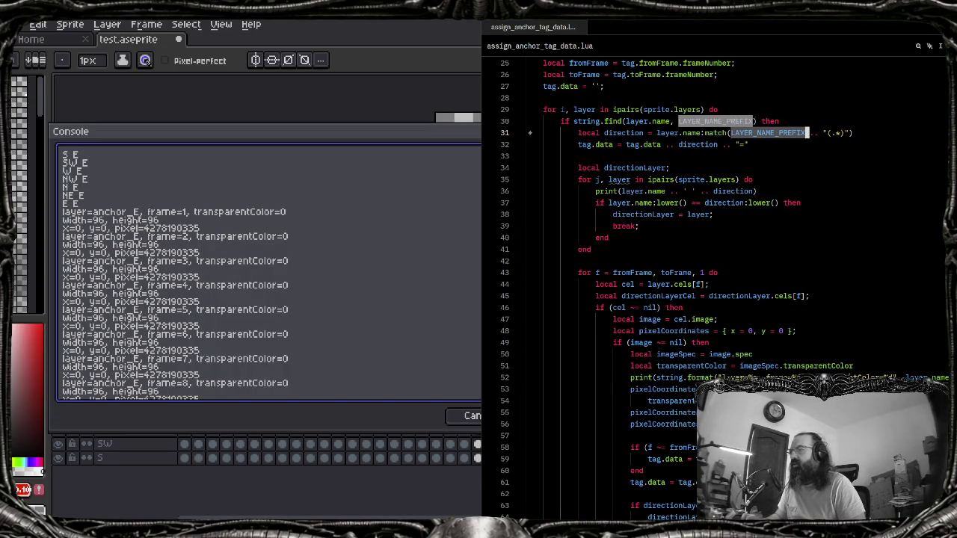
Review the console output listing each anchor layer's 96×96 frames with pixel at x=0, y=0
key(alt+Tab)
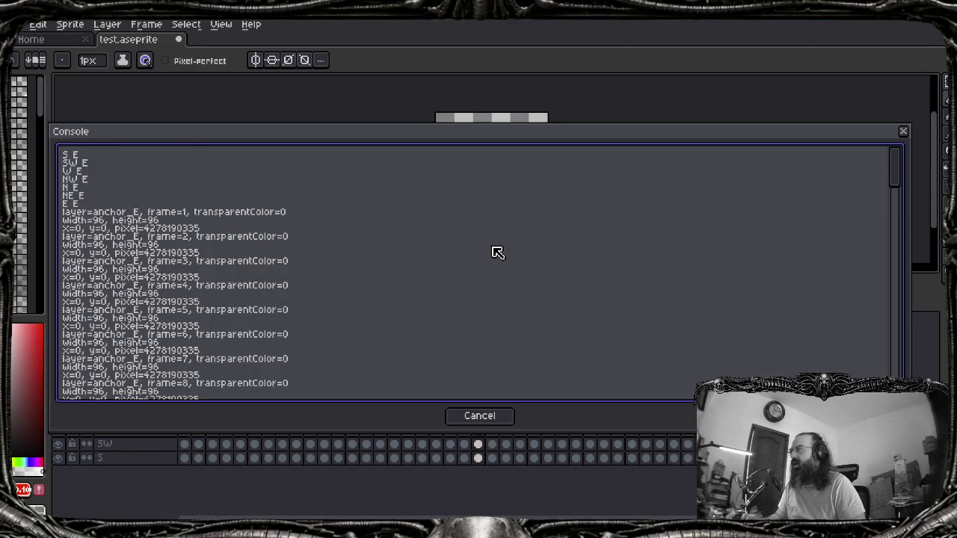
scroll(491, 277, down, 5)
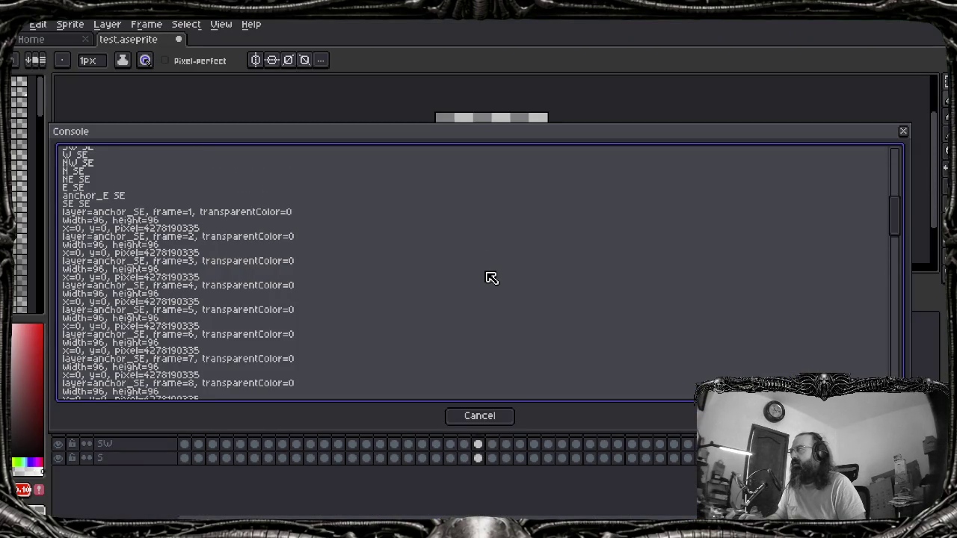
scroll(491, 278, down, 5)
scroll(491, 277, down, 5)
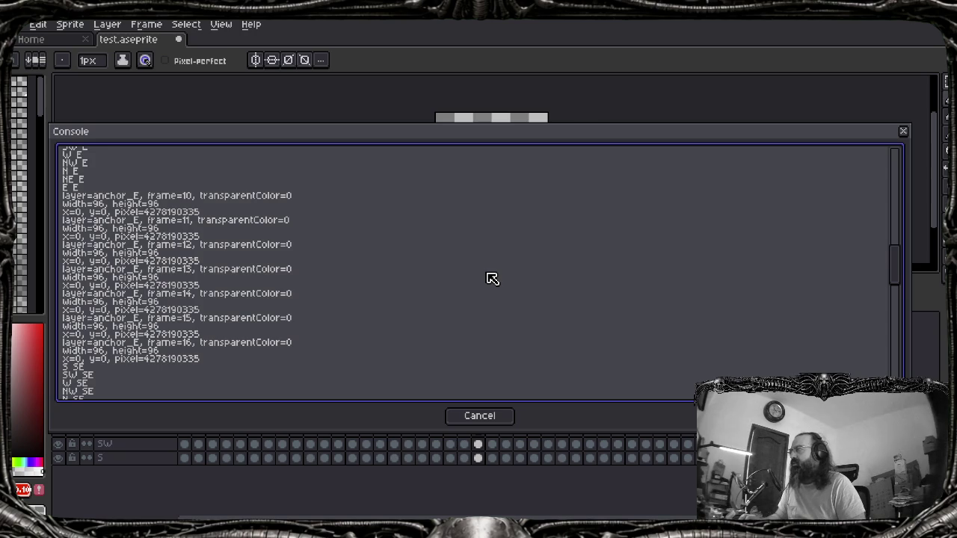
scroll(493, 278, up, 5)
scroll(496, 278, up, 5)
Compare the output against the Lua script in Zed, then close the console
key(alt+Tab)
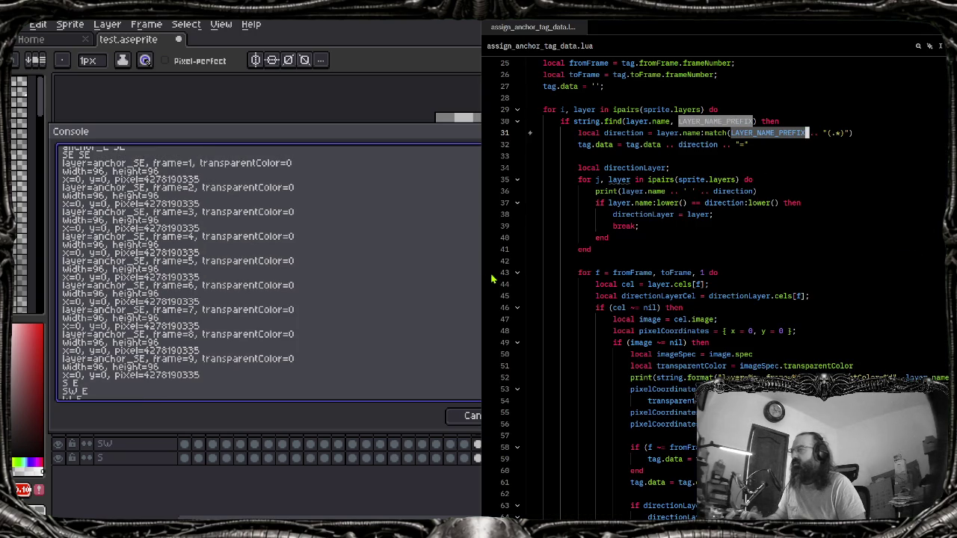
key(alt+Tab)
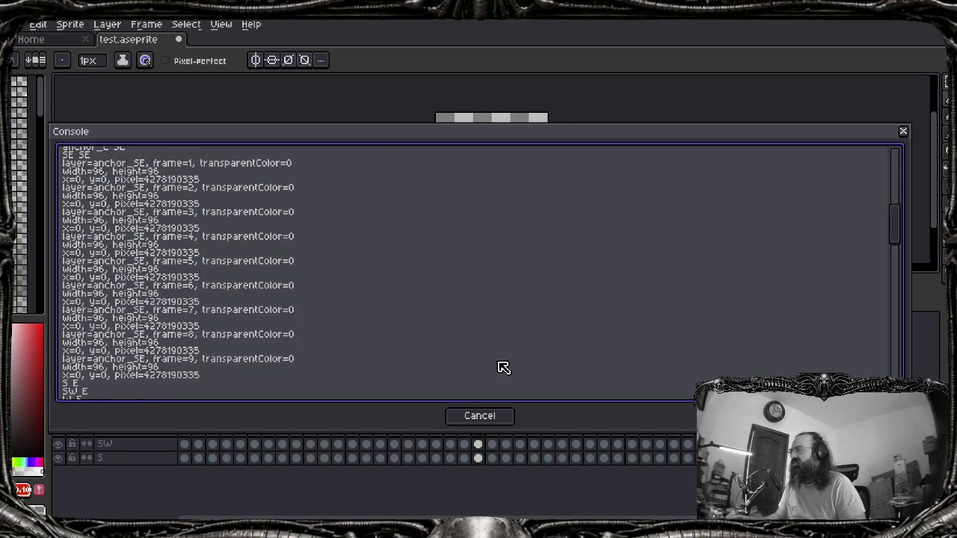
key(Escape)
Select the death and idle frame ranges, then clear layer E's frame-17 cel User Data
drag(310, 360, 396, 362)
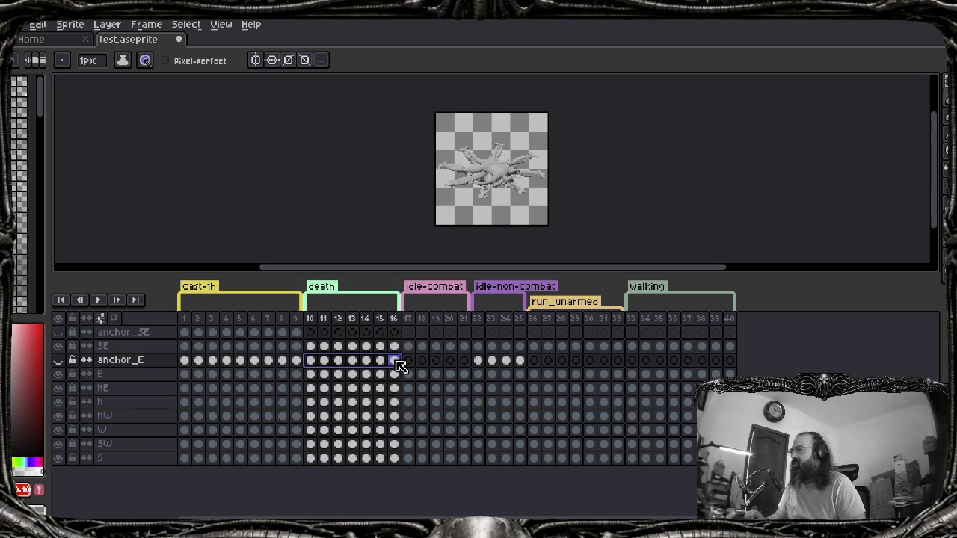
drag(478, 362, 523, 364)
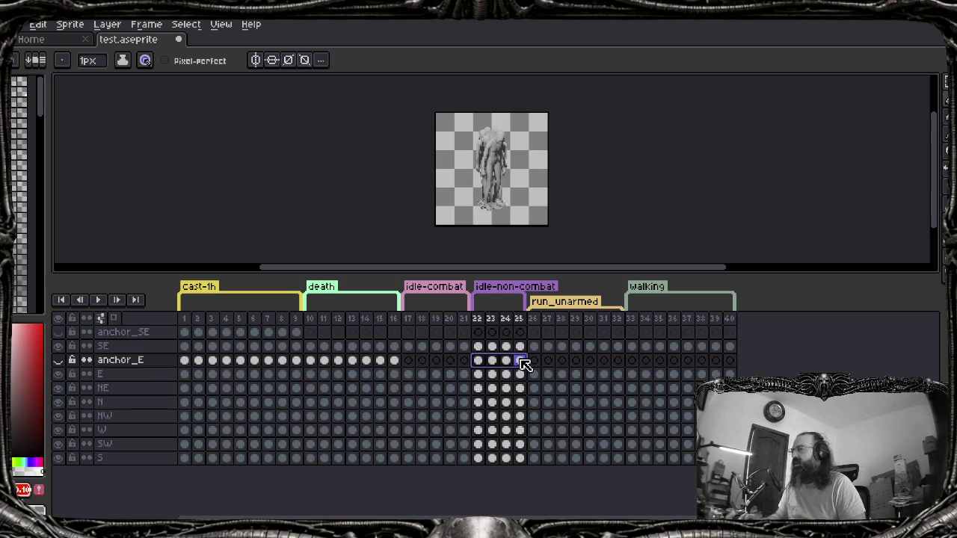
key(alt+Tab)
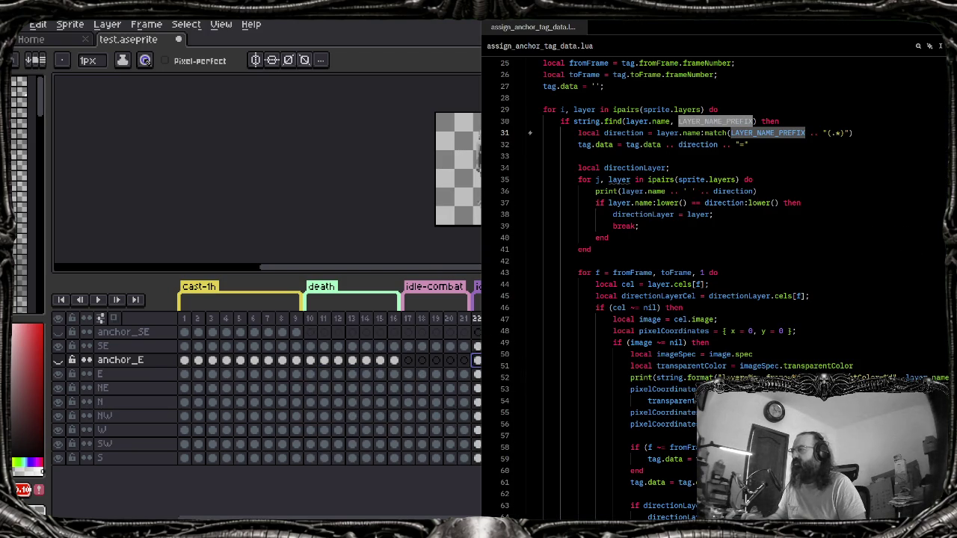
double_click(410, 373)
click(412, 360)
key(BackSpace)
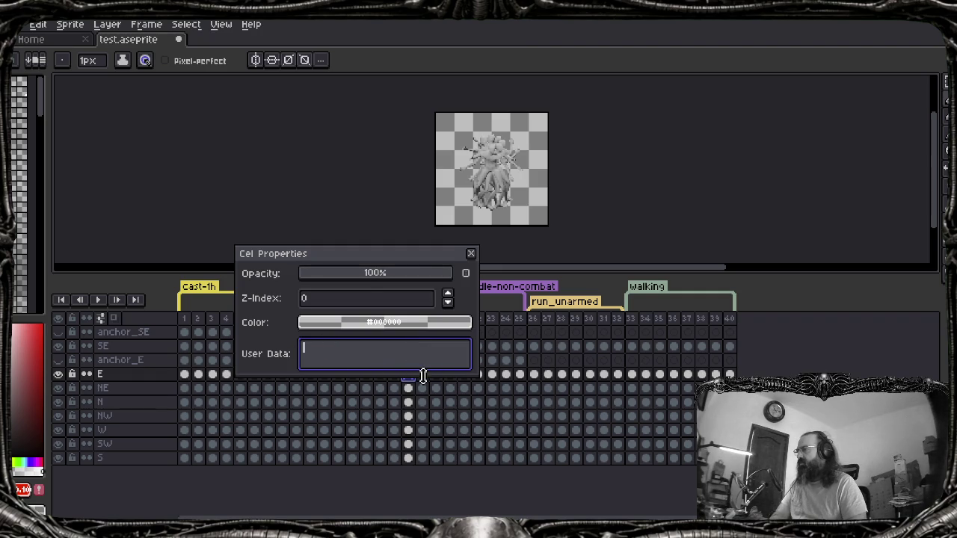
drag(413, 256, 399, 180)
Clear the User Data of layer E's frame-18 and frame-19 cels
click(421, 374)
click(334, 268)
key(BackSpace)
click(435, 374)
click(410, 278)
key(BackSpace)
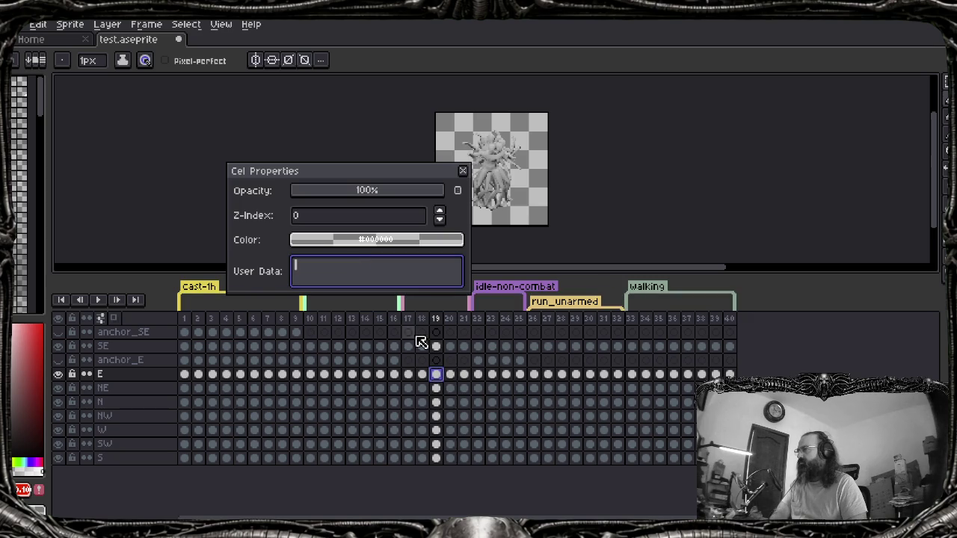
Clear the User Data of layer E's frame-20 and frame-21 cels
click(450, 374)
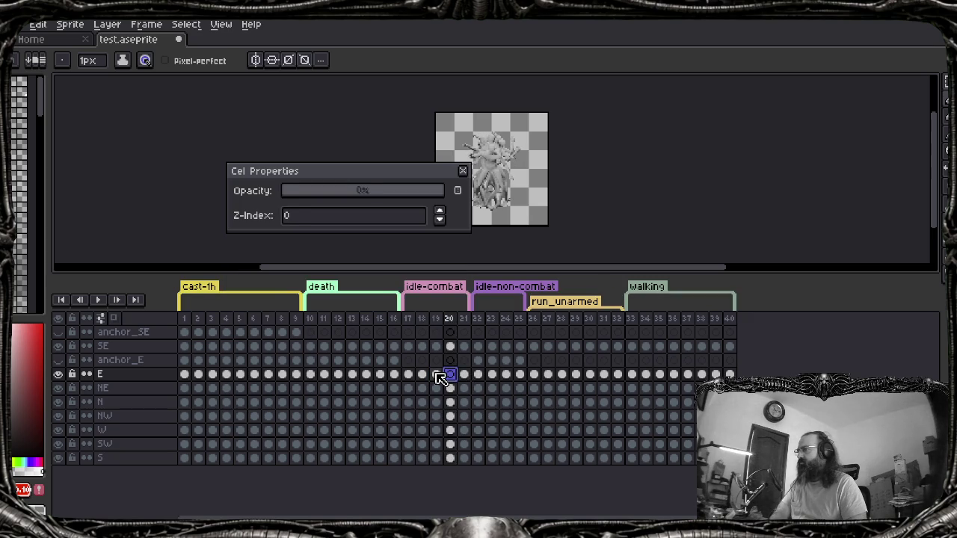
click(436, 374)
click(450, 374)
click(445, 376)
click(363, 273)
click(464, 374)
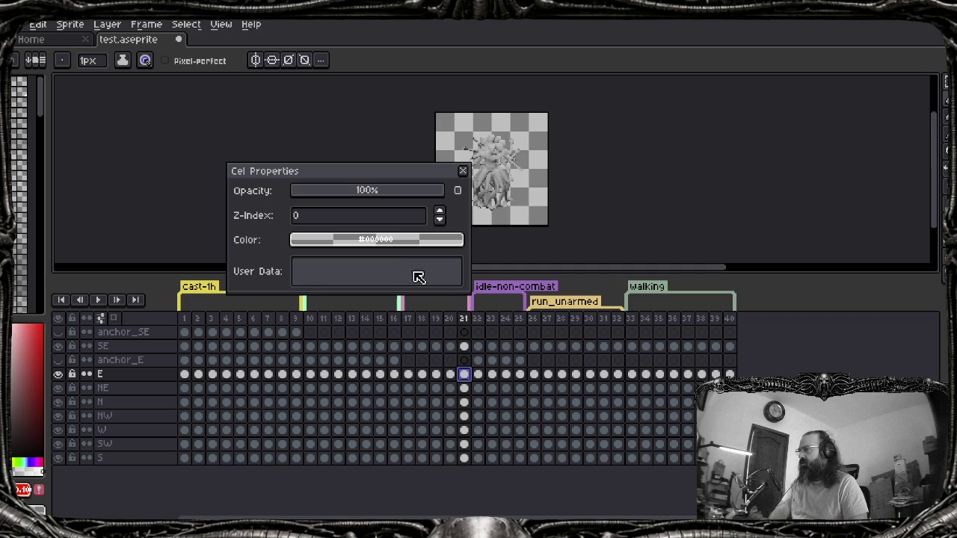
click(478, 375)
Save test.aseprite and close the Cel Properties dialog
key(ctrl+s)
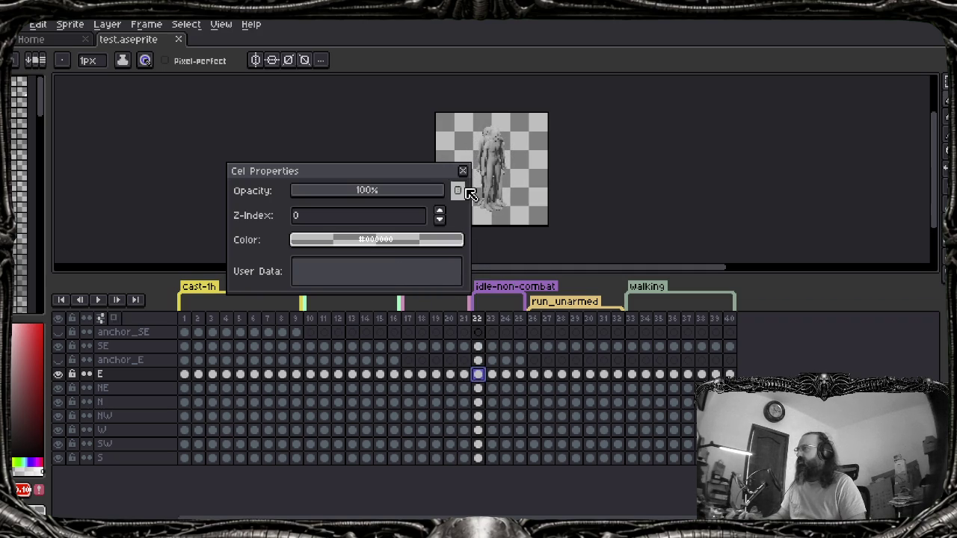
click(463, 171)
key(alt+f)
key(Up)
key(Up)
key(Up)
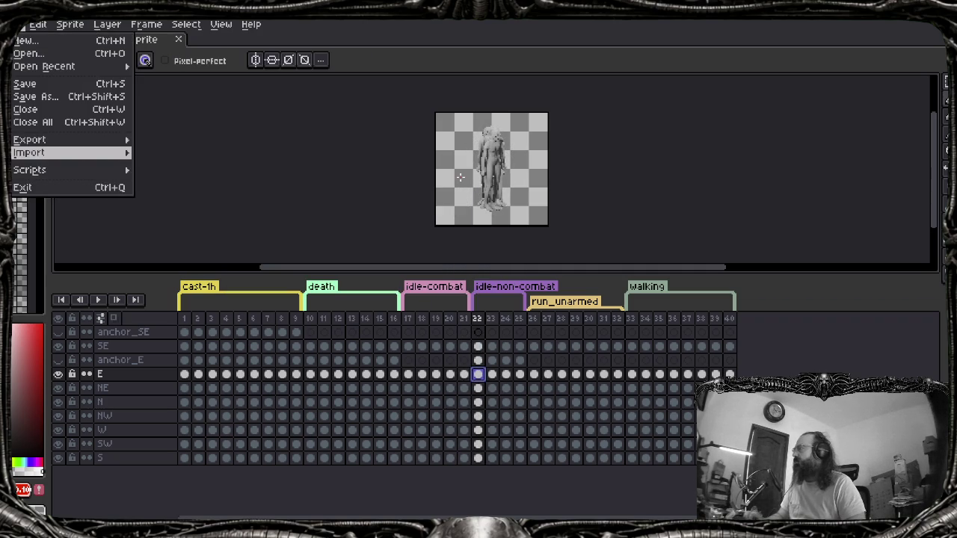
Run the assign_anchor_tag_data script from File > Scripts
key(Down)
key(Right)
key(Down)
key(Down)
key(Return)
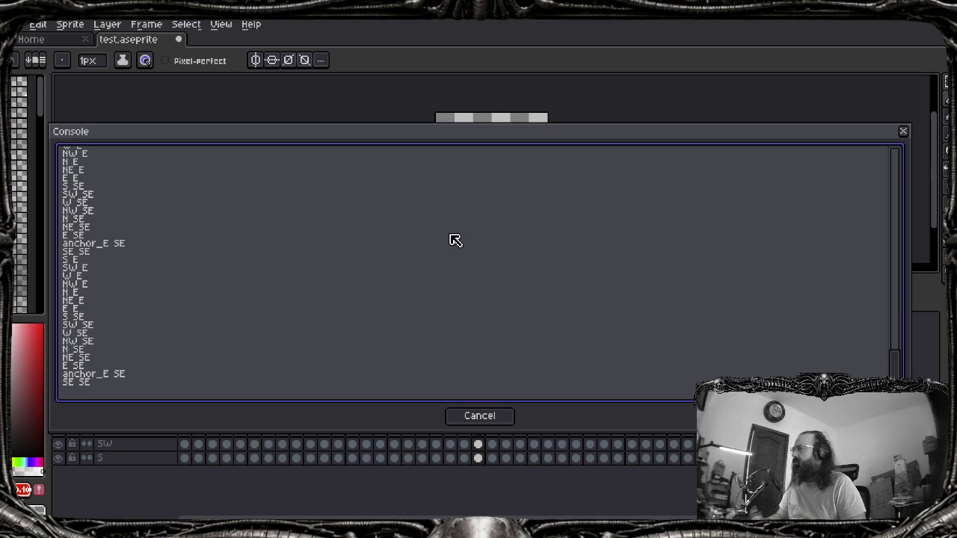
key(Escape)
Confirm layer E's frame-17 cel now holds User Data {"x":51,"y":80}
double_click(410, 373)
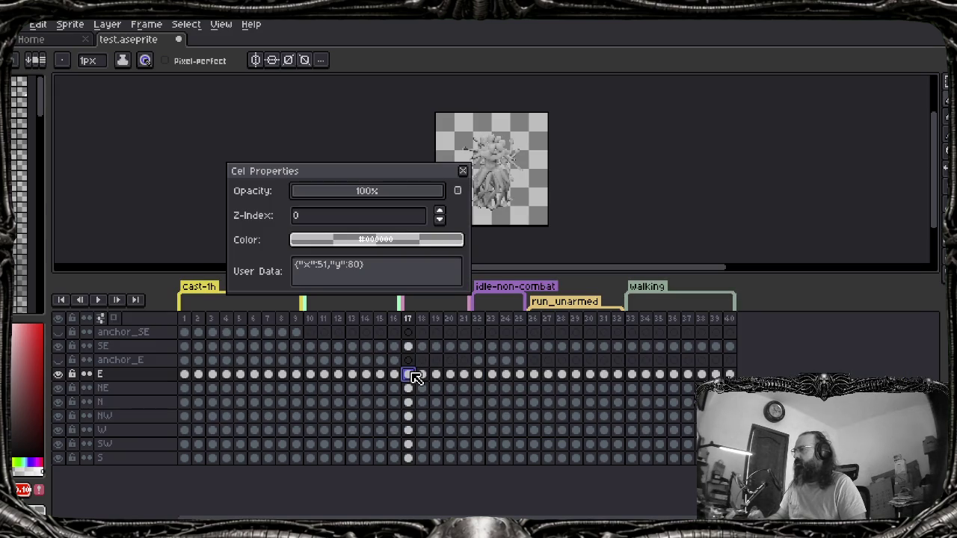
key(Escape)
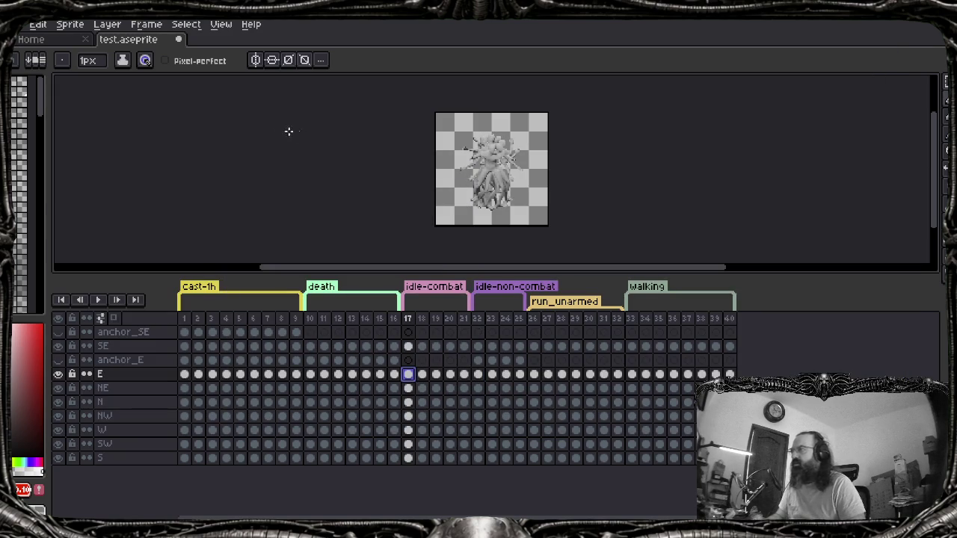
key(alt+f)
key(Up)
key(Up)
key(Right)
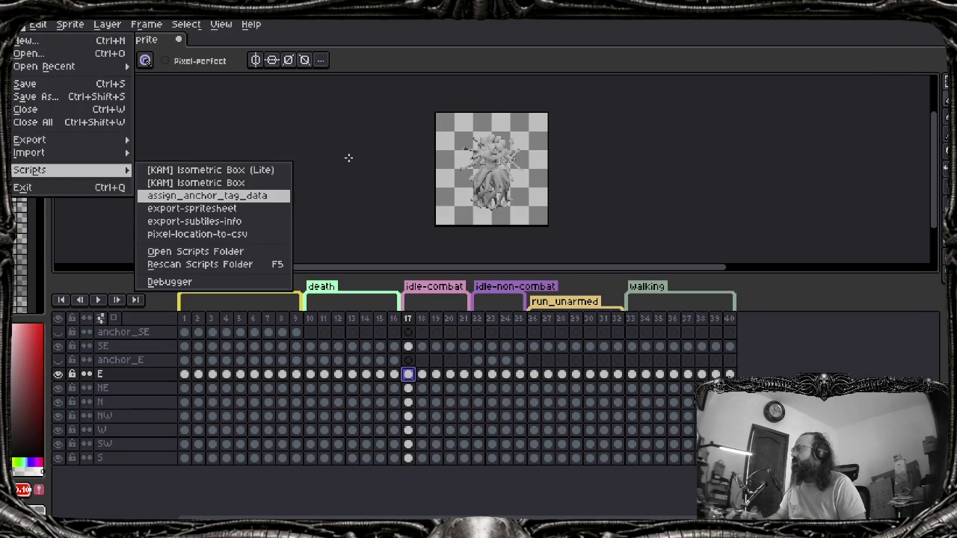
Rerun assign_anchor_tag_data and close its console output window
key(Return)
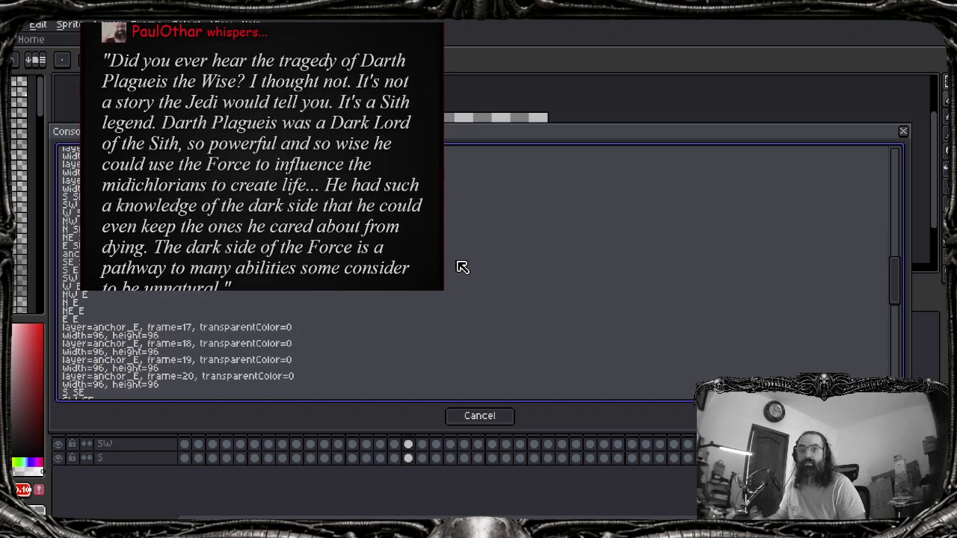
click(903, 132)
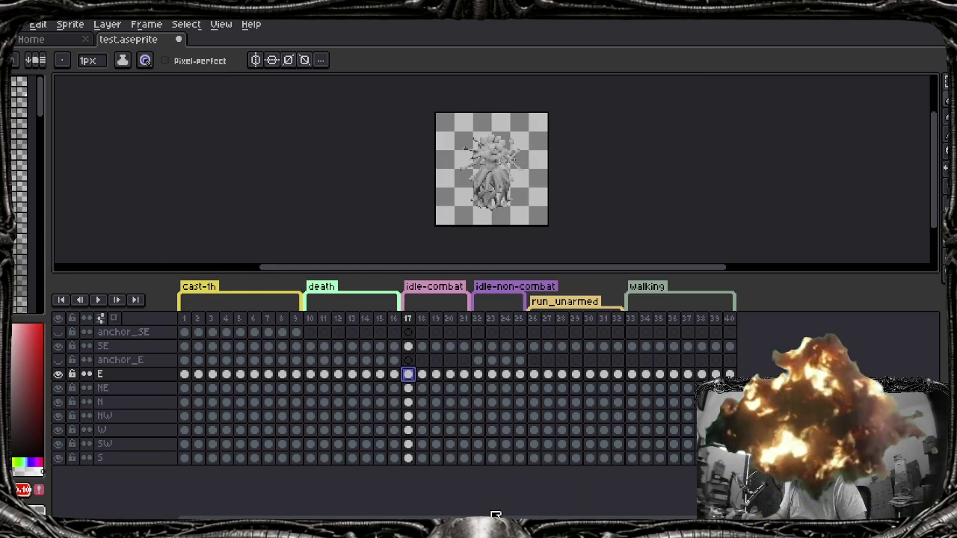
Step through layer E's cels 17–20 in Cel Properties and clear frame 20's User Data
double_click(408, 375)
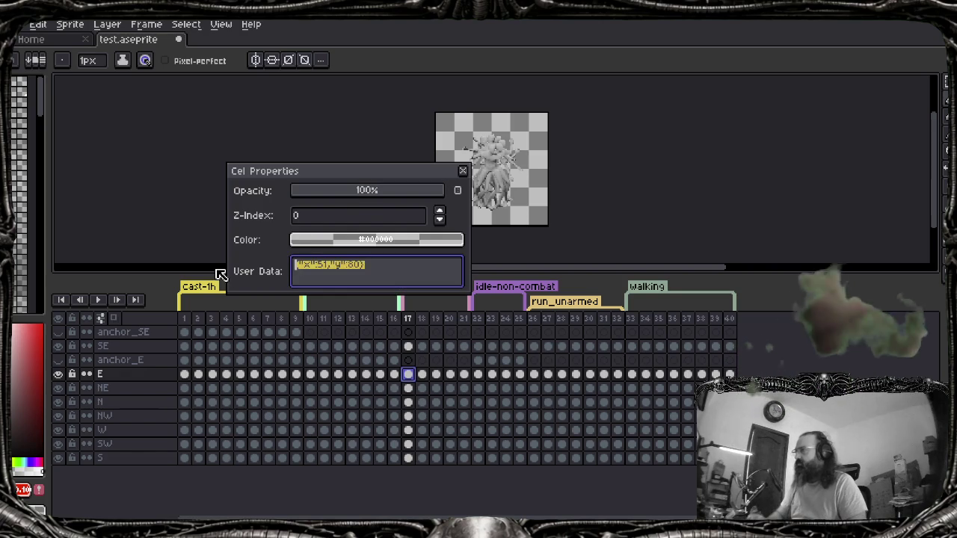
click(422, 375)
click(359, 266)
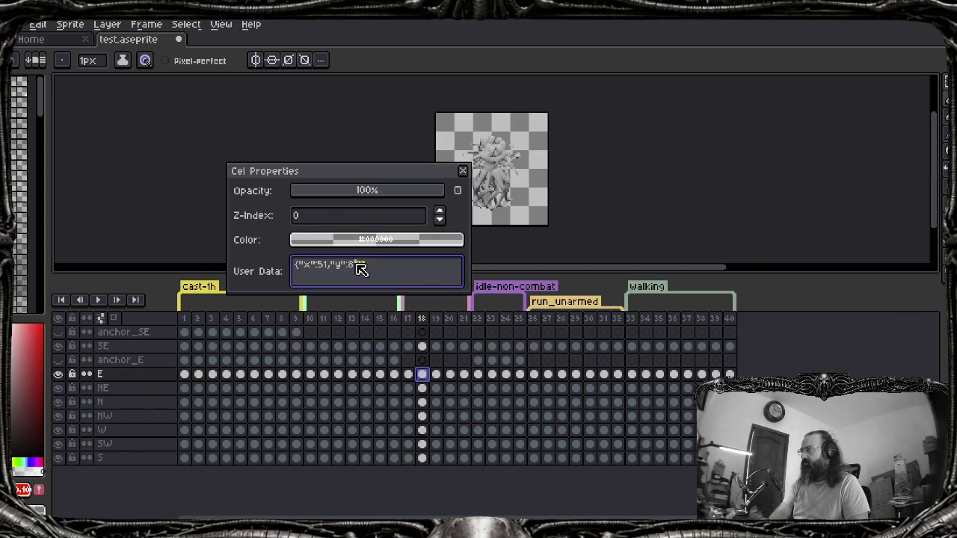
click(436, 375)
click(386, 279)
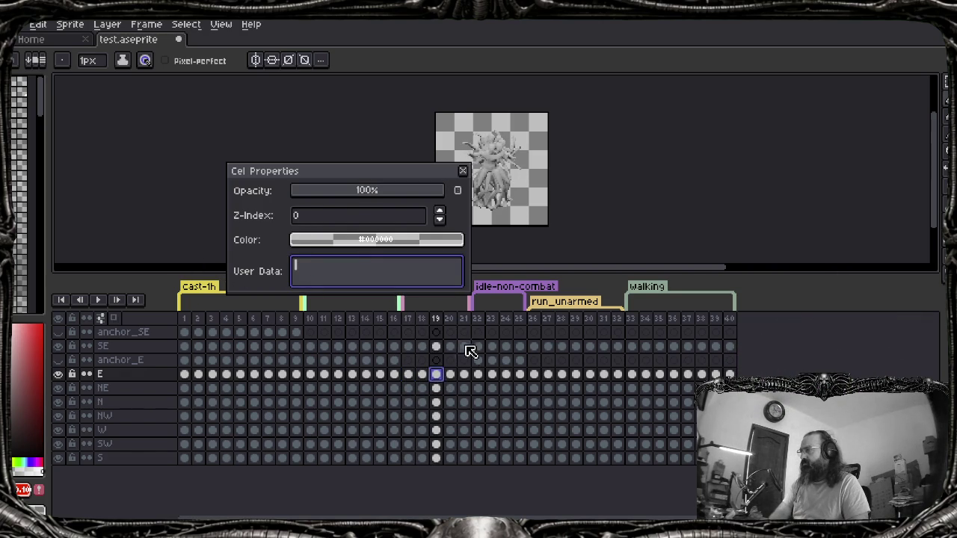
click(450, 374)
key(BackSpace)
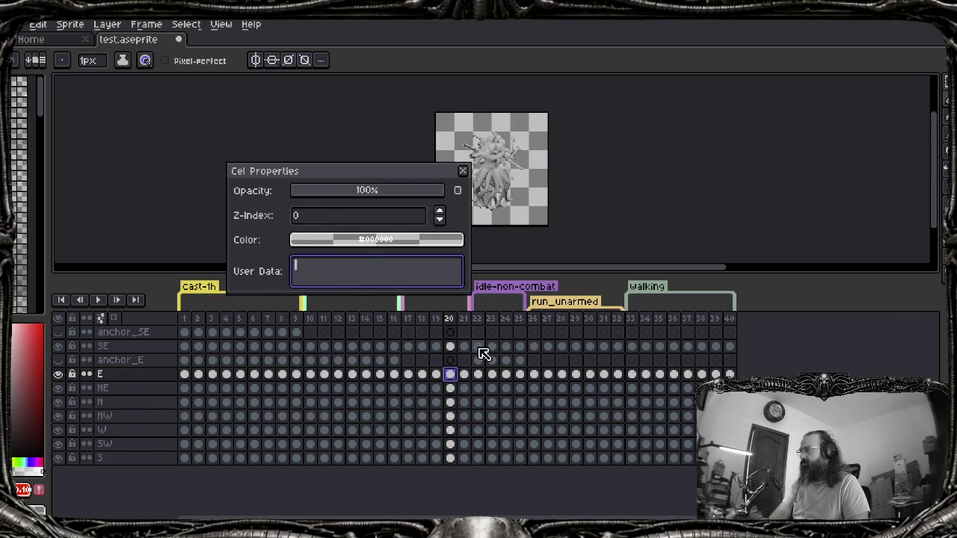
Select frames 22–25, then frames 17–20 on layer E, and close Cel Properties
click(463, 374)
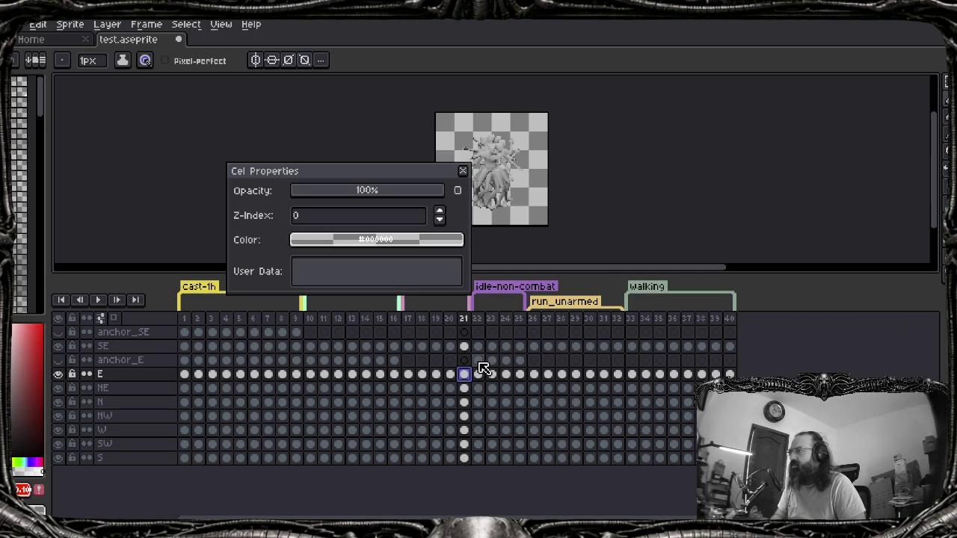
drag(479, 362, 520, 364)
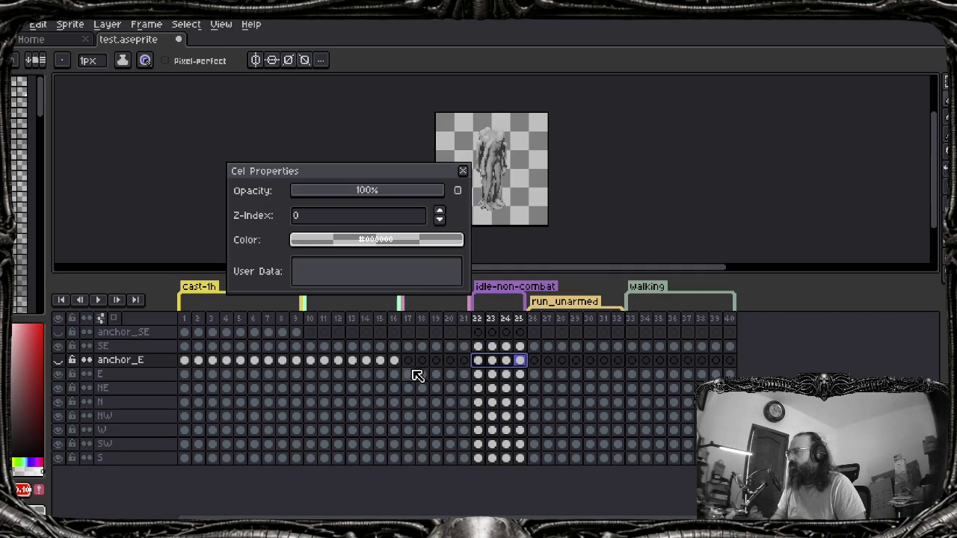
drag(408, 375, 449, 373)
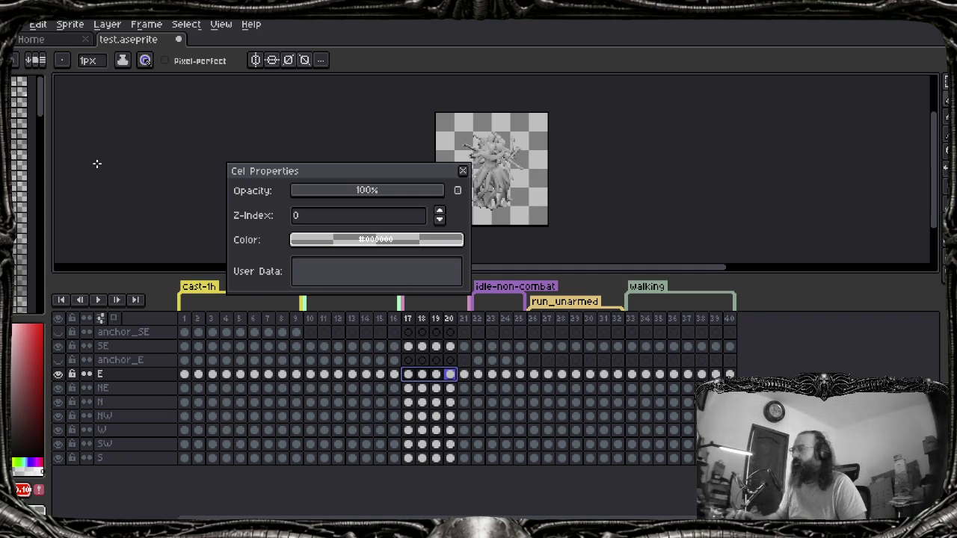
click(462, 171)
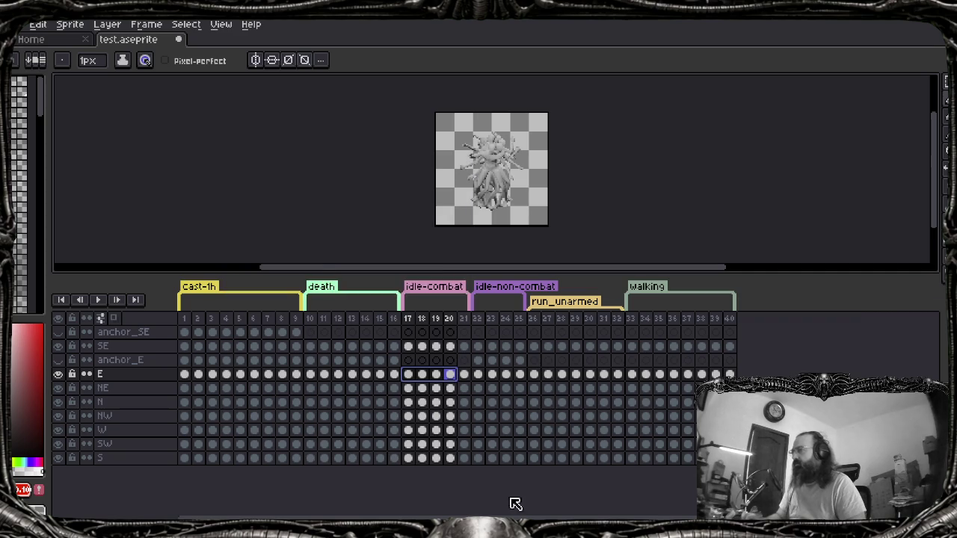
Rerun assign_anchor_tag_data and scroll the console up to anchor_E frames 17–20, each 96×96
key(Escape)
key(alt+f)
key(Up)
key(Up)
key(Right)
key(Down)
key(Down)
key(Return)
scroll(340, 295, up, 2)
scroll(336, 307, up, 1)
scroll(208, 217, up, 1)
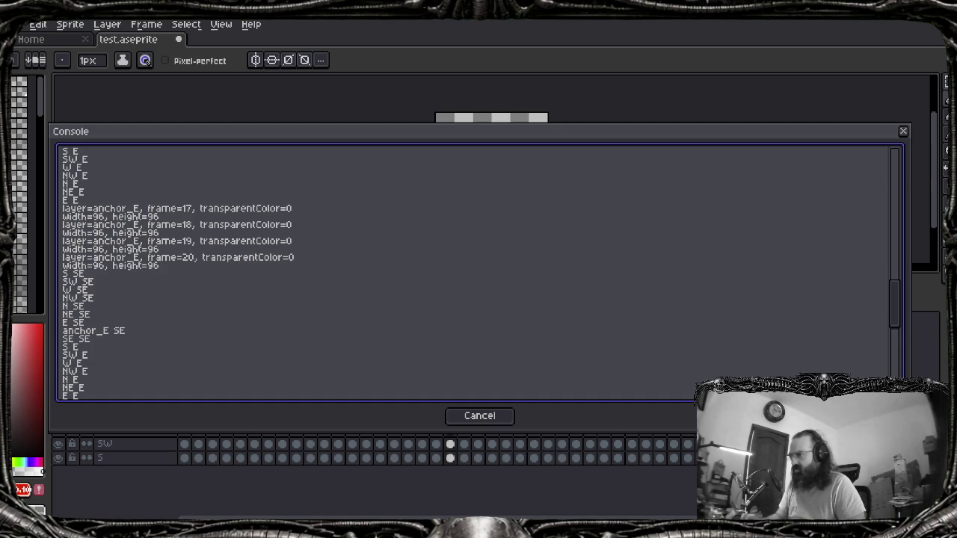
click(579, 467)
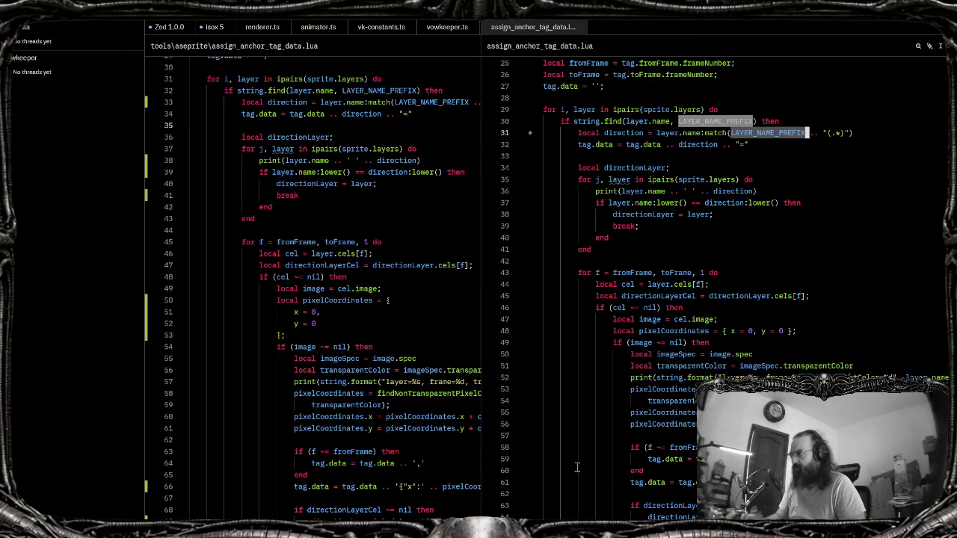
Close the duplicate script pane and maximize Zed to fill the screen
key(ctrl+w)
click(397, 102)
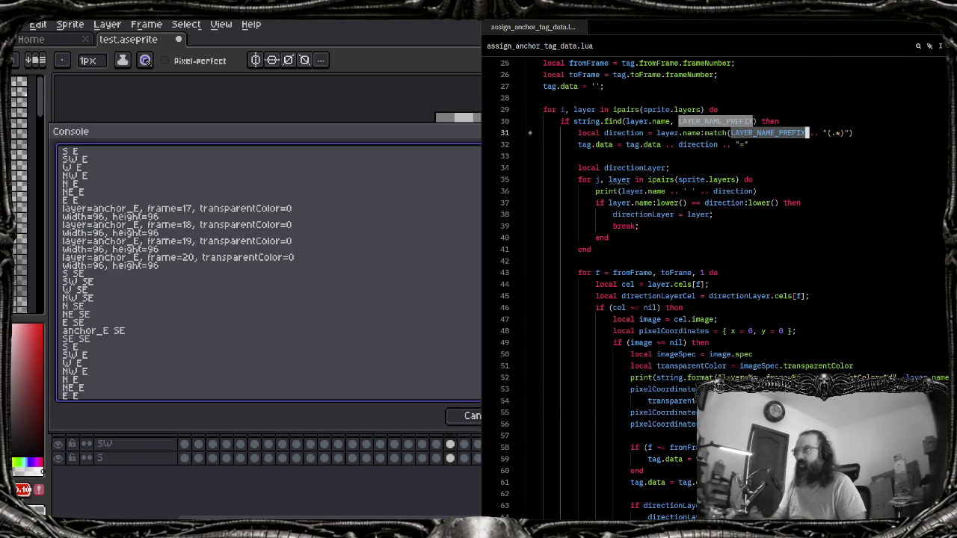
key(super+Up)
scroll(246, 322, down, 12)
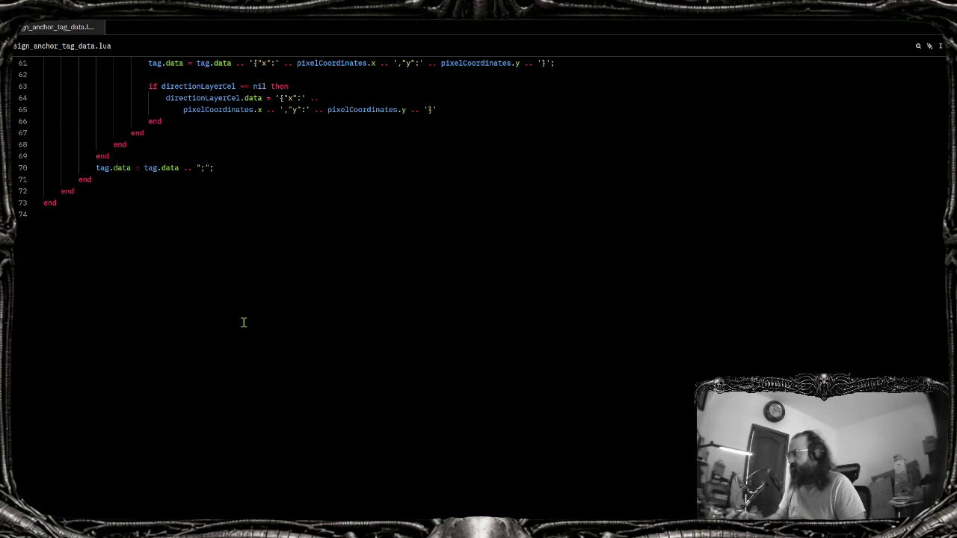
scroll(336, 260, up, 4)
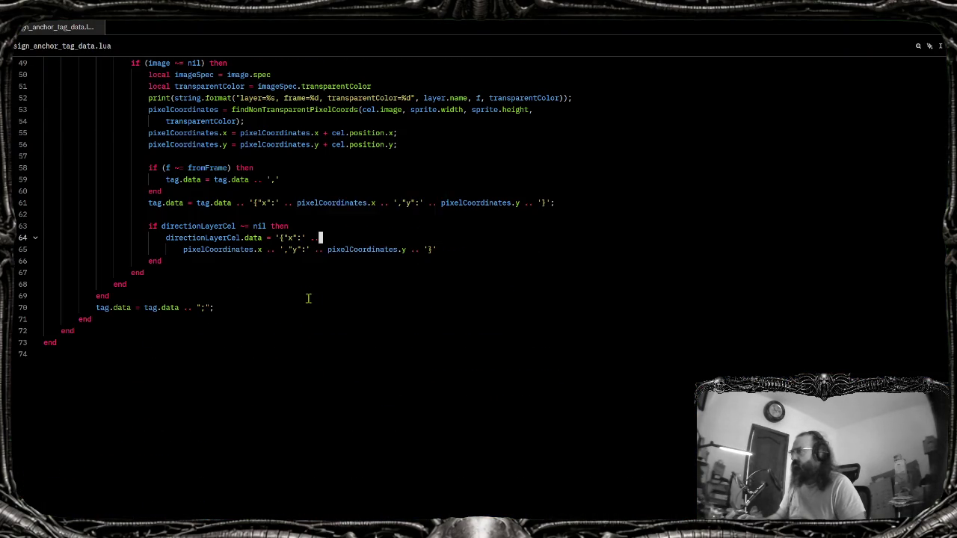
scroll(314, 299, up, 4)
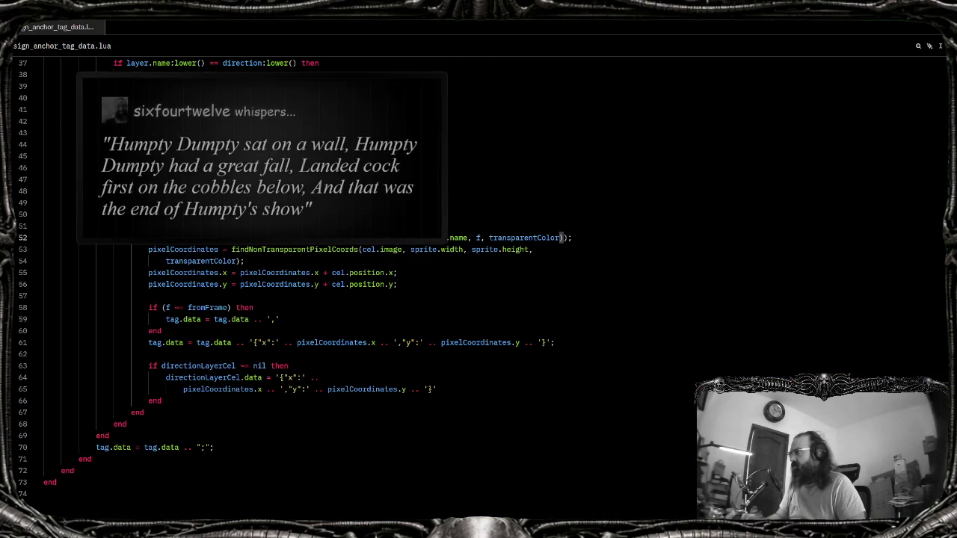
click(483, 237)
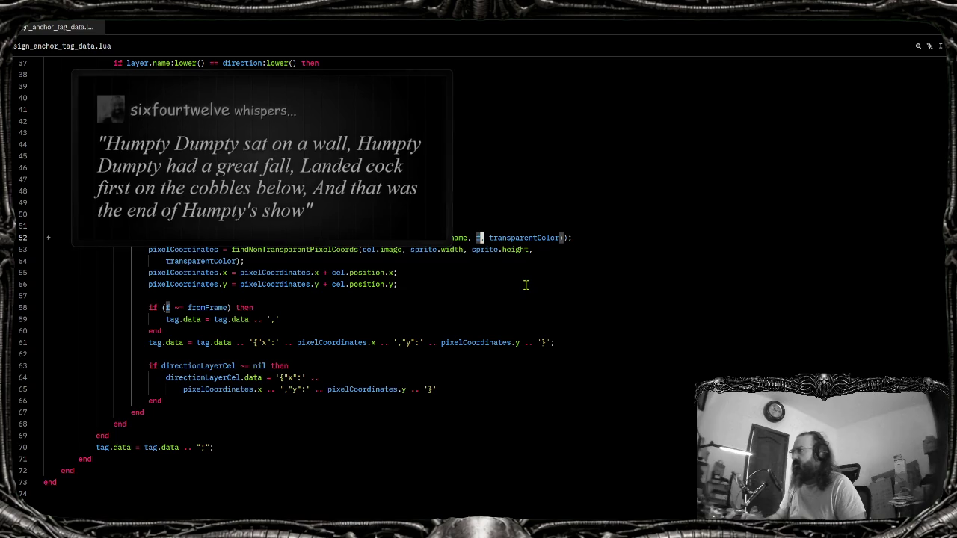
Inspect where the frame variable f, layer.name and pixelCoordinates are used in the script
key(f)
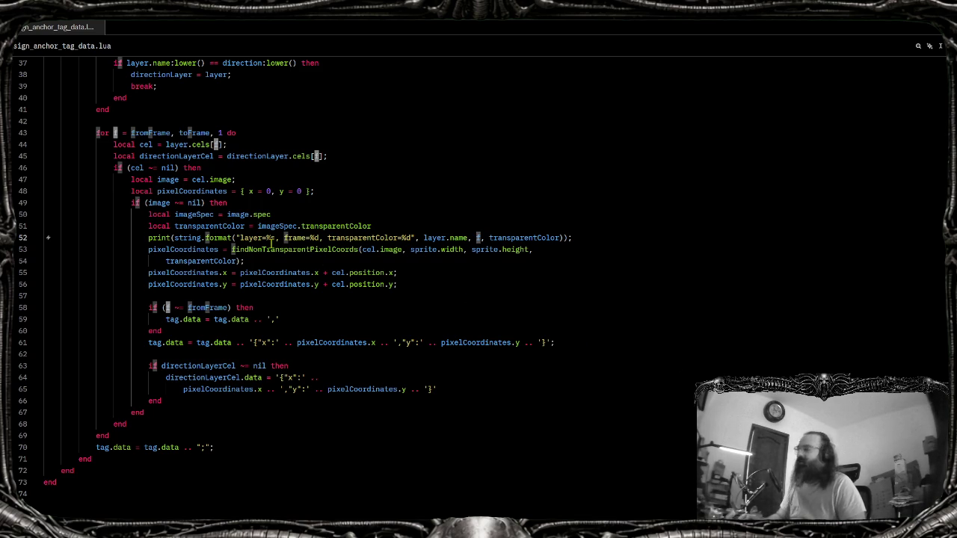
click(373, 238)
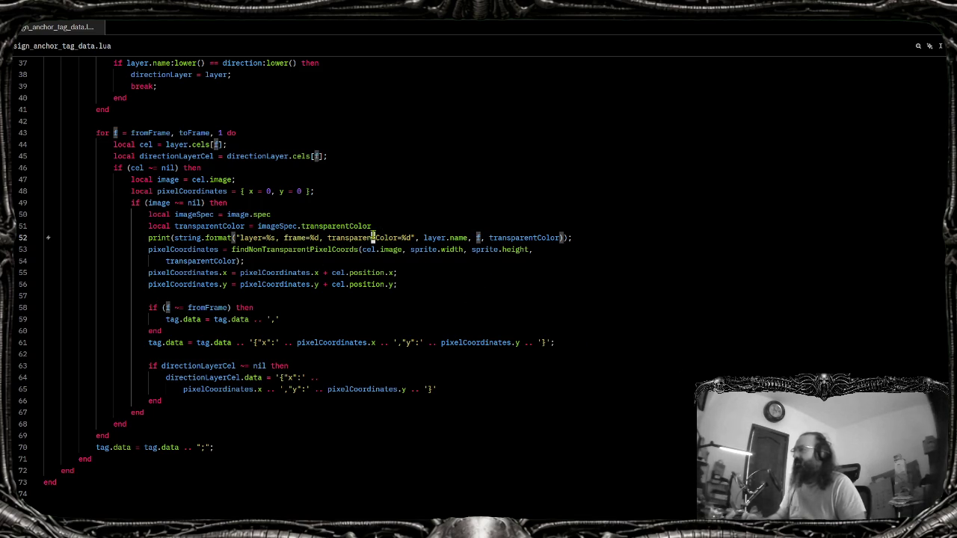
click(573, 238)
click(470, 238)
click(478, 237)
click(317, 272)
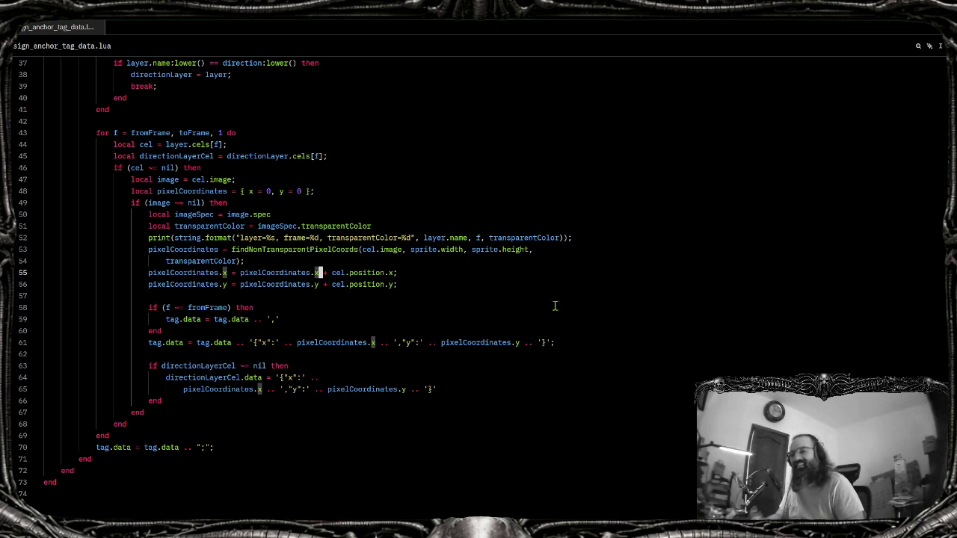
click(481, 237)
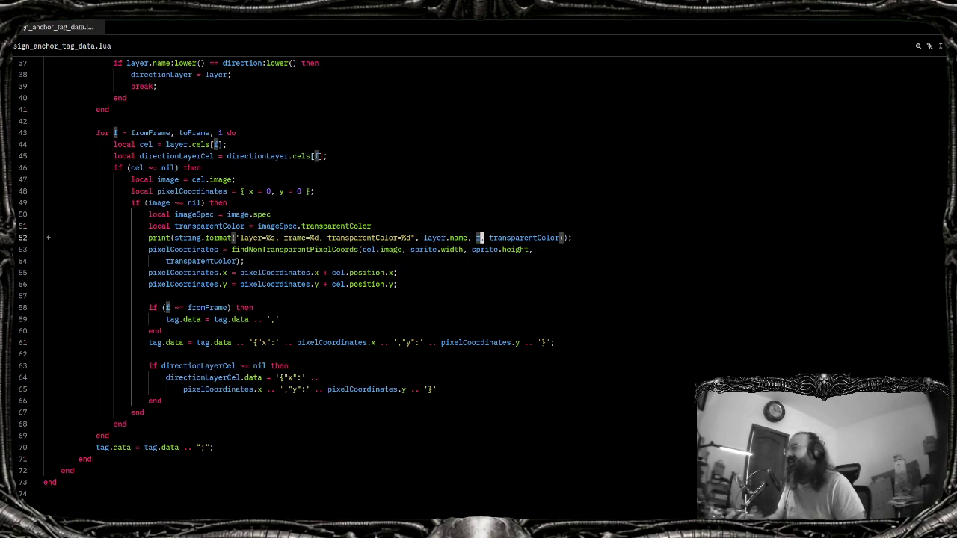
key(f)
key(f)
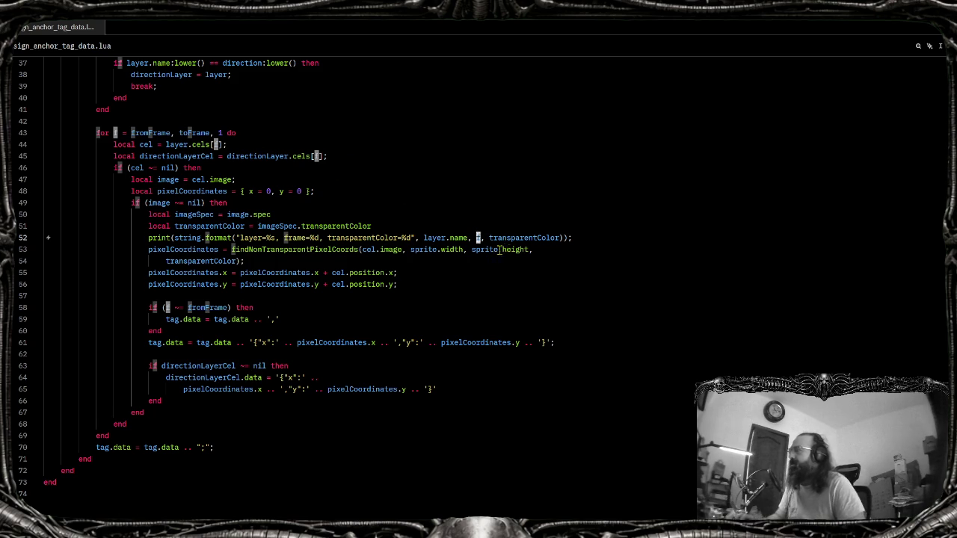
key(Escape)
key(f)
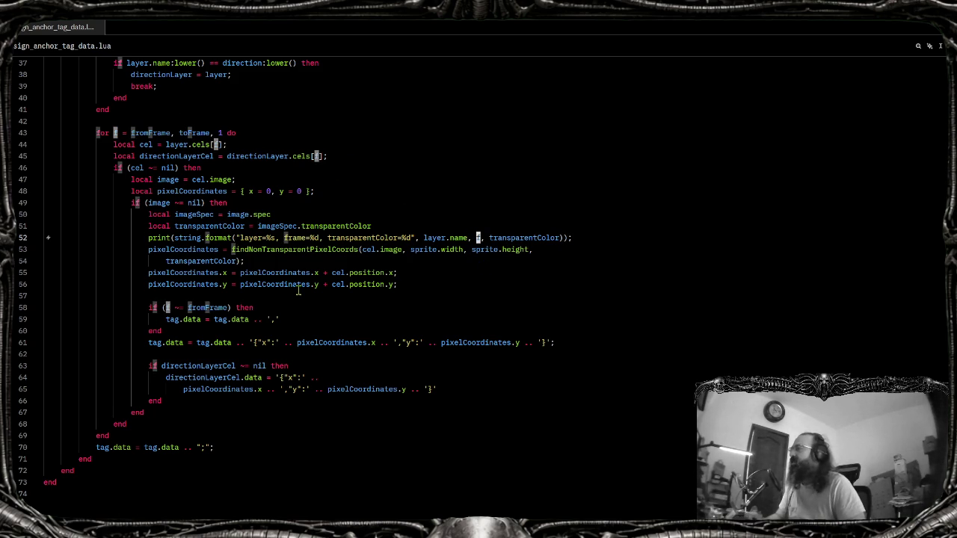
key(a)
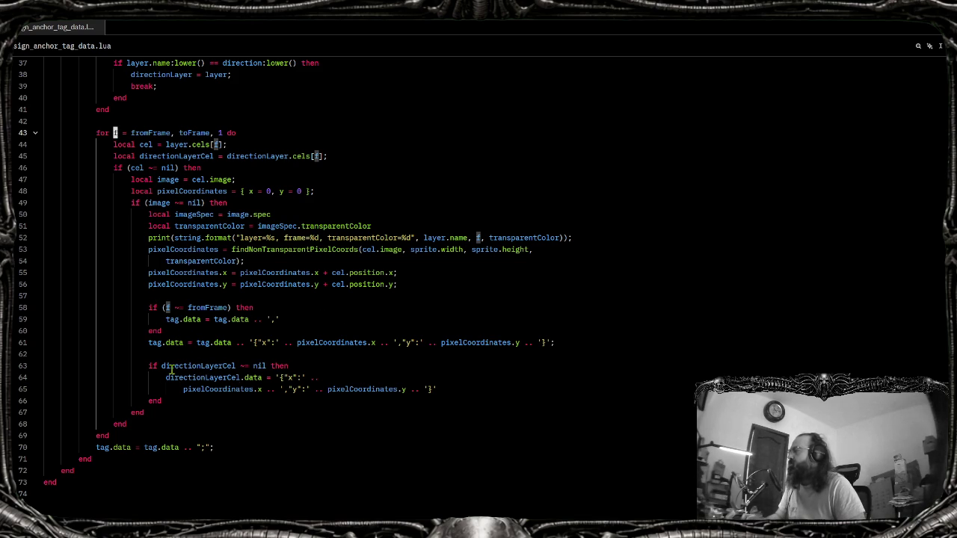
Add the comment '-- Save the data in tagData and celData' above the if (f ~= fromFrame) check
click(194, 296)
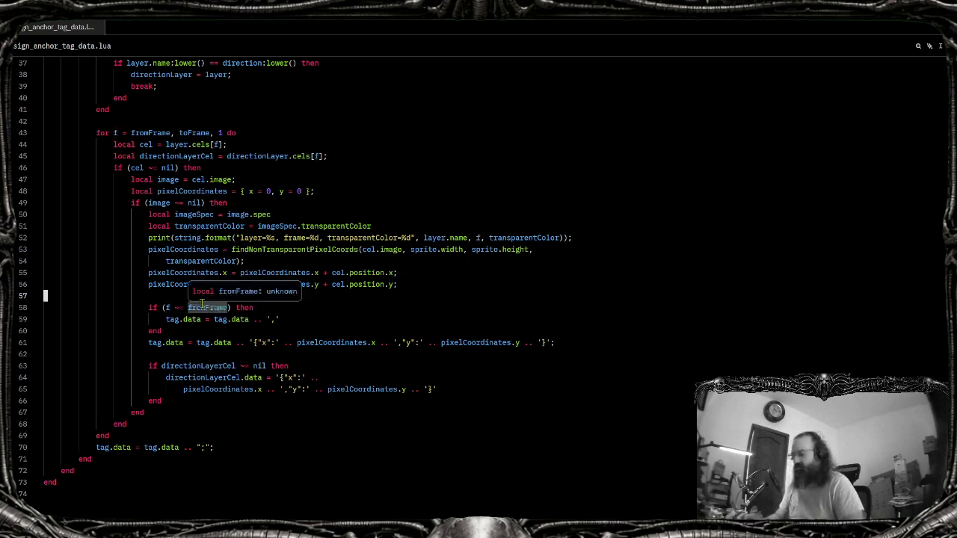
key(Return)
text(//)
key(BackSpace)
key(BackSpace)
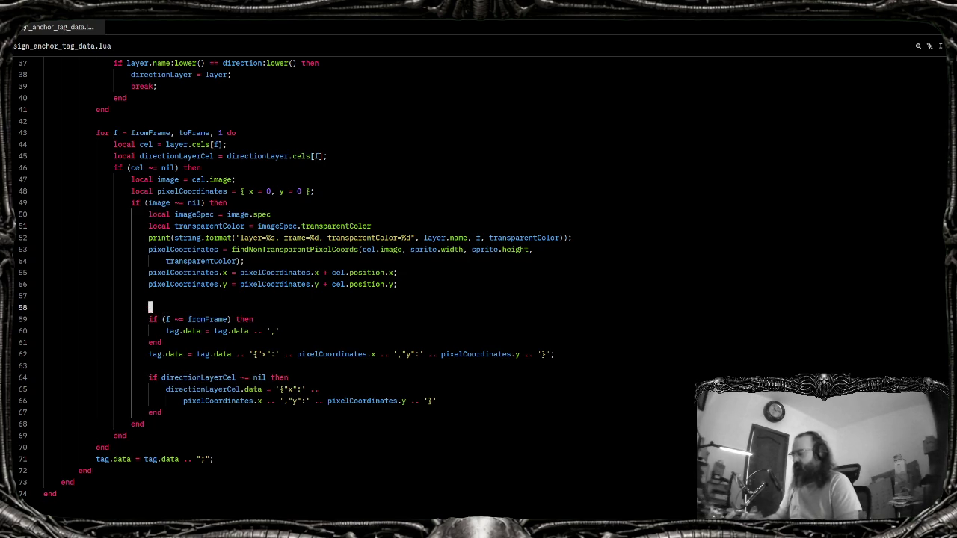
text(-)
key(BackSpace)
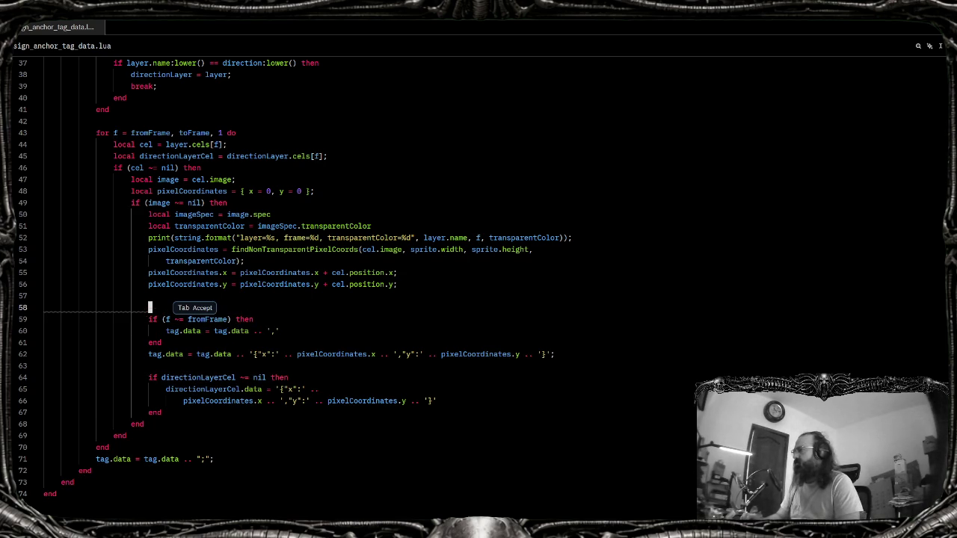
text(-- Save the data in tagData and celData)
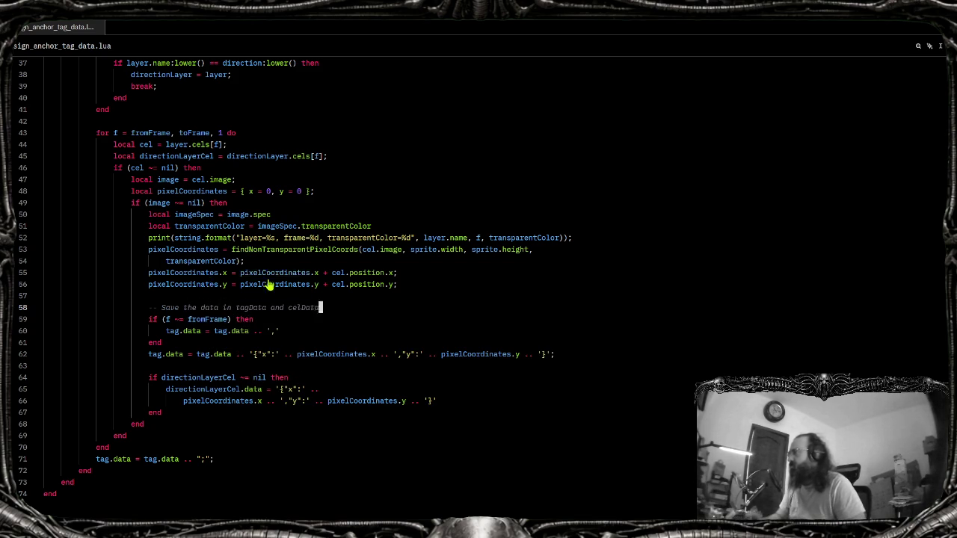
click(118, 135)
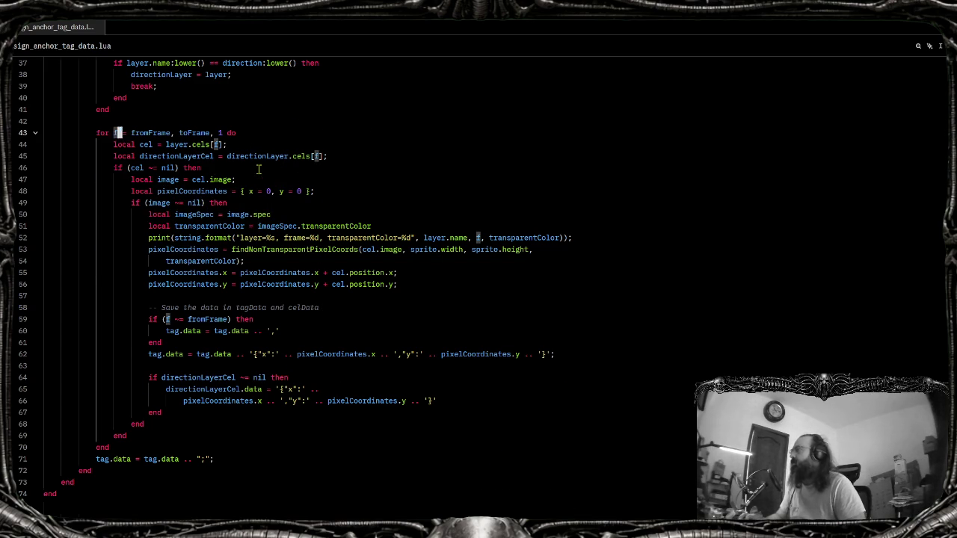
scroll(189, 241, up, 4)
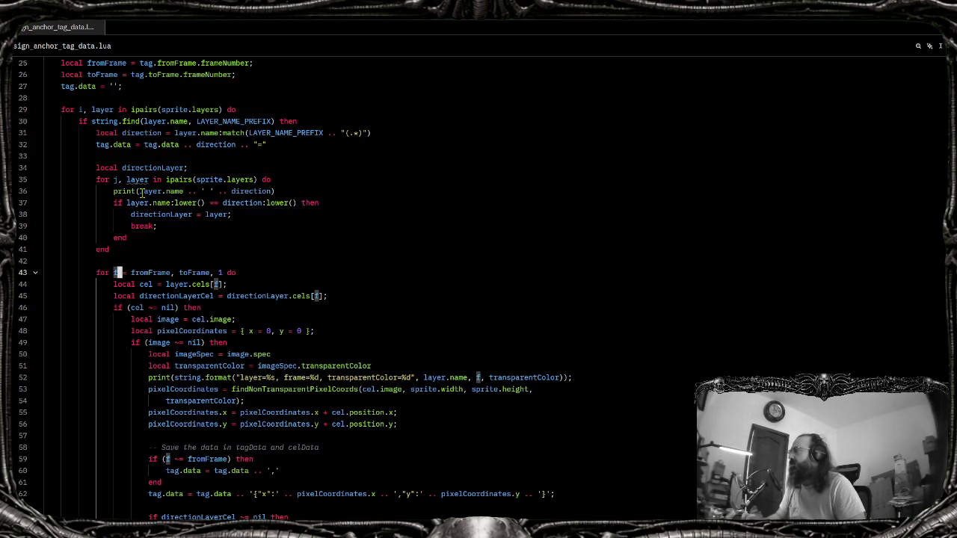
Append fromFrame and toFrame to line 36's debug print, accepting the AI suggestion
click(278, 191)
key(Left)
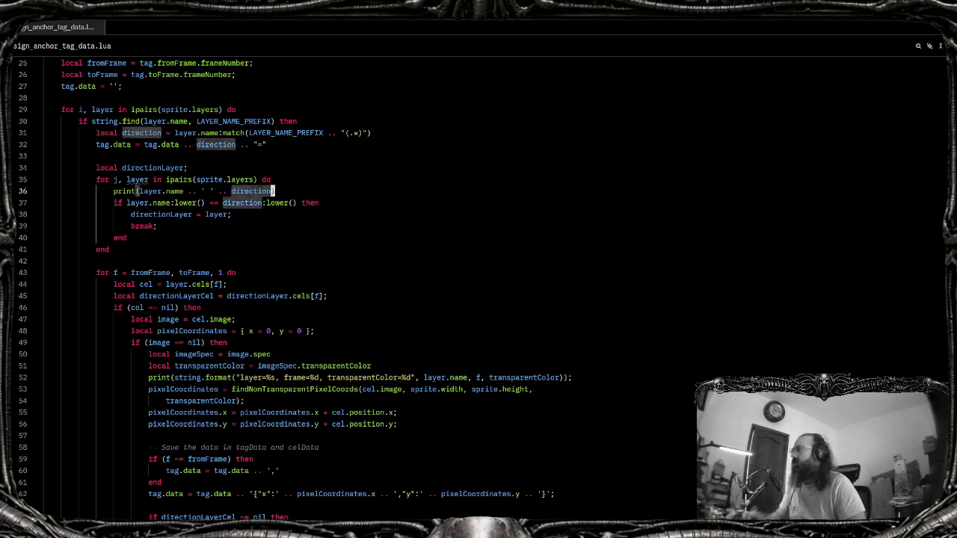
text(..)
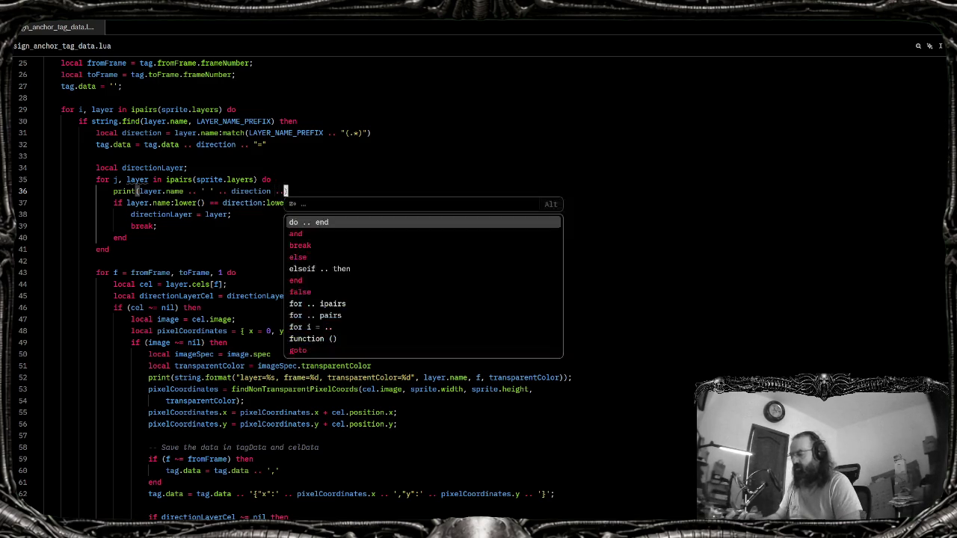
text(';')
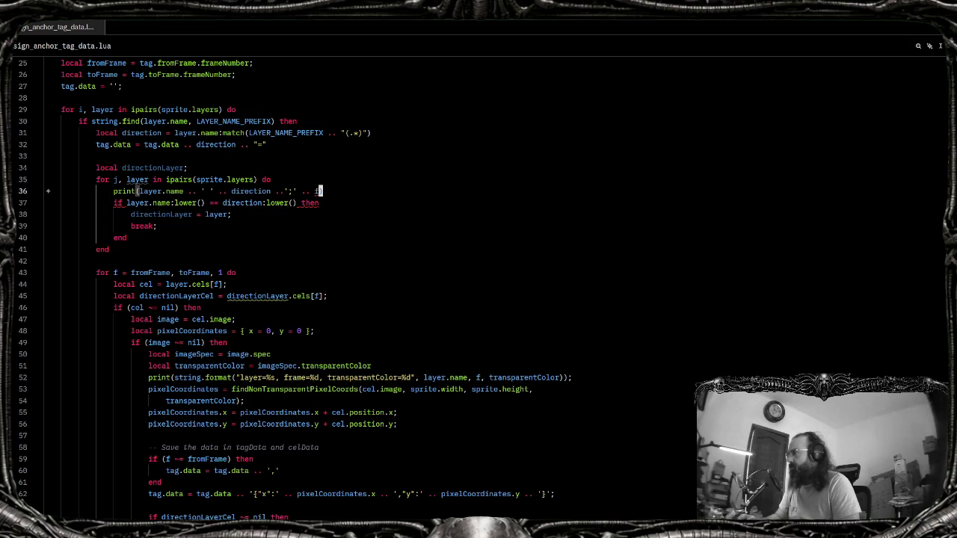
text( .. fromFrame)
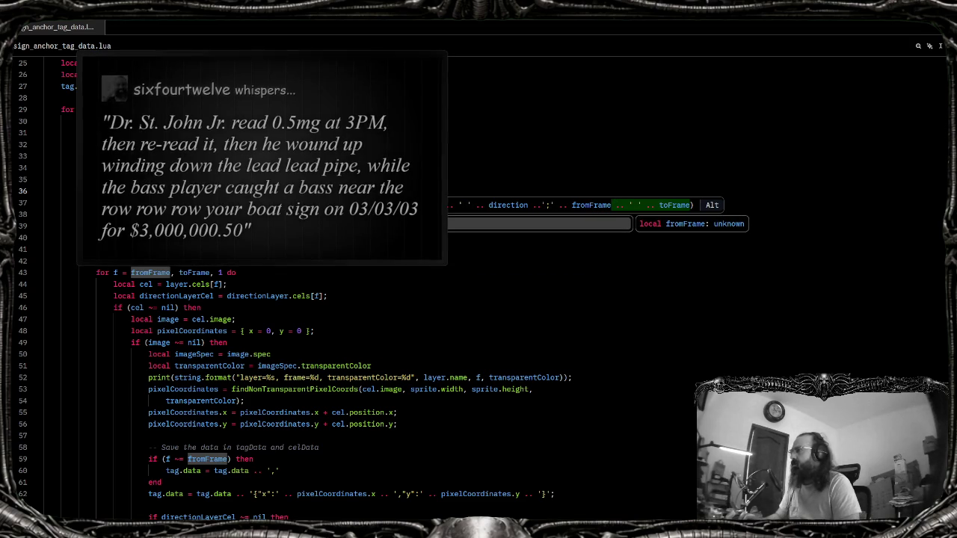
key(ctrl+z)
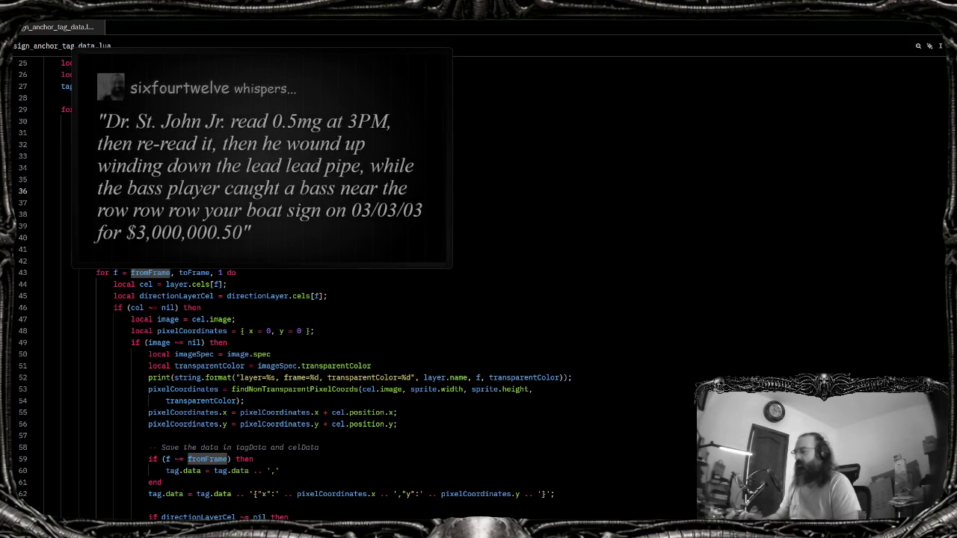
text(..)
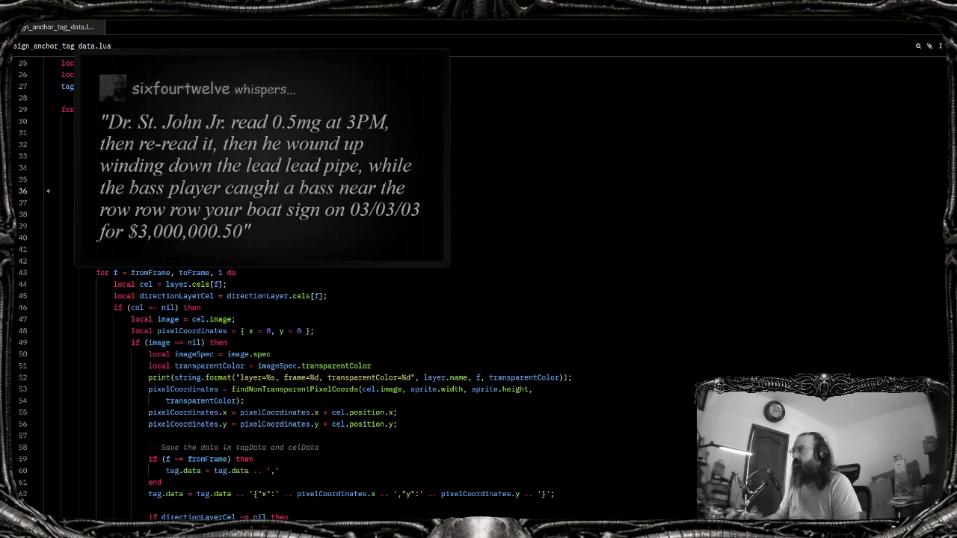
key(Tab)
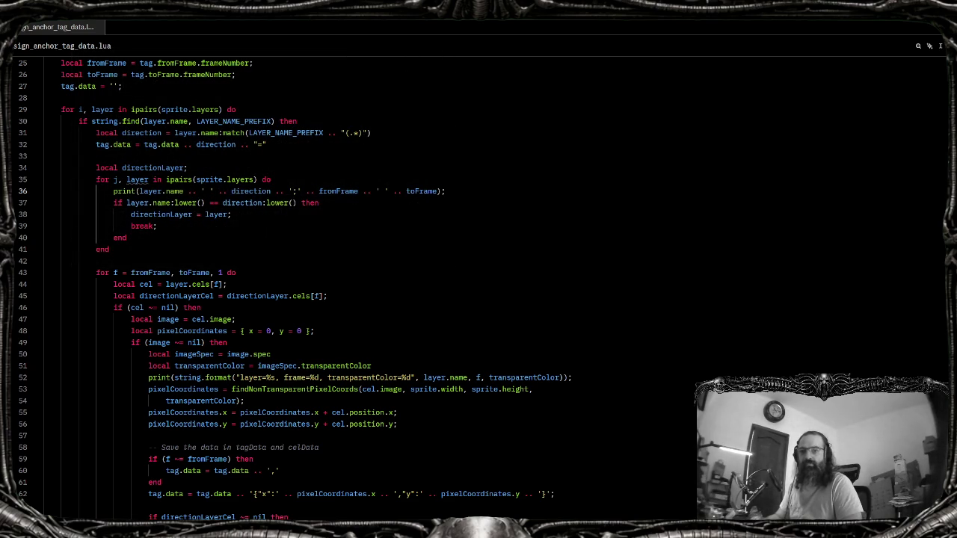
click(287, 210)
click(330, 230)
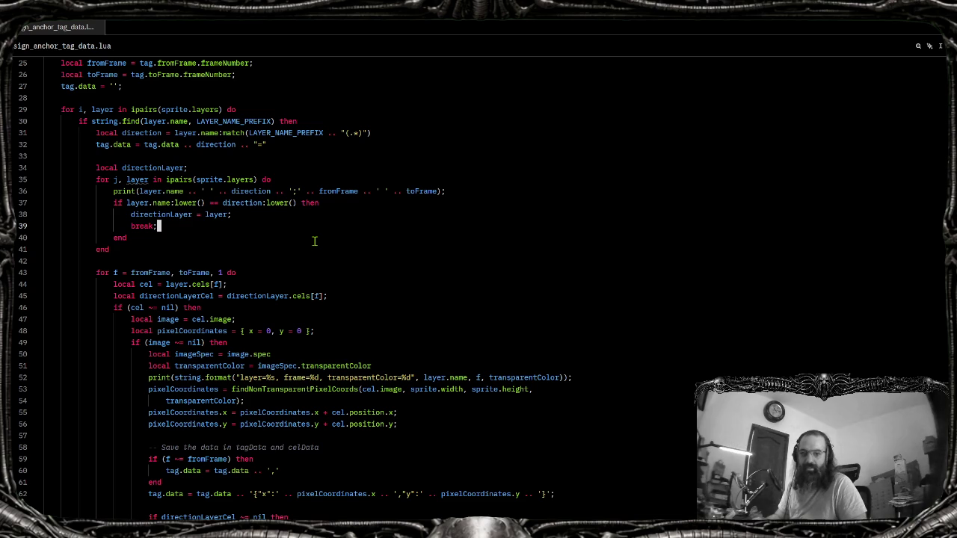
key(Down)
key(Up)
key(Up)
key(Up)
key(Up)
key(End)
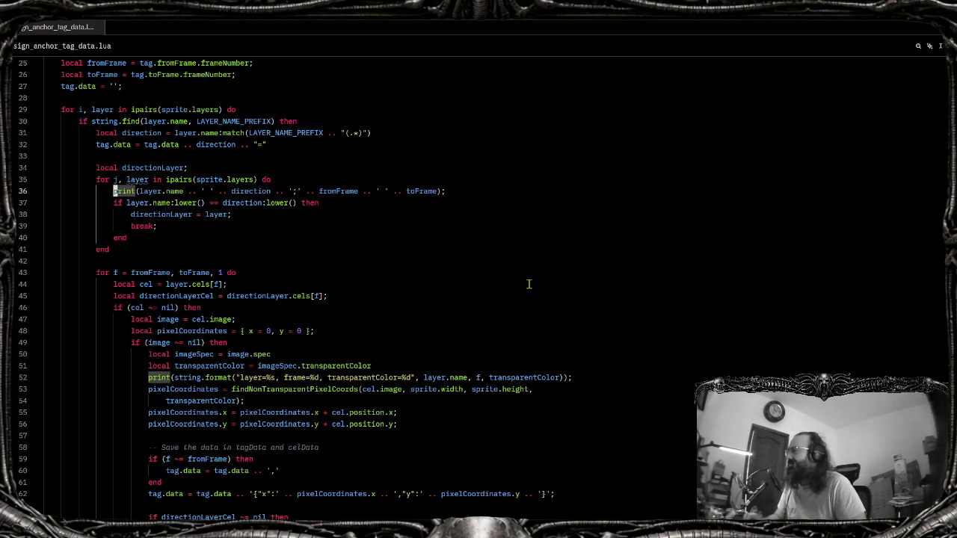
Label the printed range as '; frames: ' .. fromFrame .. ' to ' .. toFrame
click(298, 191)
text(frames:)
click(442, 258)
click(422, 192)
key(shift+Left)
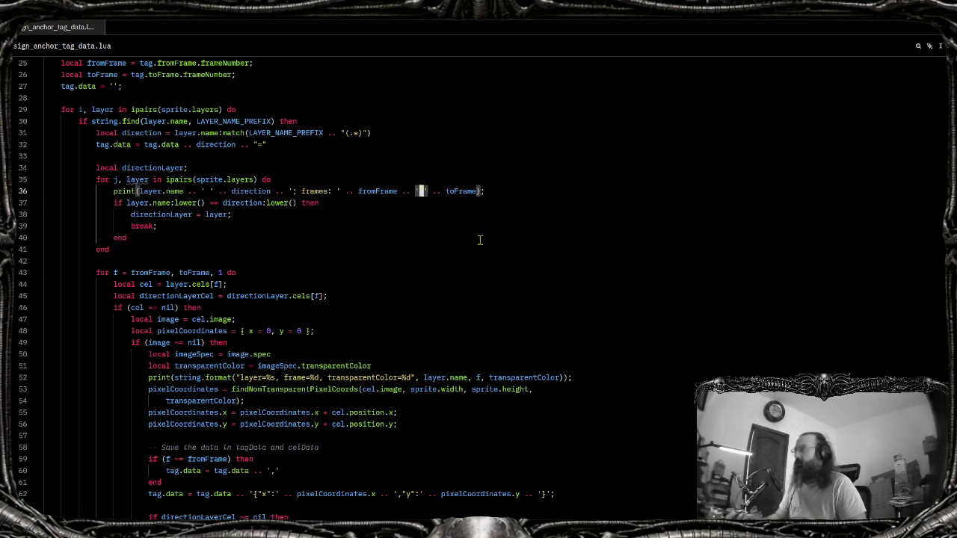
text(to)
click(470, 252)
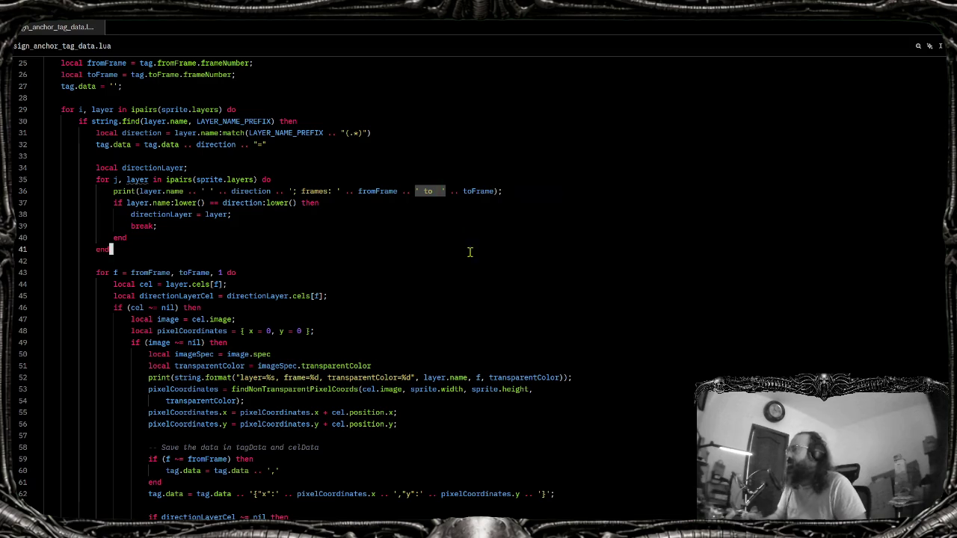
key(alt+Tab)
key(Escape)
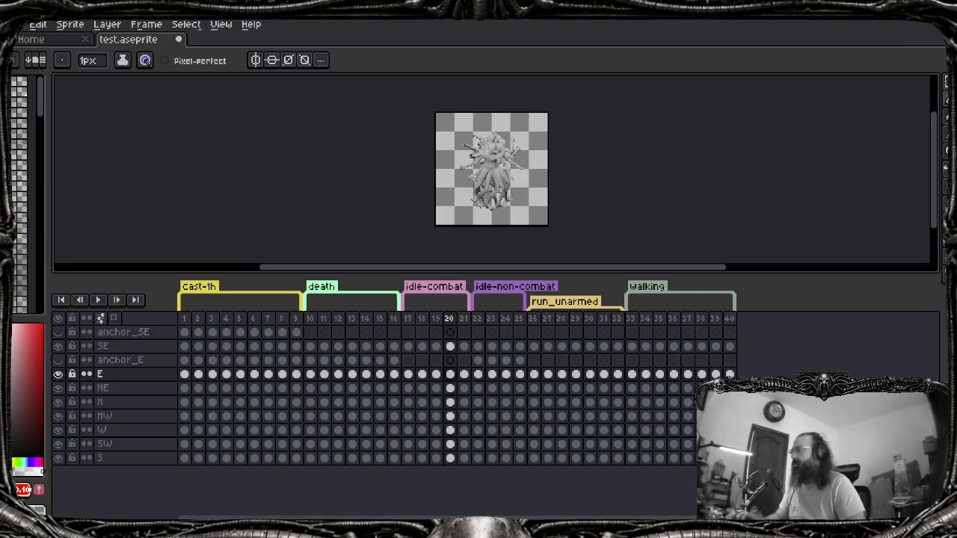
Rerun assign_anchor_tag_data and review console ranges such as 'frames: 17 to 21'
key(alt+f)
key(Up)
key(Up)
key(Right)
key(Down)
key(Down)
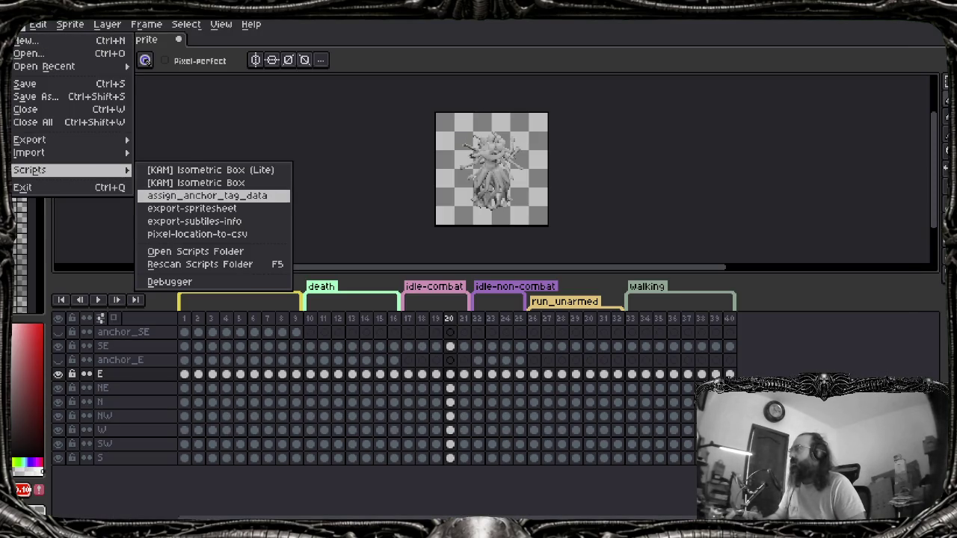
key(Return)
scroll(673, 314, up, 5)
scroll(643, 299, up, 3)
scroll(523, 261, down, 4)
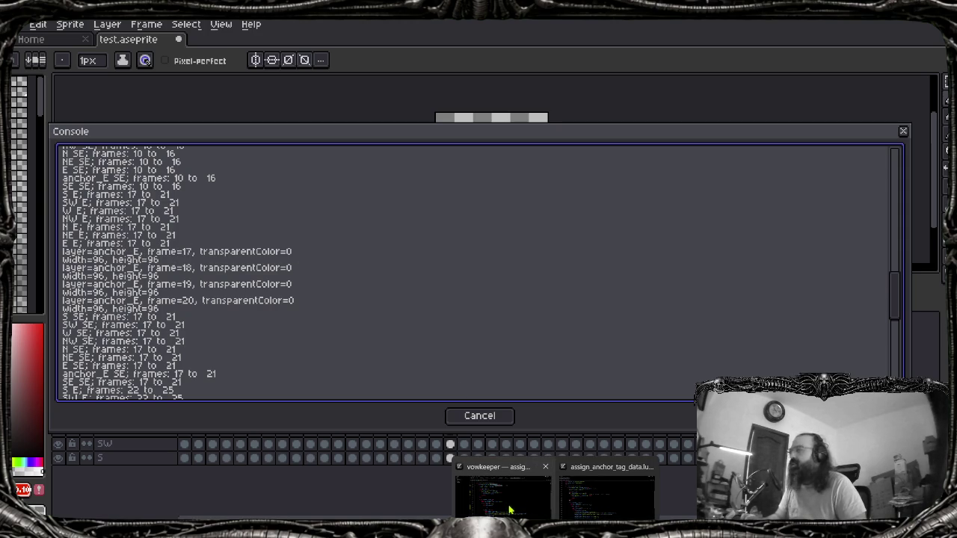
Return to the Lua script in Zed, scroll up and select part of a line
click(594, 500)
scroll(292, 330, up, 4)
scroll(291, 330, up, 4)
drag(290, 330, 340, 331)
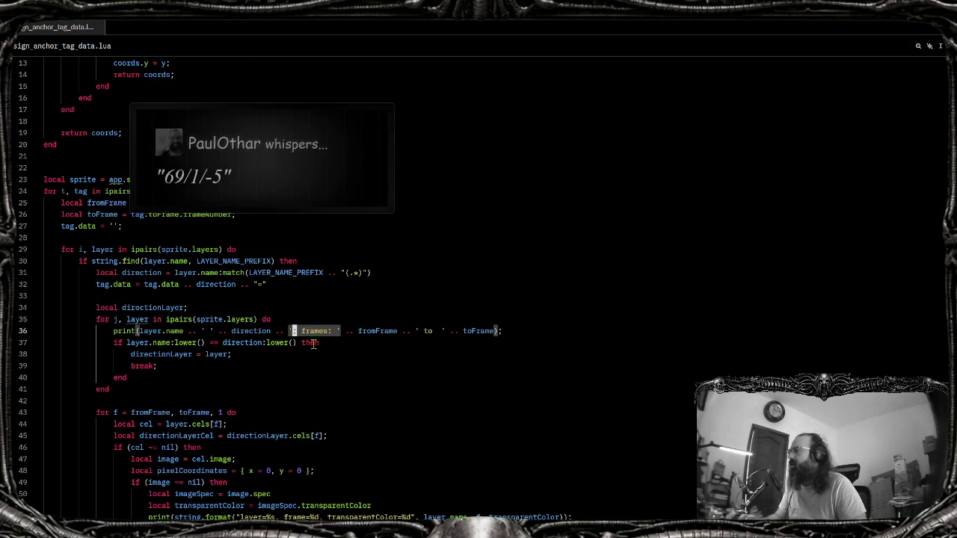
Review the script's tag data uses and the if block, comparing against Aseprite's console output
click(324, 355)
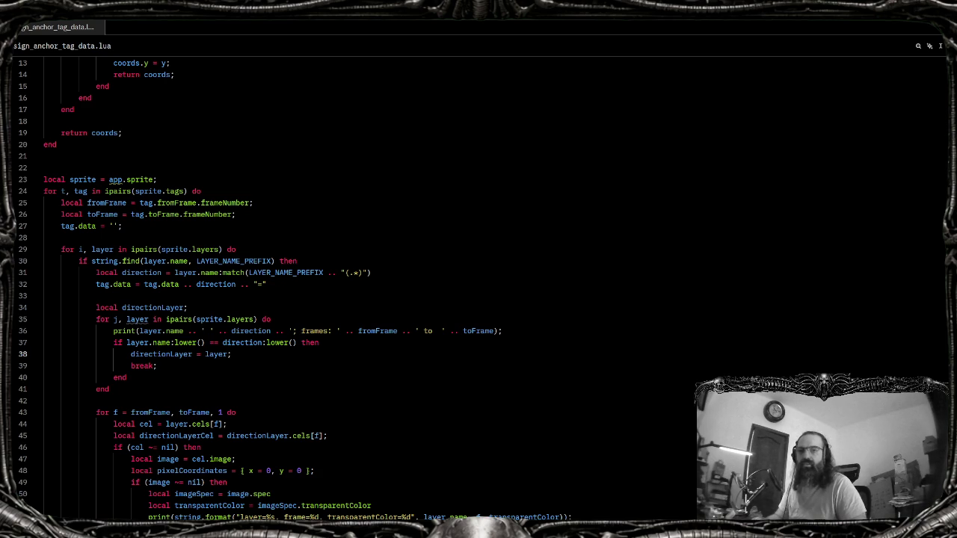
click(166, 284)
scroll(211, 283, down, 4)
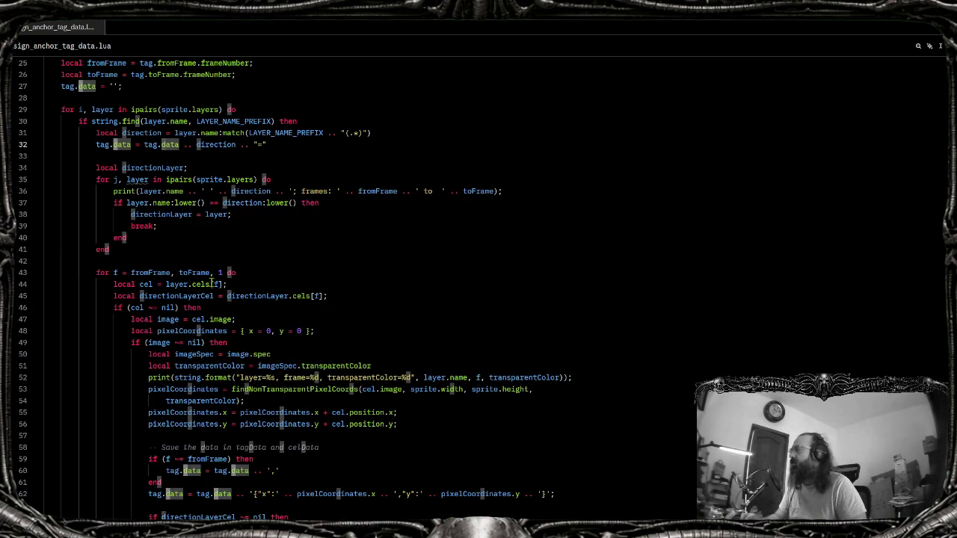
click(242, 235)
click(468, 204)
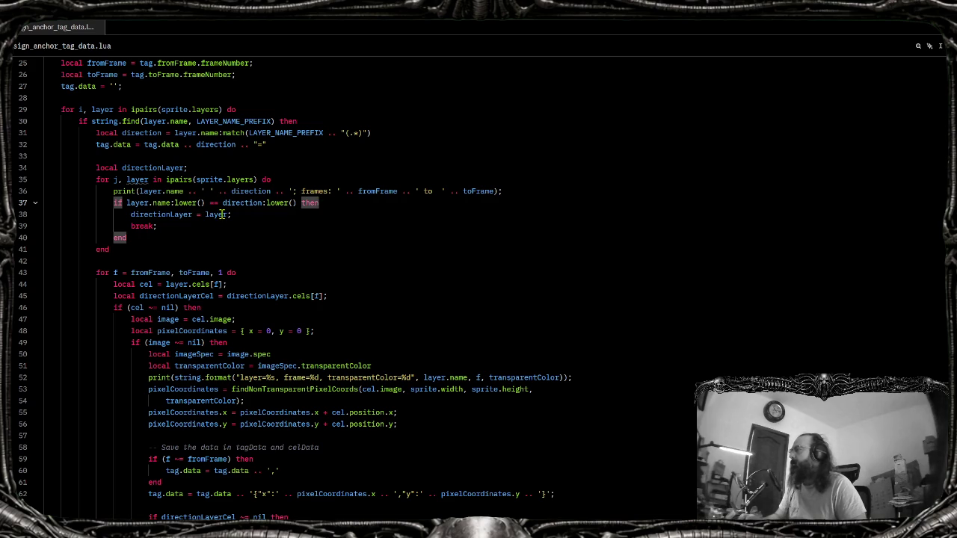
key(alt+Tab)
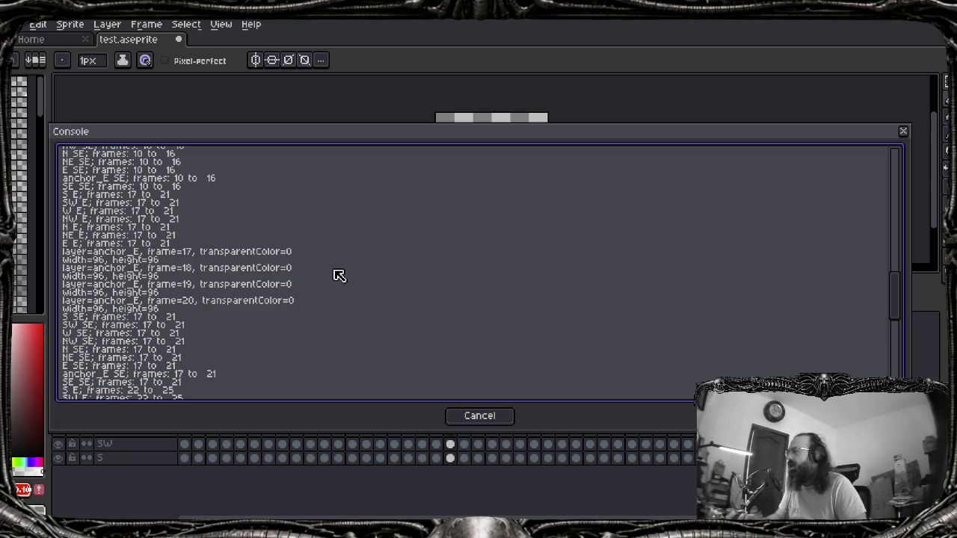
key(alt+Tab)
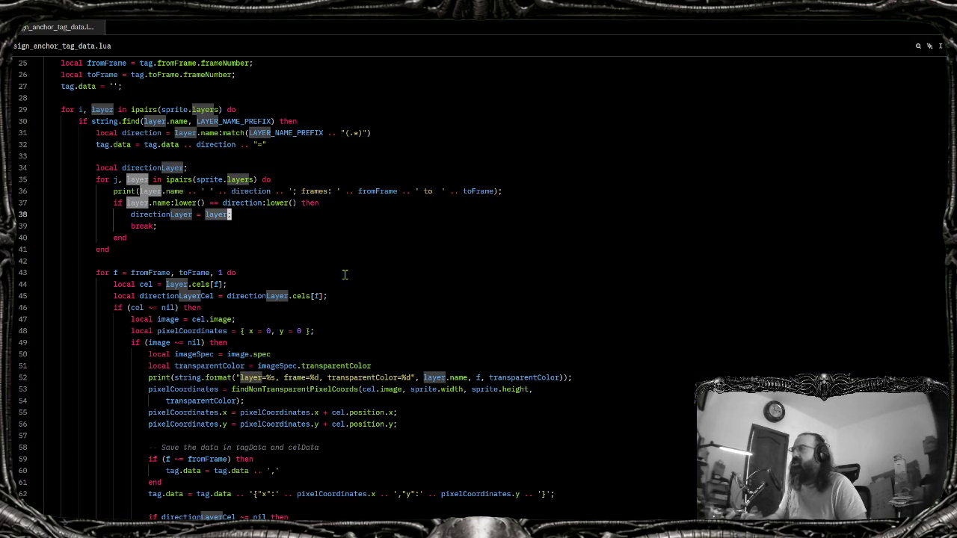
key(alt+Tab)
key(alt+Tab)
key(alt+Tab)
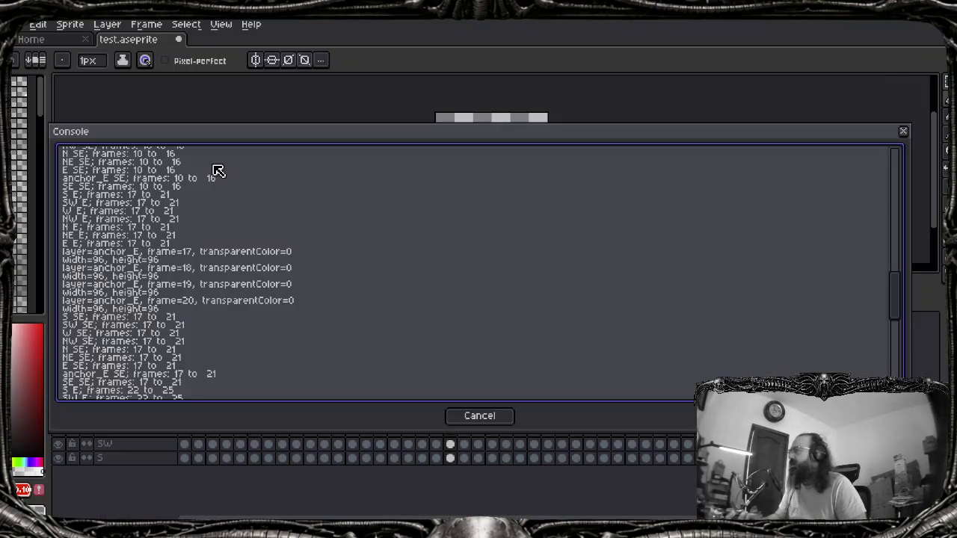
key(alt+Tab)
Prefix line 36's print arguments with tag.name .. ' ' .. so each line starts with the tag name
click(245, 193)
key(Down)
key(Down)
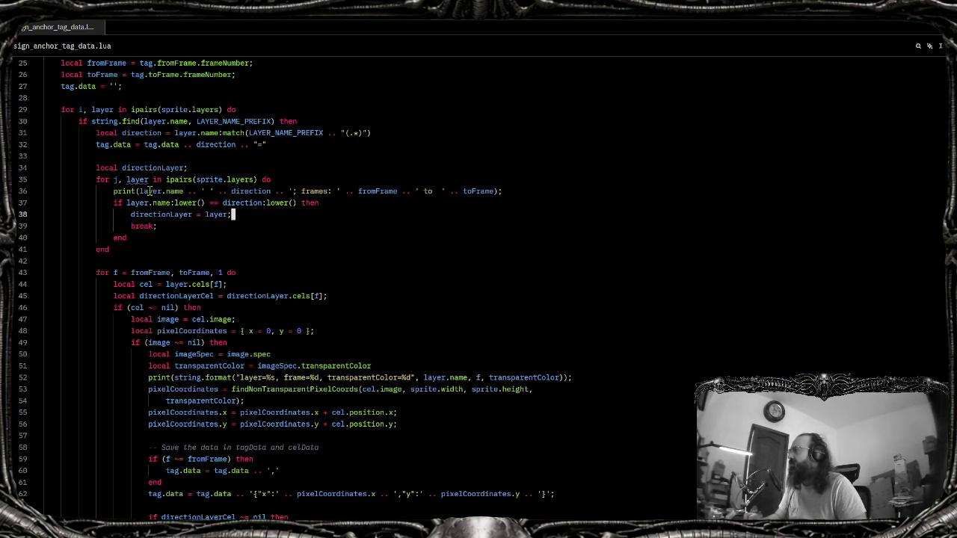
click(104, 144)
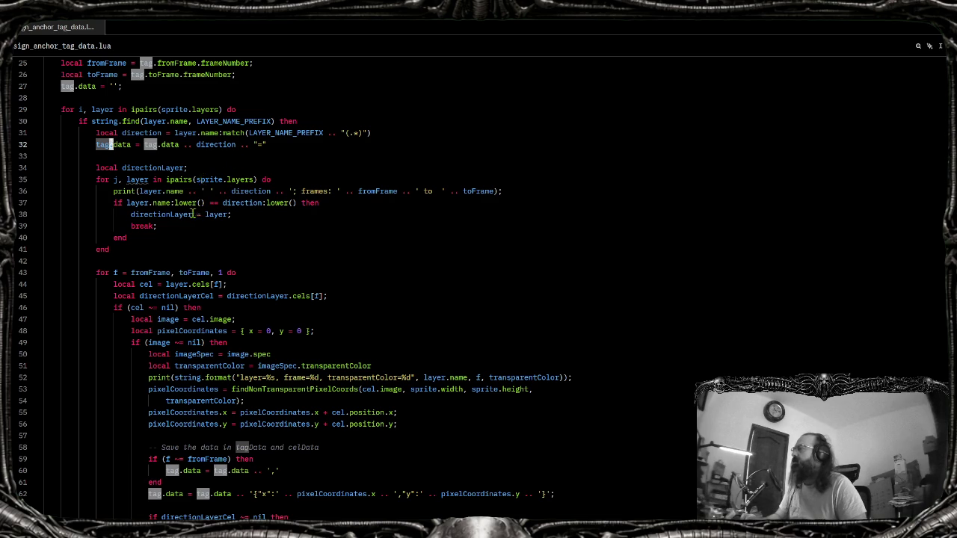
click(159, 225)
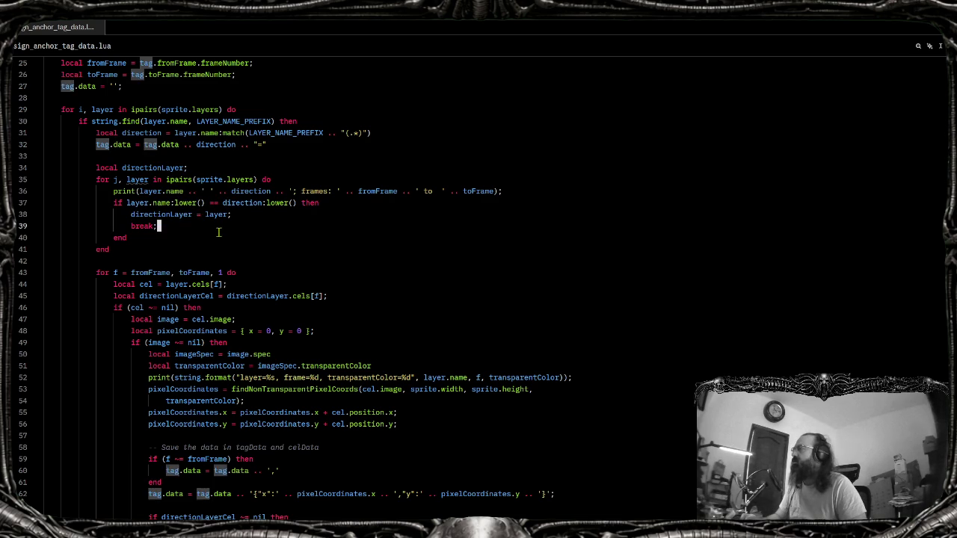
click(139, 191)
text(tag )
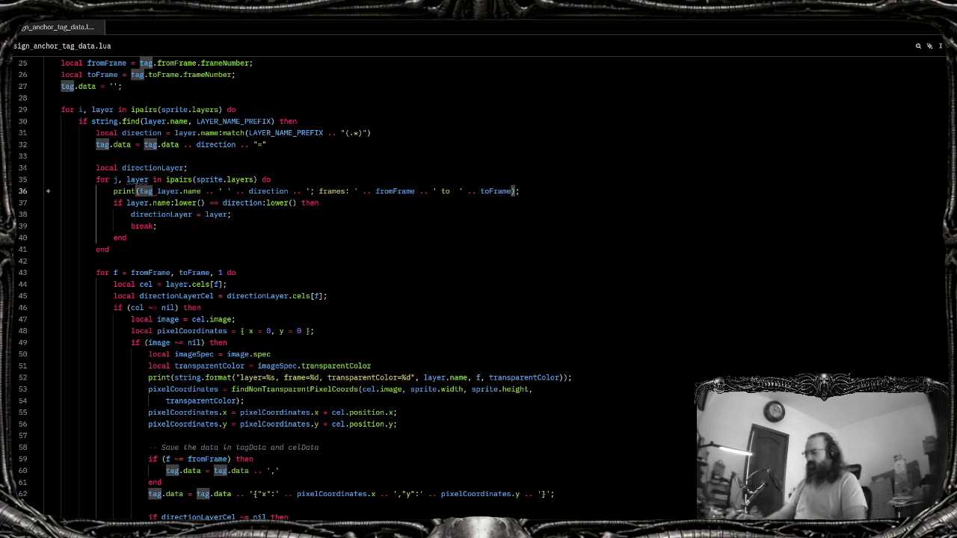
text(.)
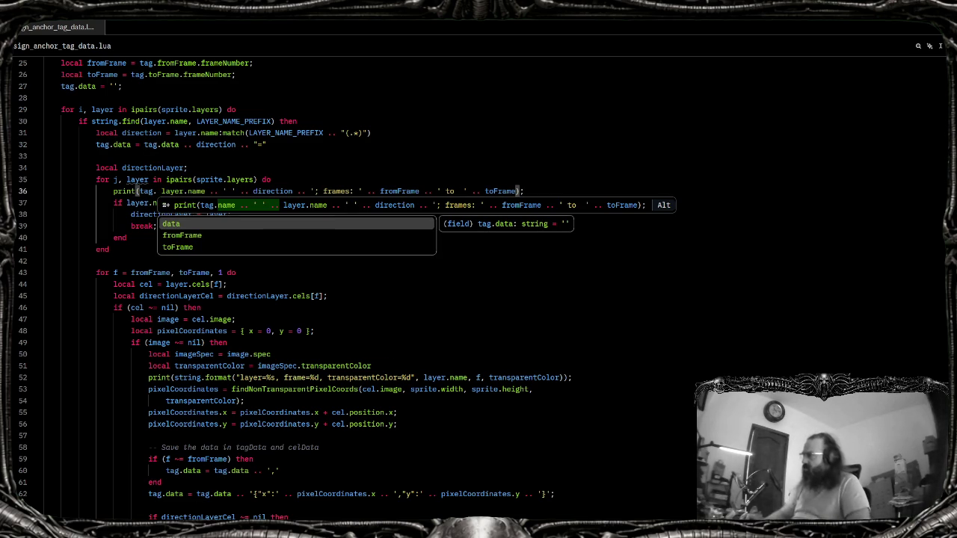
text(name )
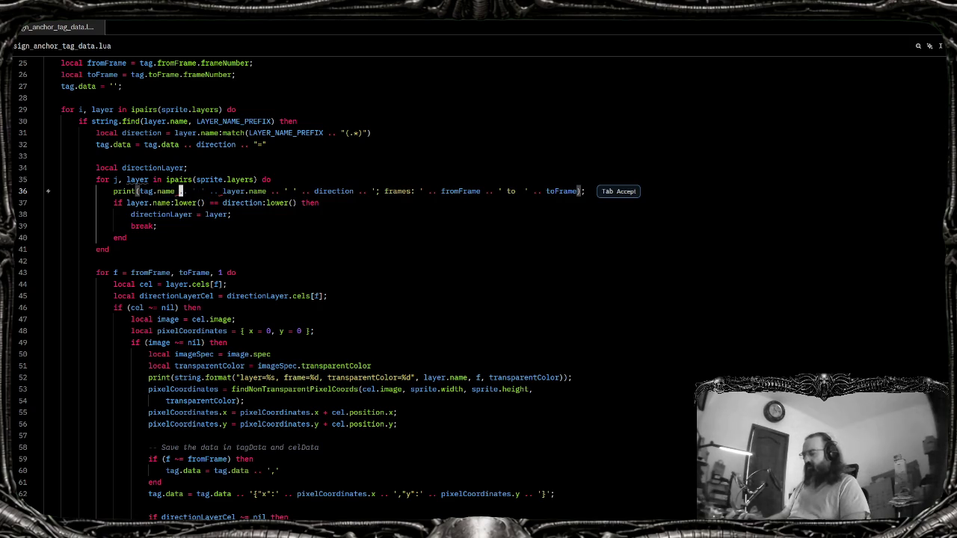
text(.. ' ' )
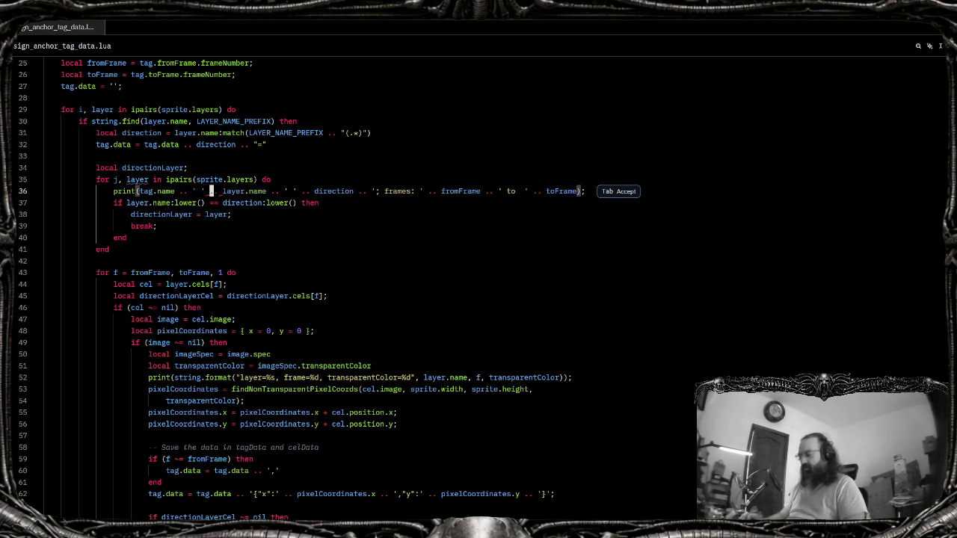
text(..)
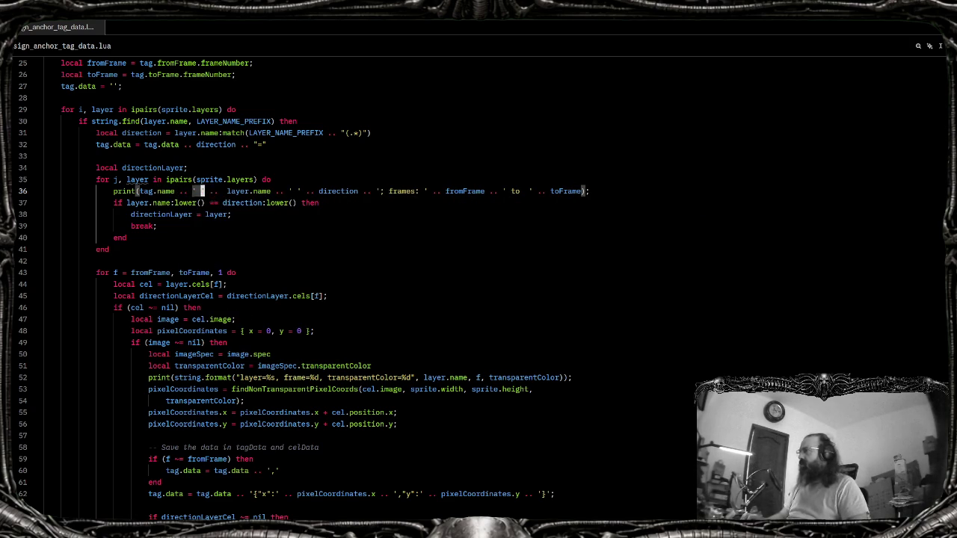
key(alt+Tab)
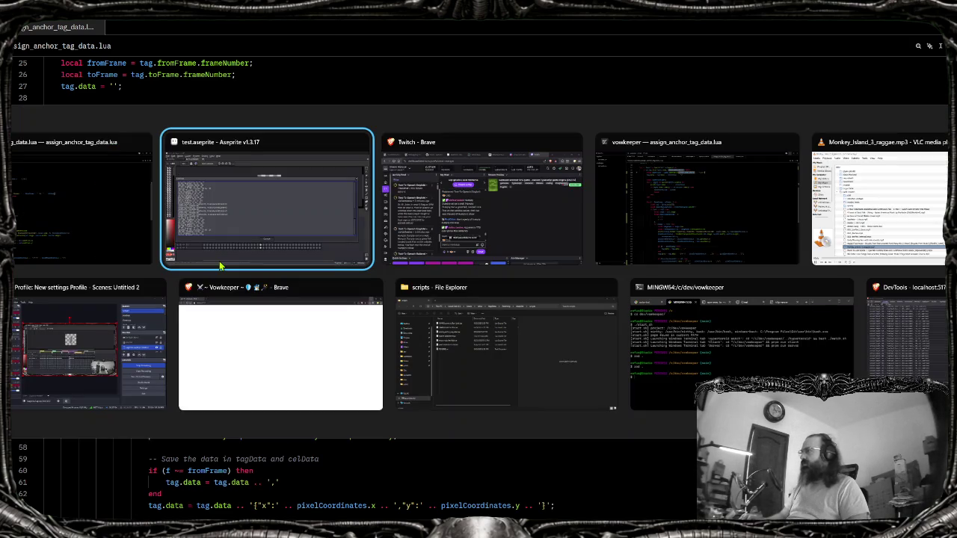
Rerun the assign_anchor_tag_data script from Aseprite's scripts list
key(Escape)
key(alt+f)
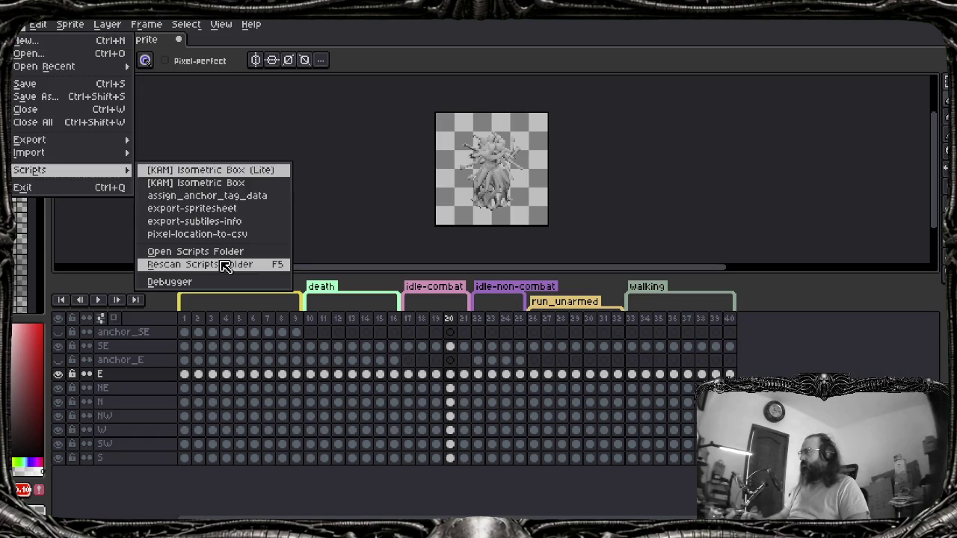
key(Up)
key(Return)
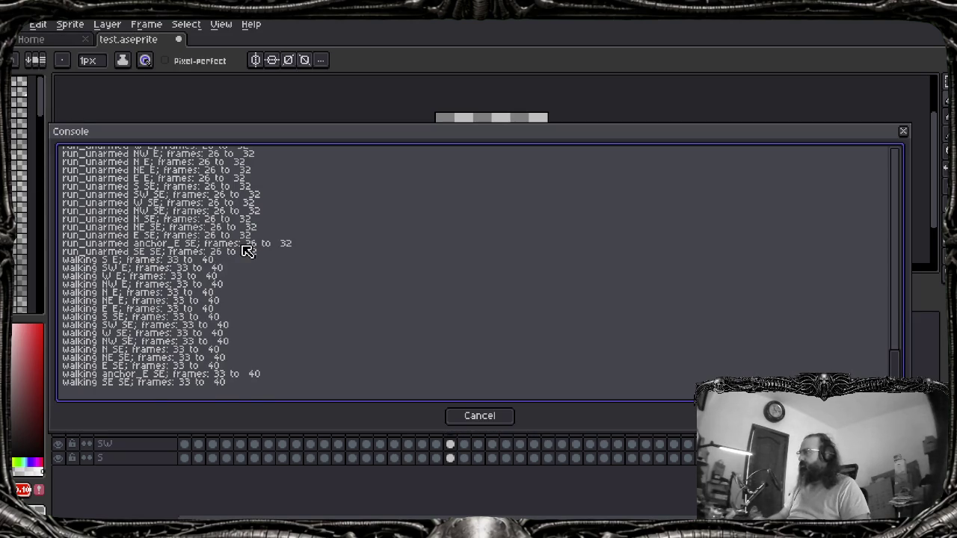
Scroll through the console's tag direction ranges and 96×96 anchor_E and anchor_SE frame entries
scroll(399, 317, up, 5)
scroll(421, 341, up, 5)
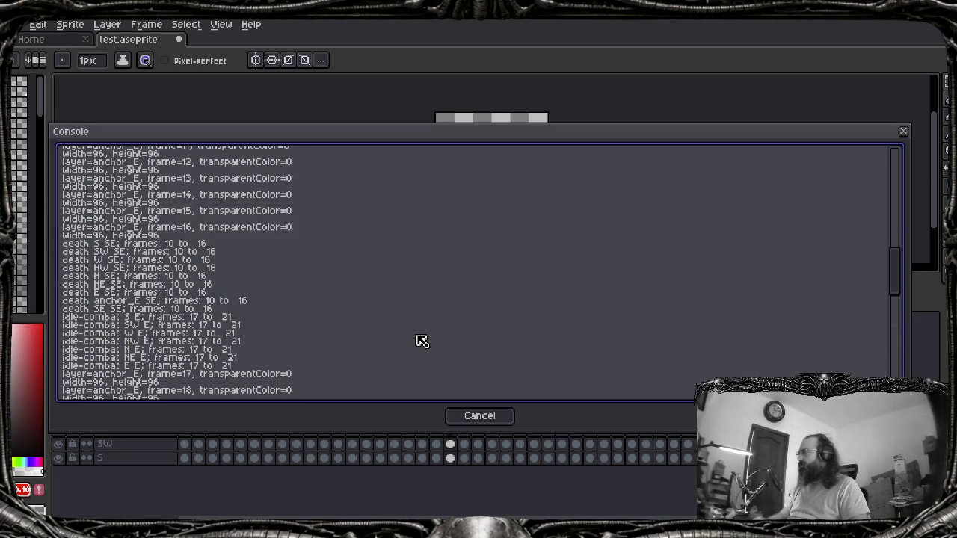
scroll(422, 342, down, 4)
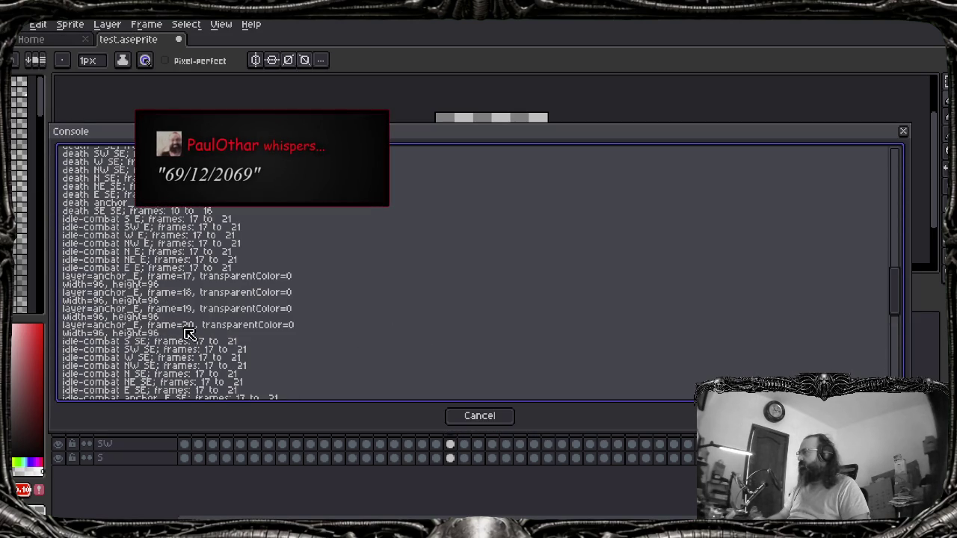
scroll(96, 284, down, 1)
scroll(149, 276, down, 2)
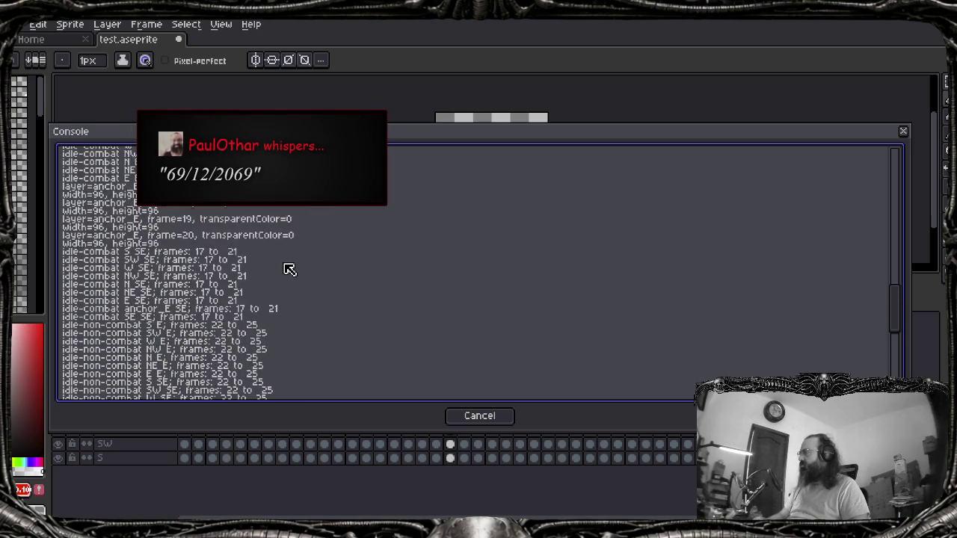
scroll(290, 270, up, 2)
scroll(300, 275, up, 2)
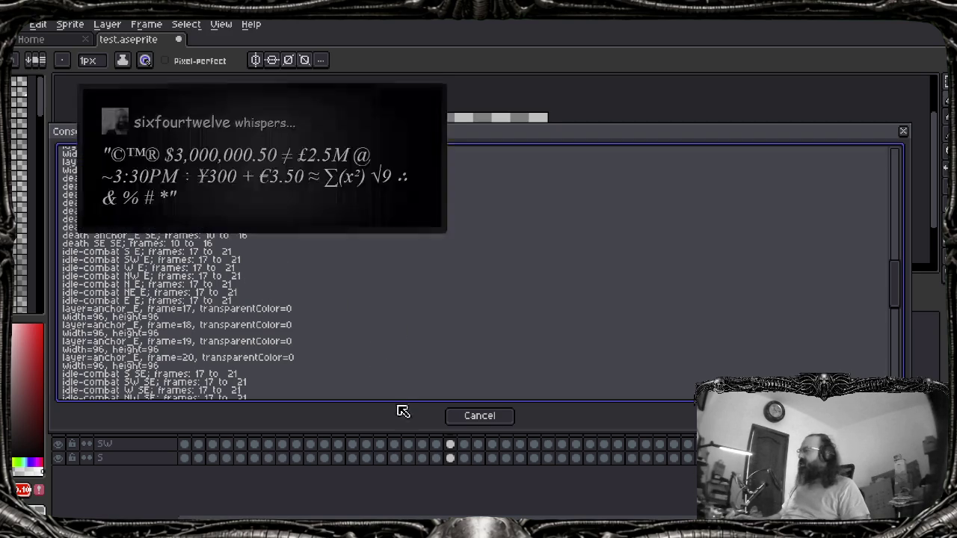
scroll(314, 335, up, 1)
scroll(314, 329, up, 1)
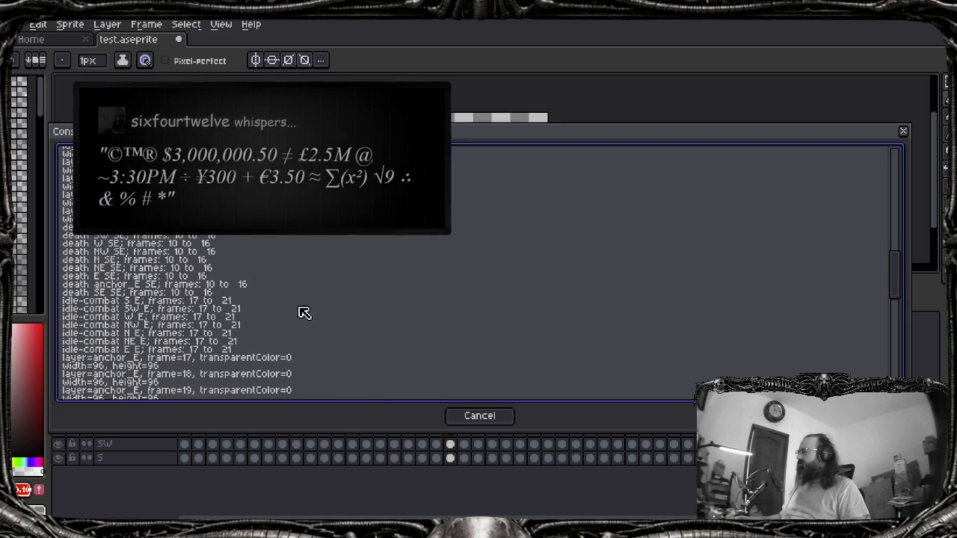
scroll(307, 329, up, 3)
scroll(314, 337, up, 2)
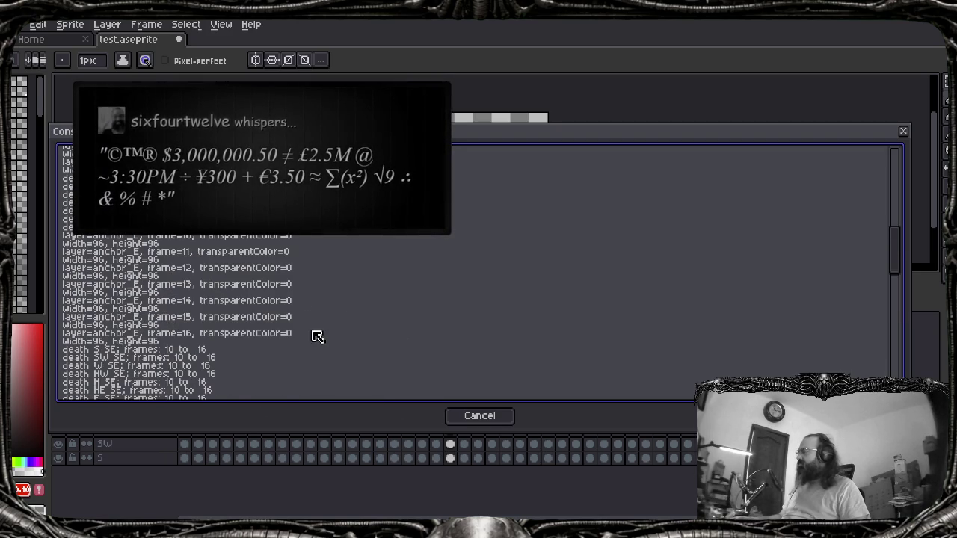
scroll(318, 336, up, 2)
scroll(320, 342, up, 2)
scroll(323, 344, up, 3)
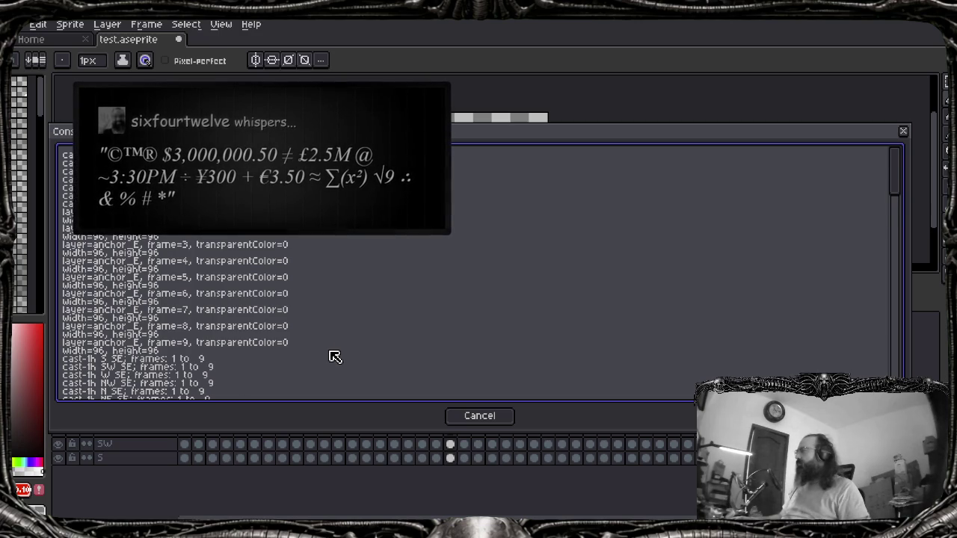
scroll(229, 271, down, 3)
scroll(229, 273, down, 2)
scroll(232, 277, down, 2)
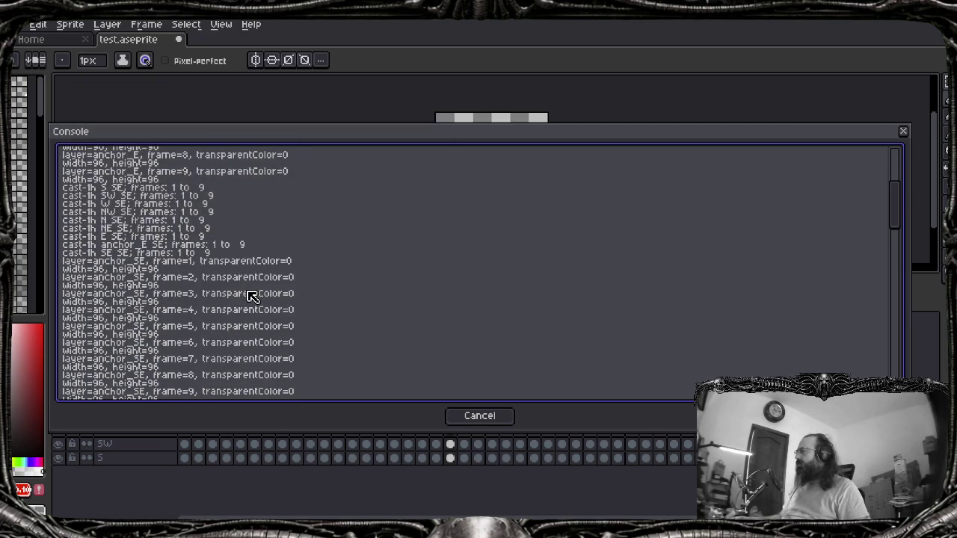
scroll(250, 293, down, 1)
scroll(253, 291, down, 1)
scroll(254, 289, down, 1)
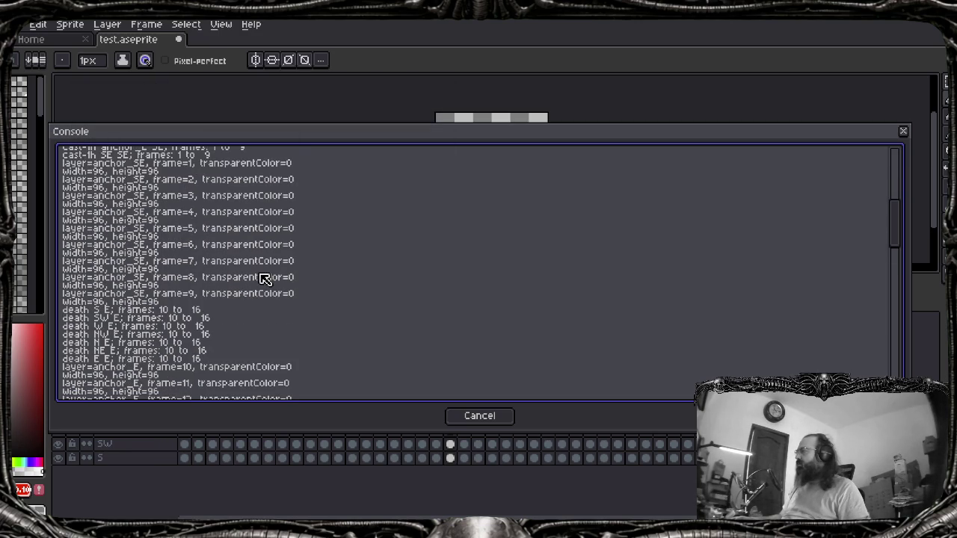
scroll(263, 278, up, 2)
scroll(266, 278, up, 2)
scroll(266, 278, up, 2)
scroll(180, 303, down, 5)
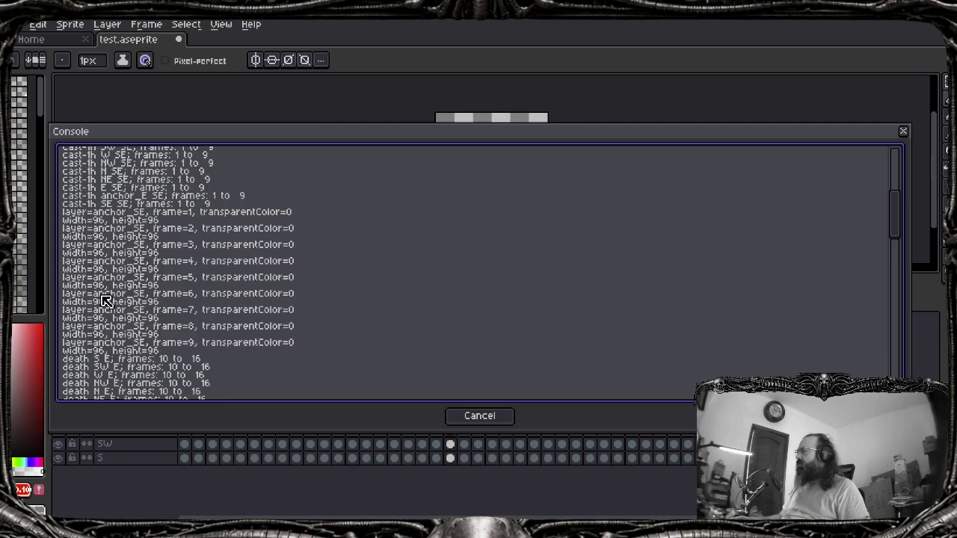
scroll(104, 299, down, 3)
scroll(104, 299, down, 3)
scroll(105, 297, down, 3)
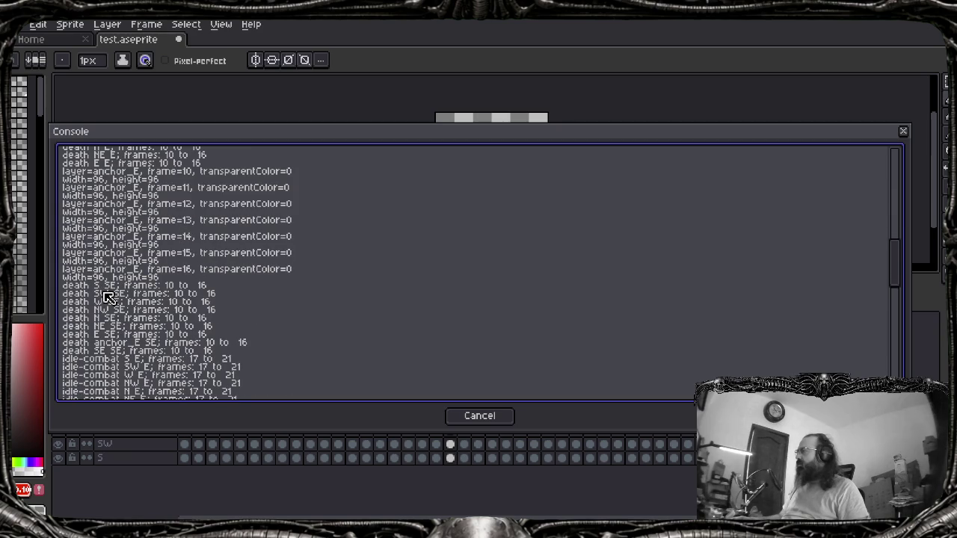
scroll(107, 297, down, 2)
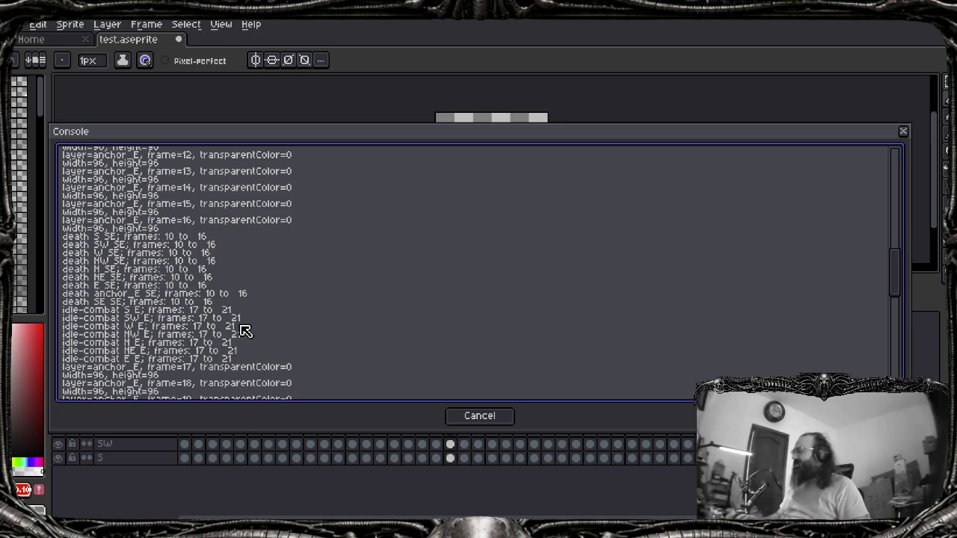
scroll(252, 340, down, 1)
scroll(253, 340, down, 2)
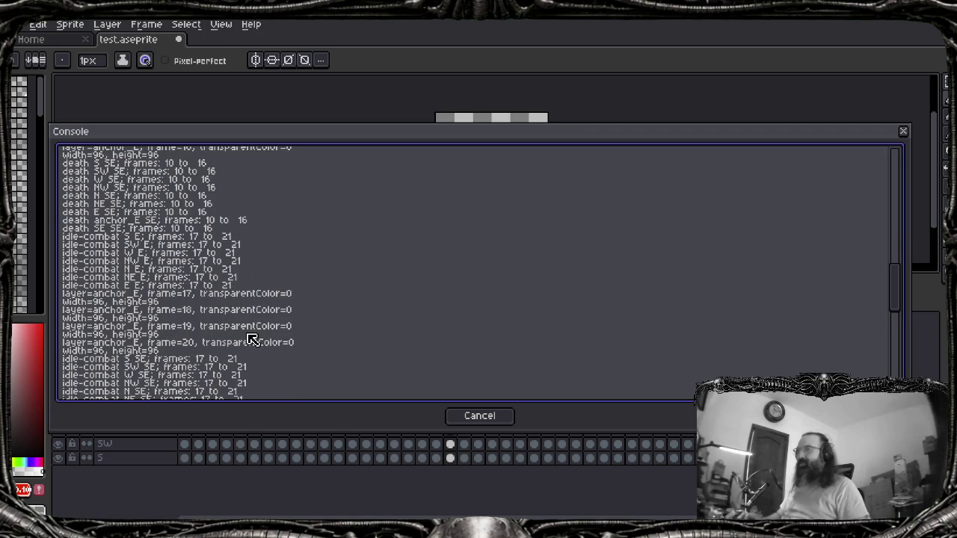
scroll(194, 369, down, 1)
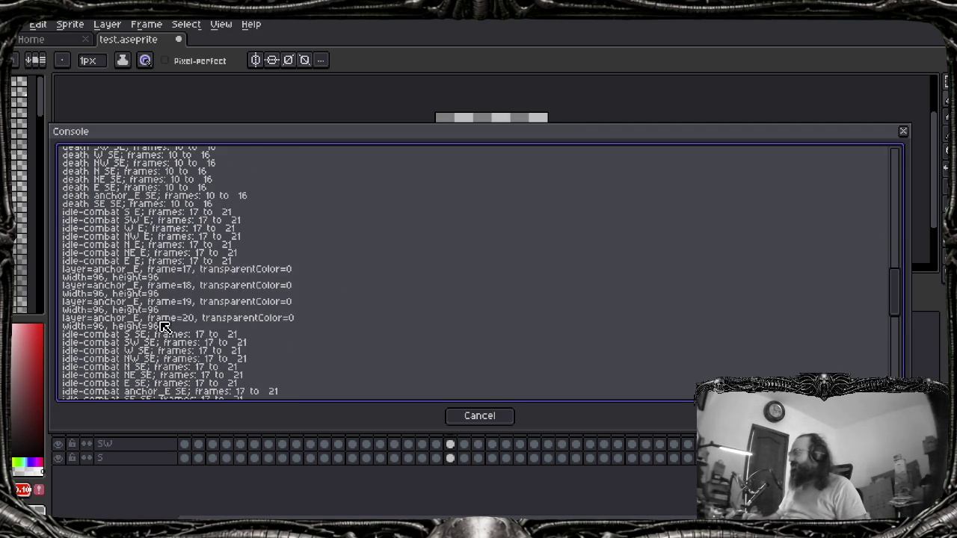
scroll(183, 344, down, 2)
scroll(172, 322, down, 1)
scroll(149, 321, down, 2)
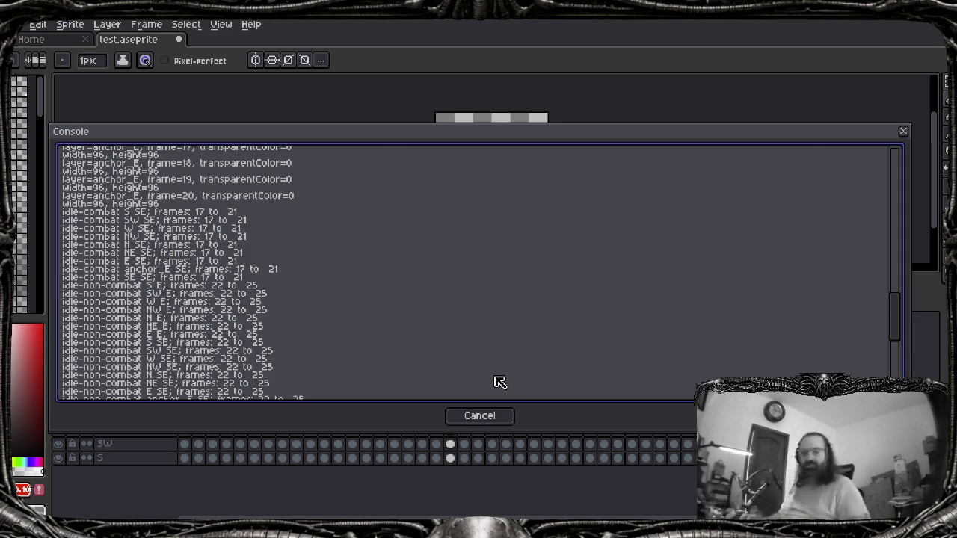
Recheck the console lines prefixed with tag names like 'idle-combat', then close the Console
key(alt+Tab)
key(shift+Tab)
key(shift+Tab)
key(shift+Tab)
key(shift+Tab)
key(shift+Tab)
key(shift+Tab)
key(Escape)
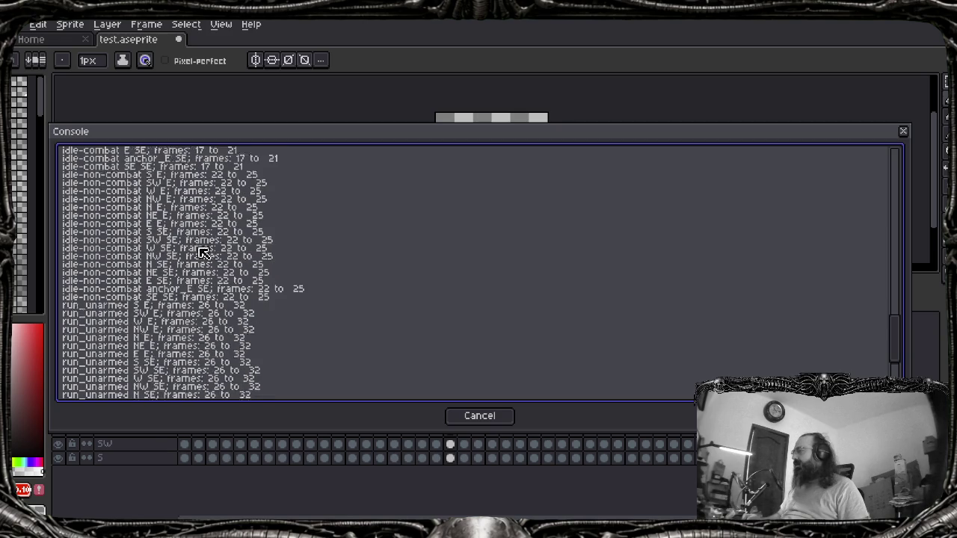
scroll(171, 271, up, 4)
scroll(156, 302, up, 4)
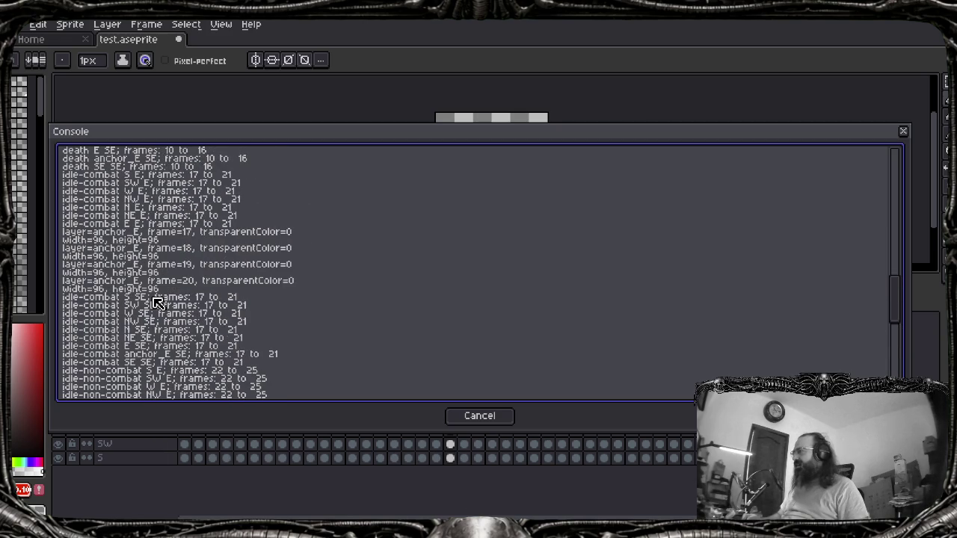
scroll(152, 303, up, 5)
scroll(151, 302, up, 5)
scroll(151, 302, up, 5)
scroll(152, 303, up, 5)
scroll(154, 302, up, 7)
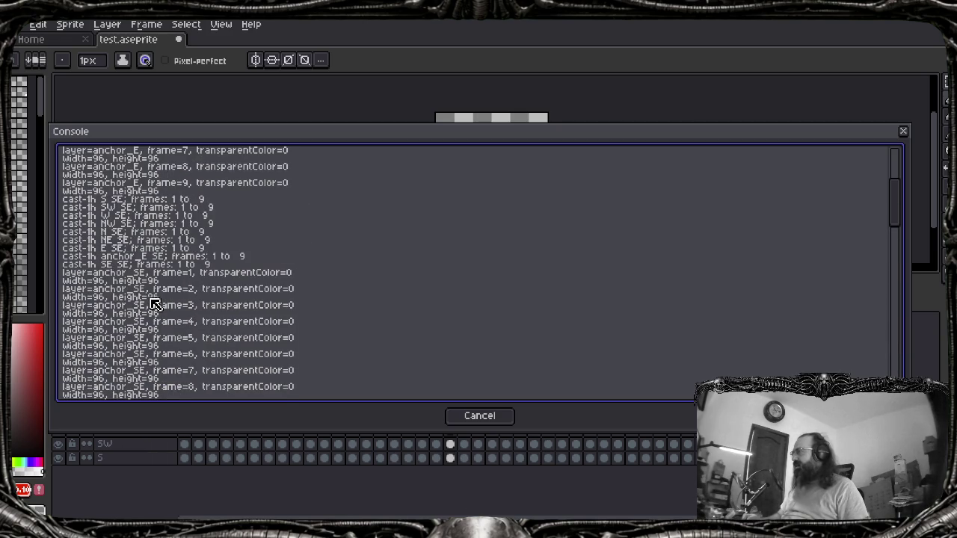
scroll(153, 303, down, 3)
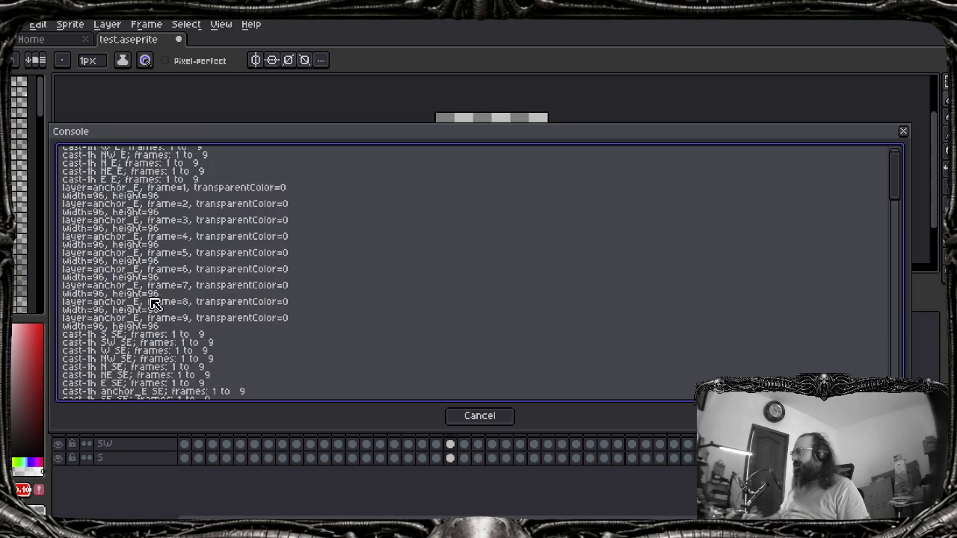
scroll(154, 297, down, 3)
scroll(154, 297, down, 3)
scroll(154, 297, down, 3)
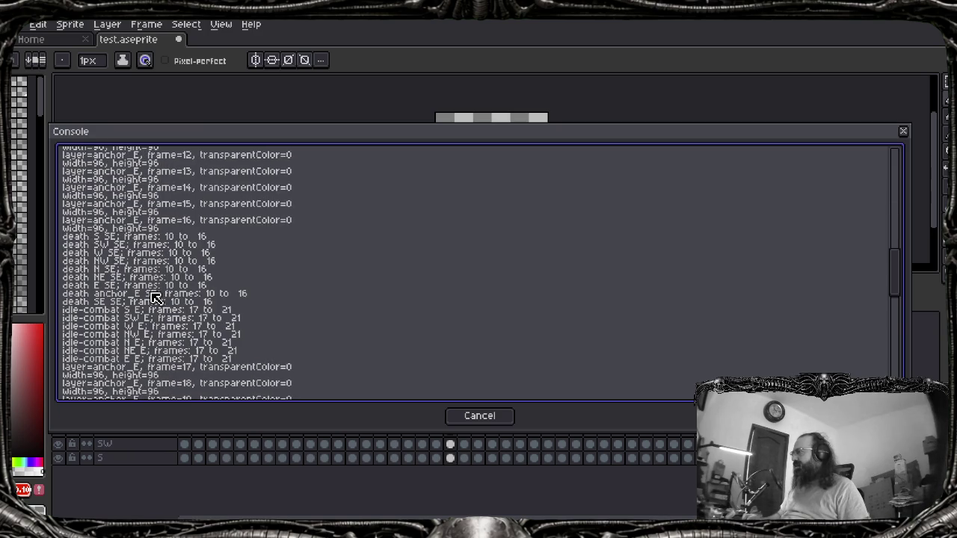
scroll(154, 298, down, 3)
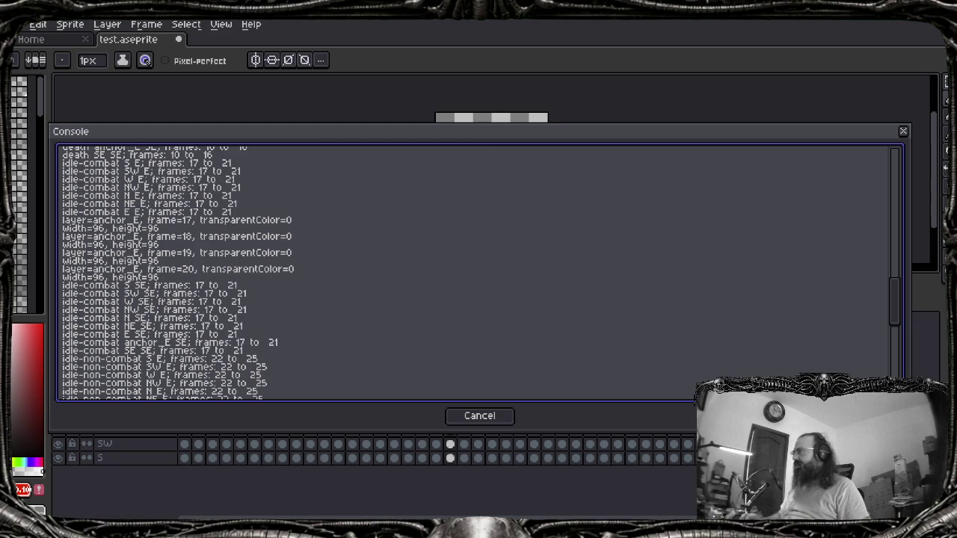
click(512, 416)
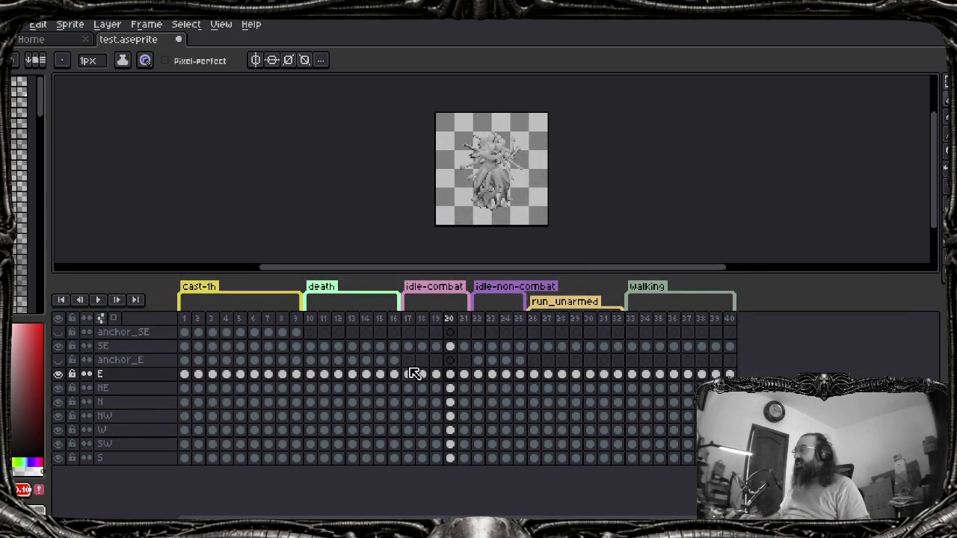
Select the anchor_E cels and display frame 22, where idle-non-combat starts
mouse_move(407, 360)
mouse_down()
mouse_move(466, 363)
mouse_move(459, 368)
mouse_up()
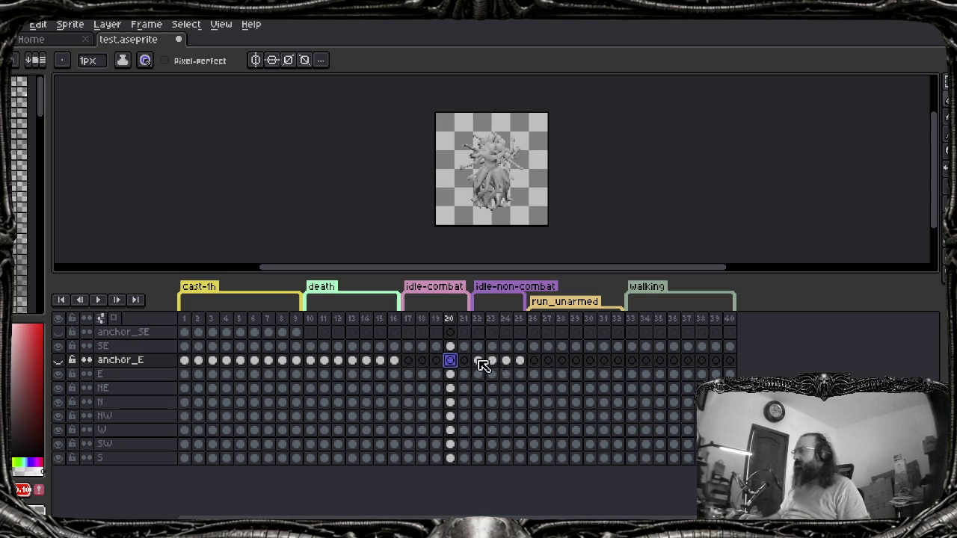
click(478, 361)
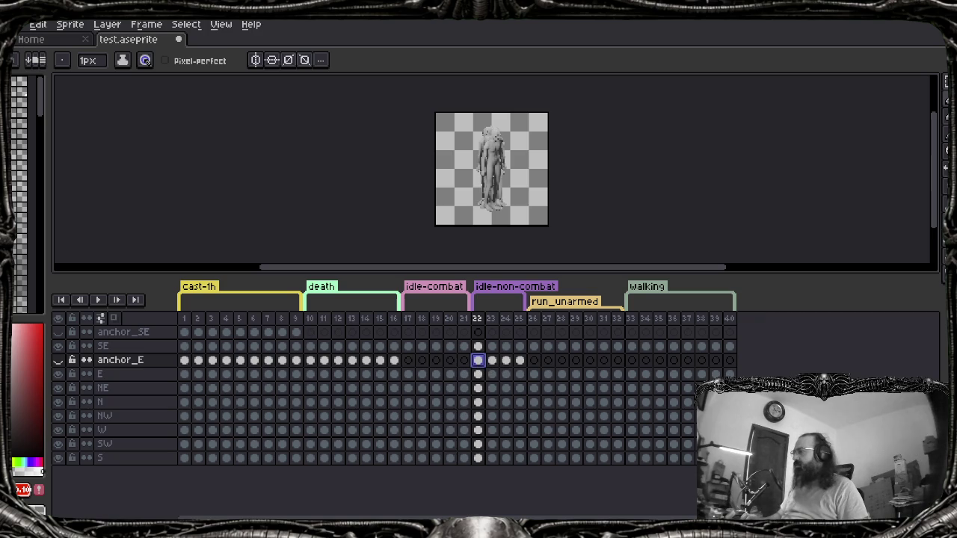
key(alt+Tab)
scroll(301, 286, down, 4)
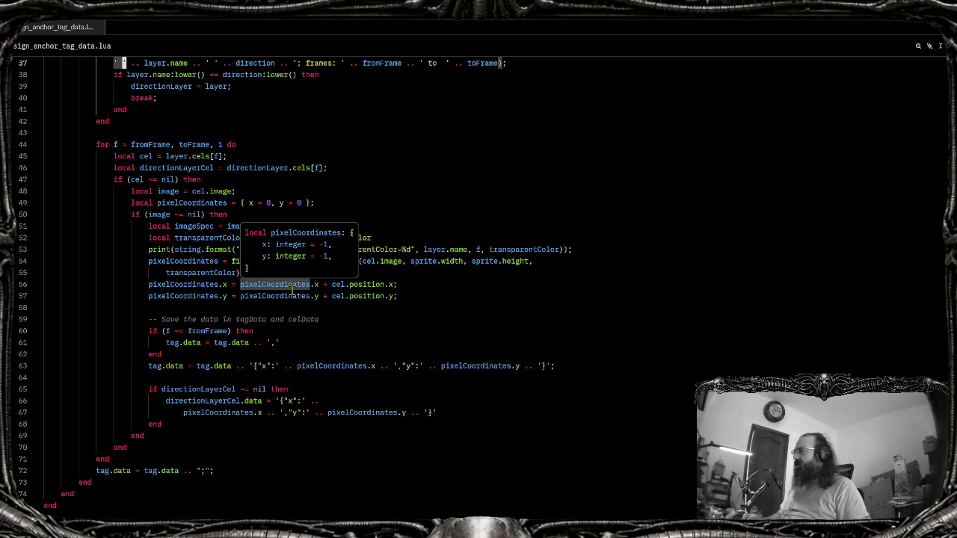
click(144, 183)
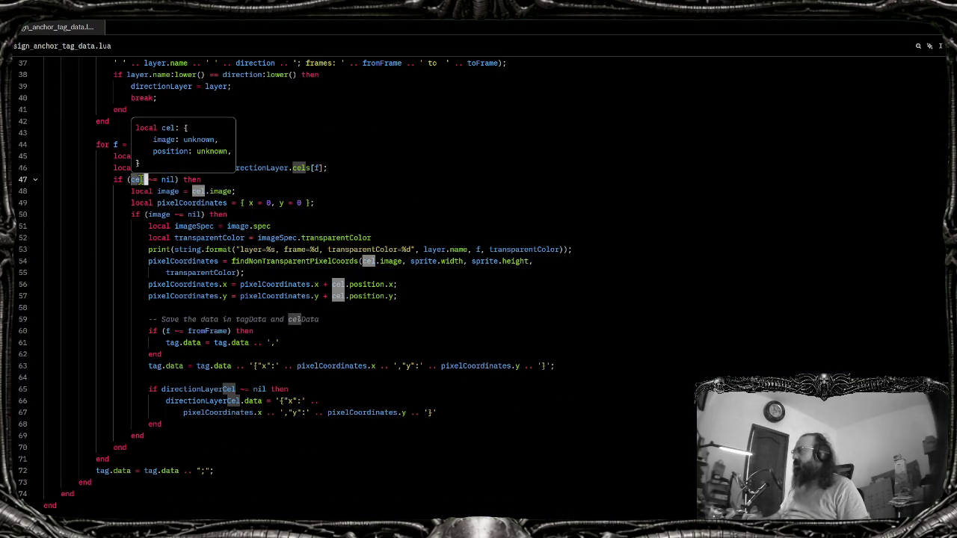
click(269, 203)
click(239, 156)
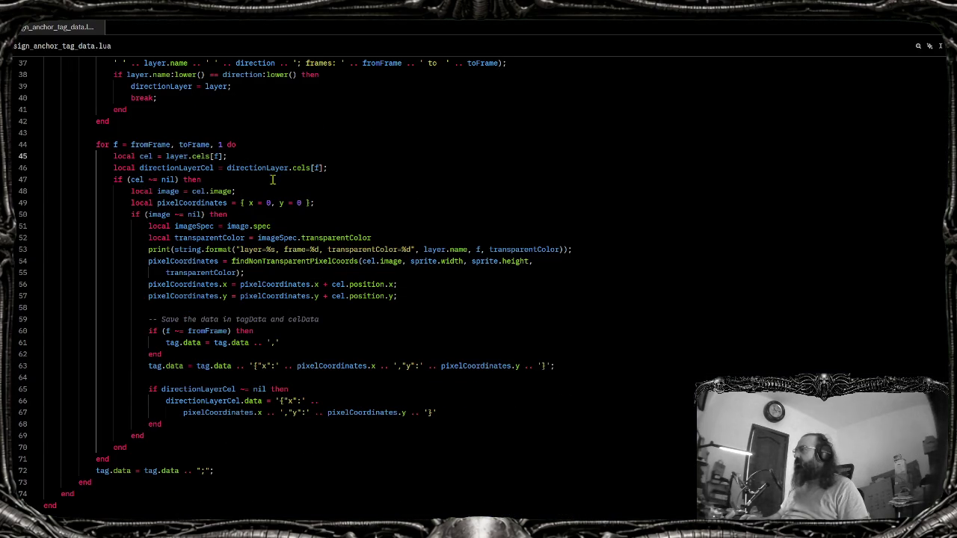
click(152, 156)
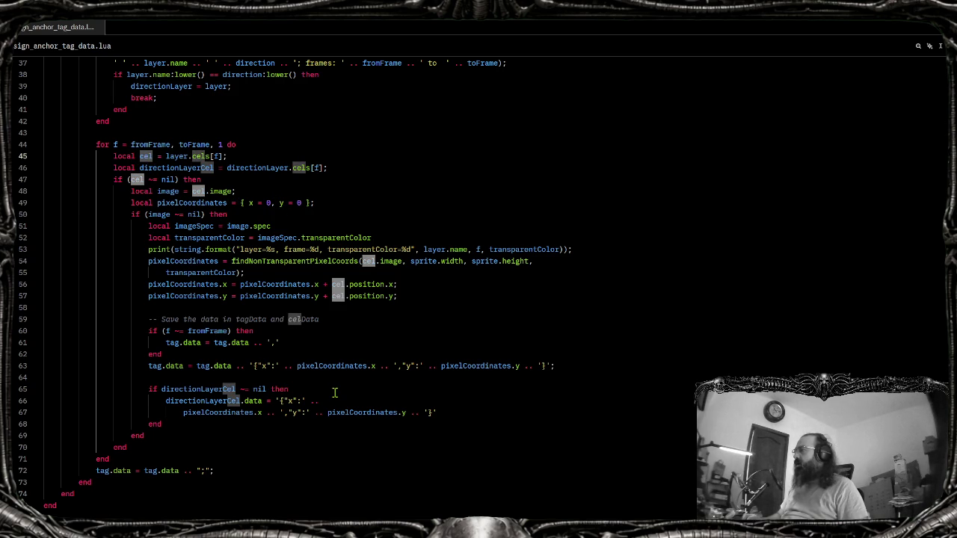
scroll(276, 218, up, 4)
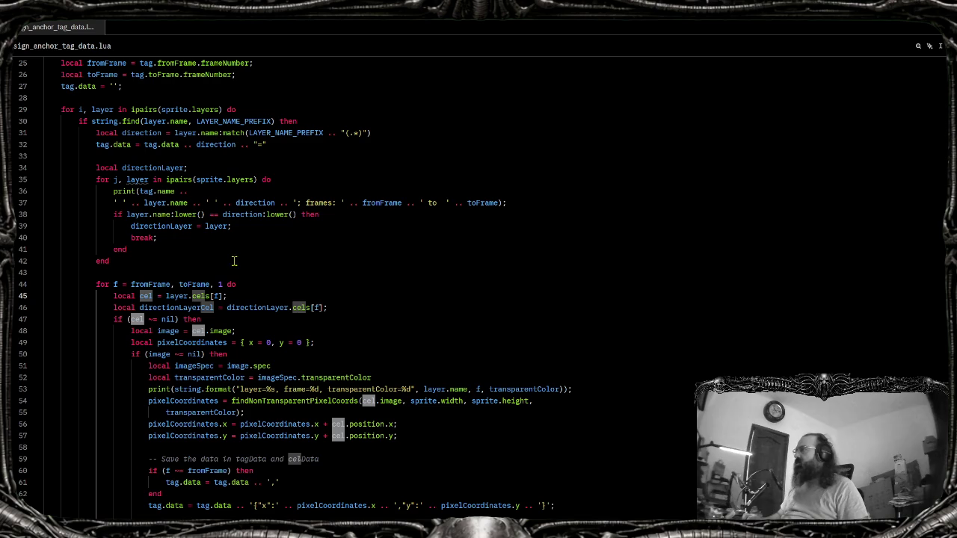
key(alt+Tab)
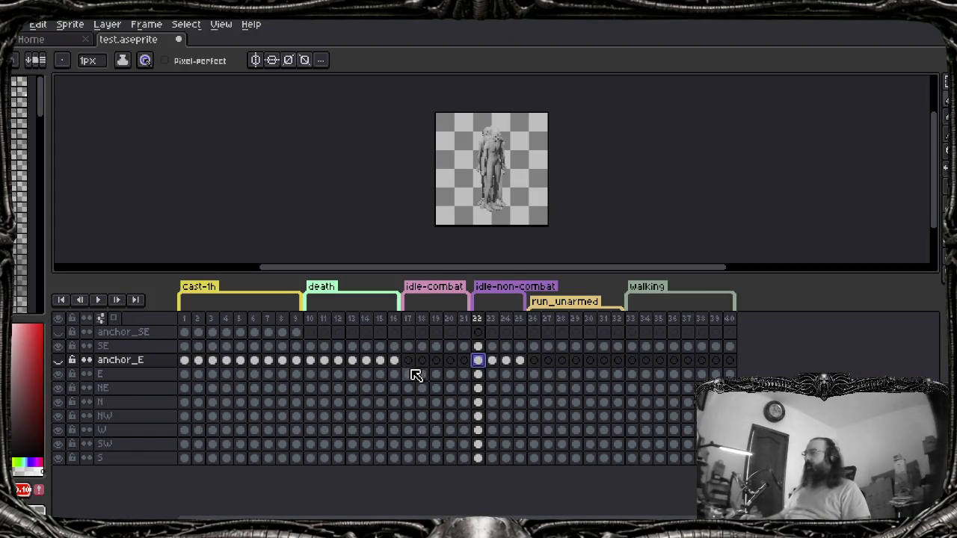
key(alt+Tab)
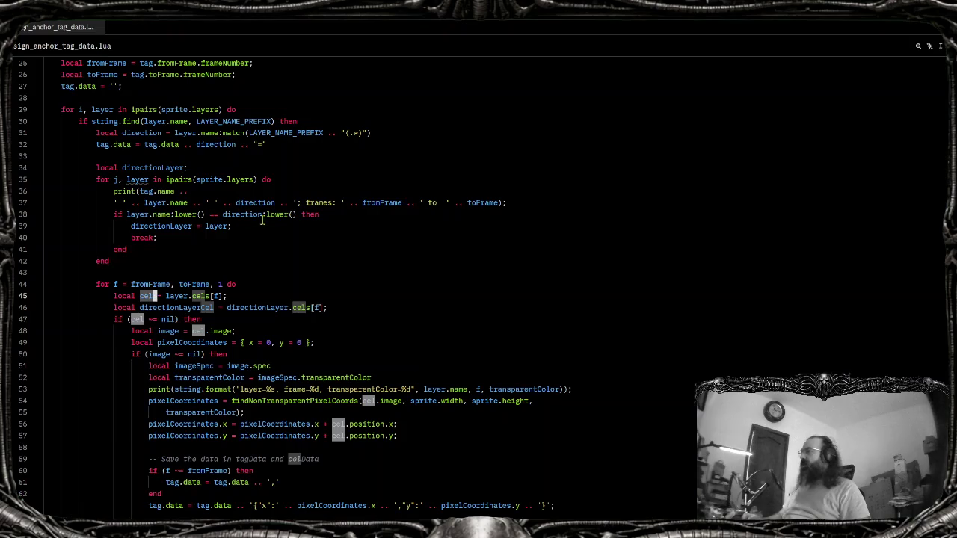
click(215, 296)
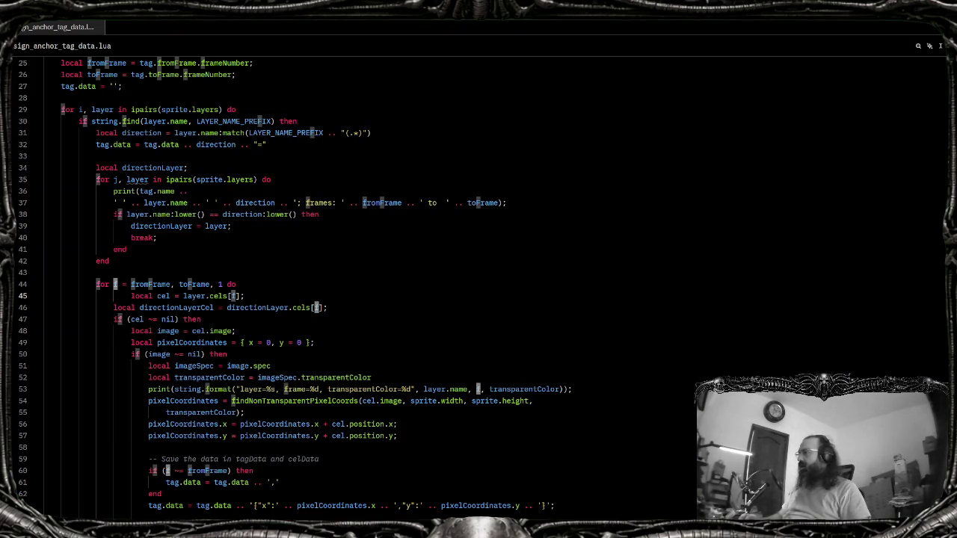
key(alt+Tab)
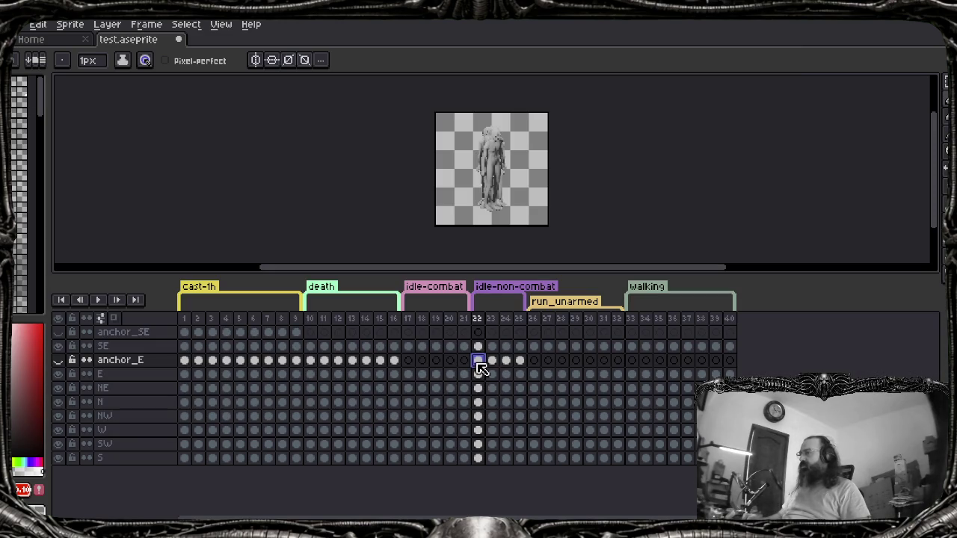
Try moving the anchor_E cels from frames 22–25 to 17–20, undo it, and reselect them
click(409, 361)
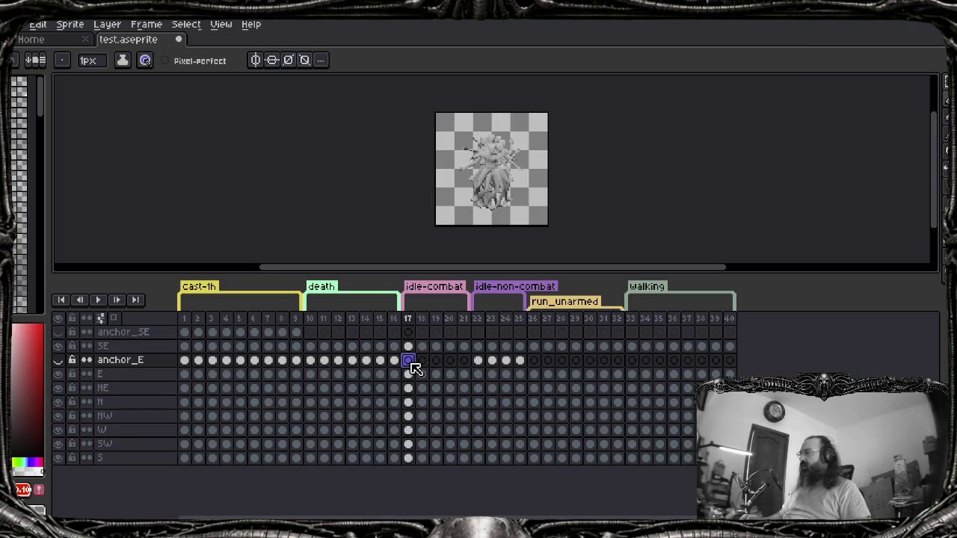
mouse_move(479, 360)
mouse_down()
mouse_move(520, 362)
mouse_move(415, 363)
mouse_up()
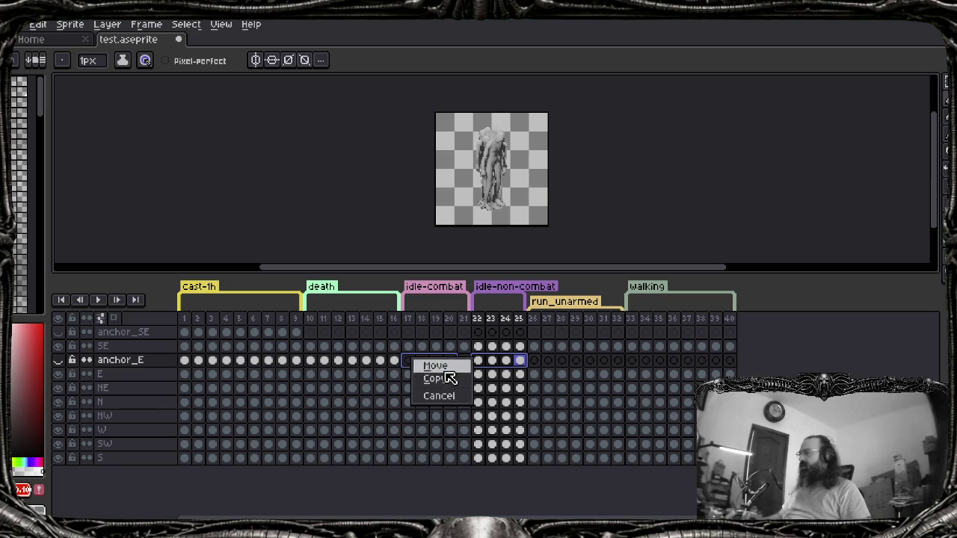
click(439, 367)
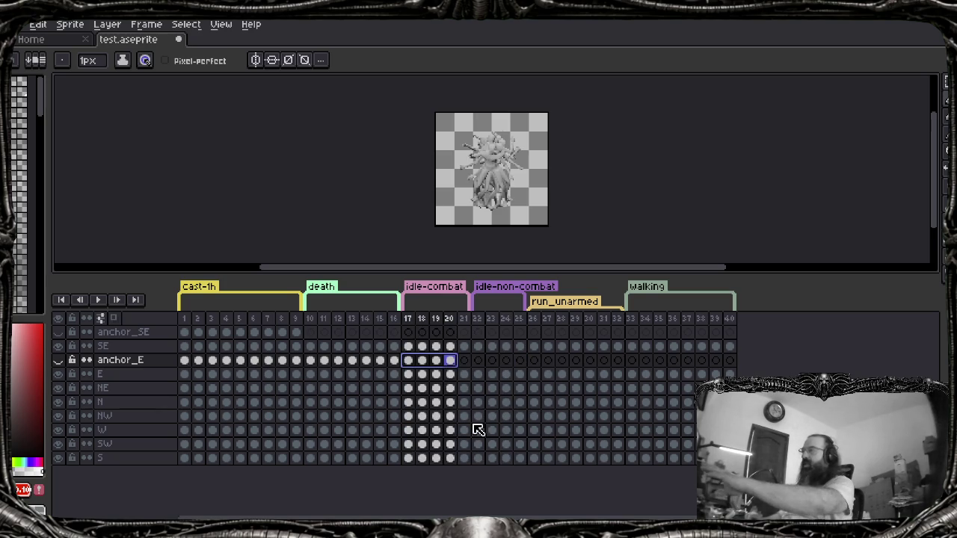
key(ctrl+z)
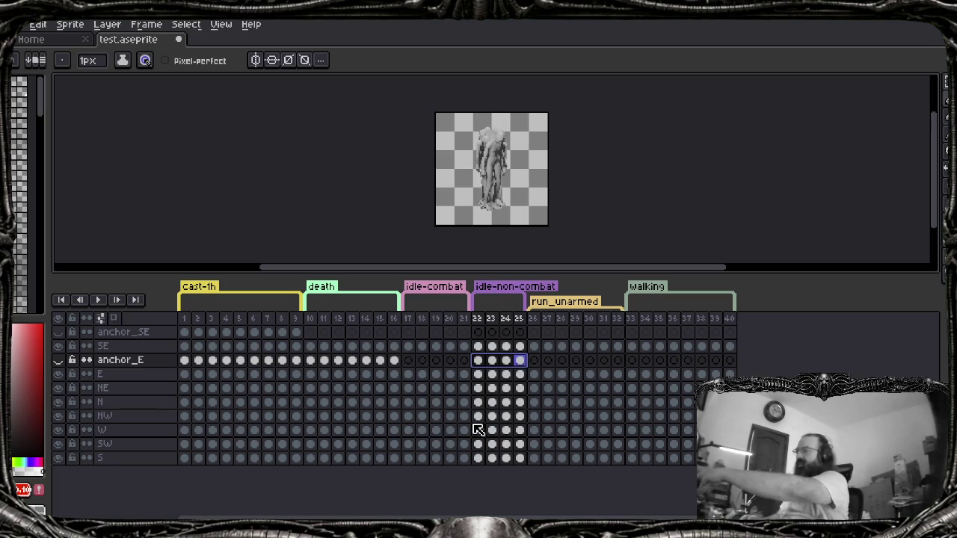
click(479, 361)
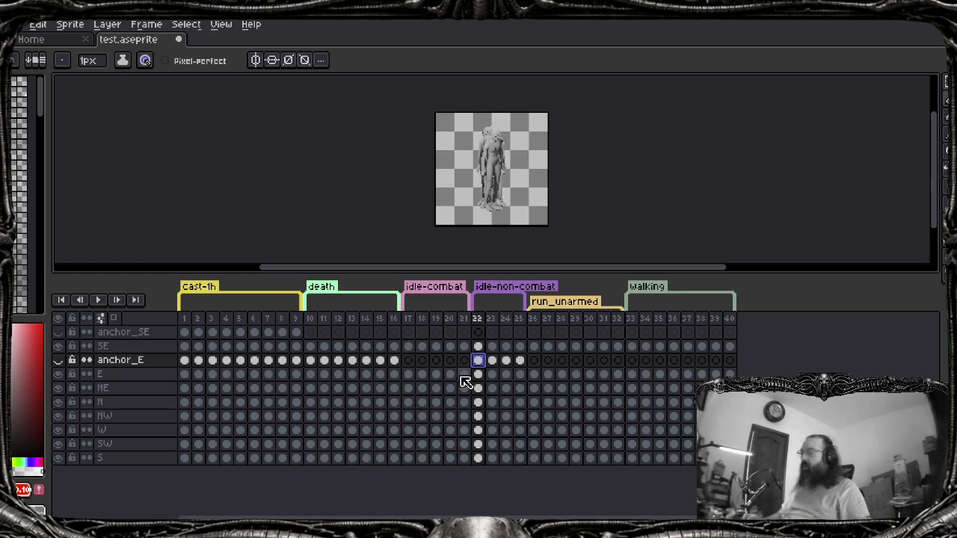
click(408, 360)
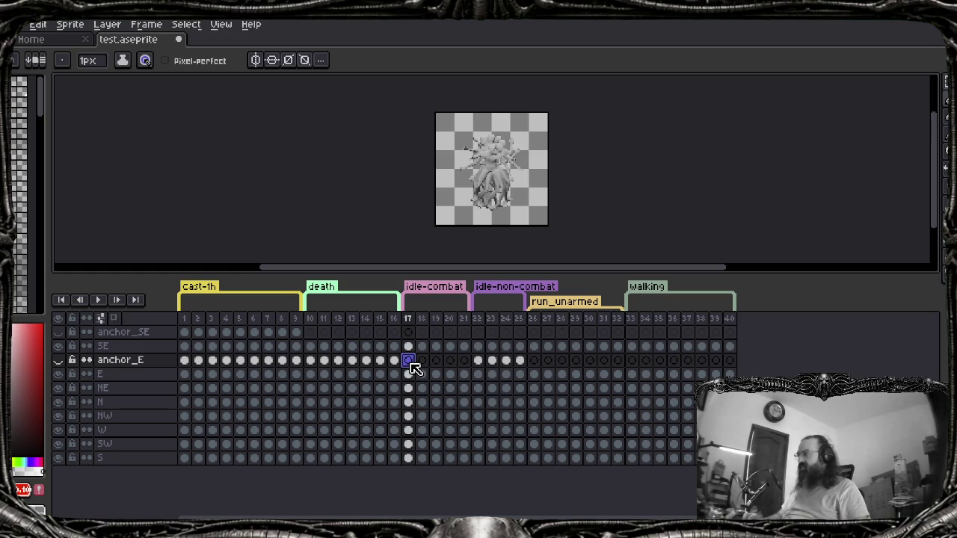
drag(479, 361, 518, 361)
click(479, 361)
Check the cel image line and the cel loop in the Lua script
key(alt+Tab)
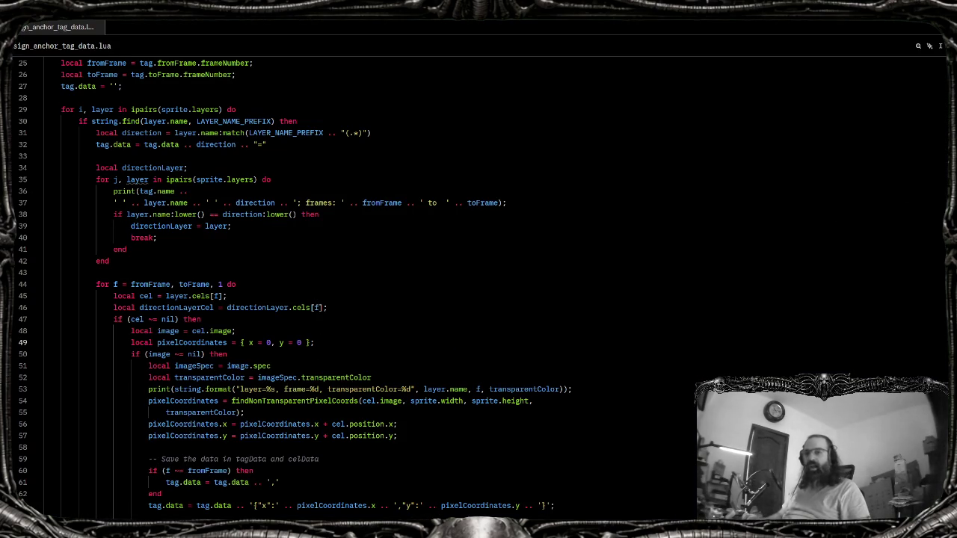
click(517, 326)
scroll(481, 338, down, 4)
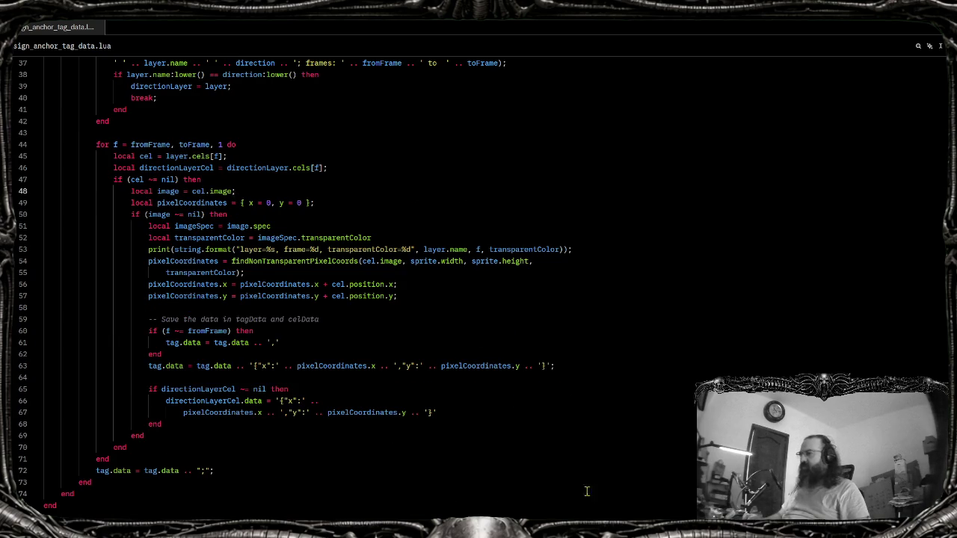
click(523, 490)
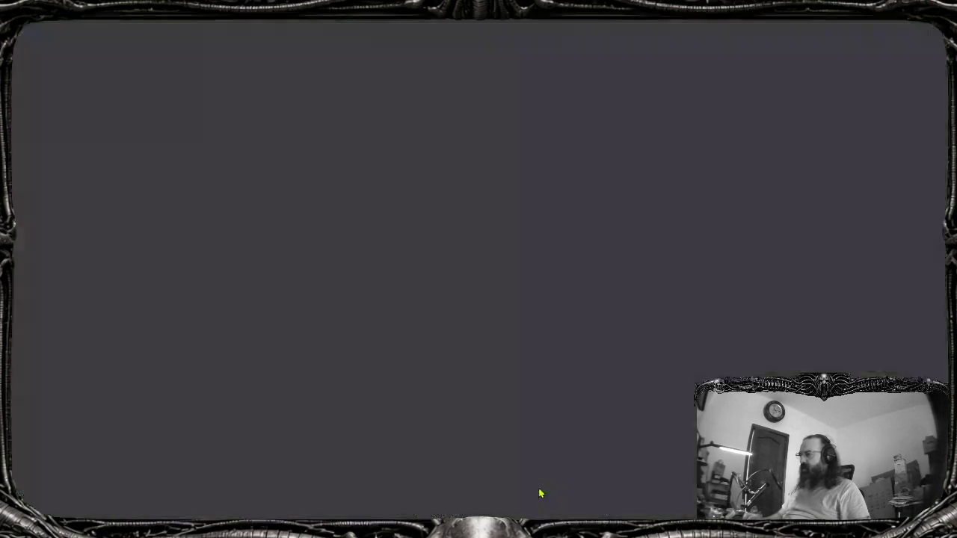
Resume the paused game from DevTools Sources with F8 and hide DevTools
key(F12)
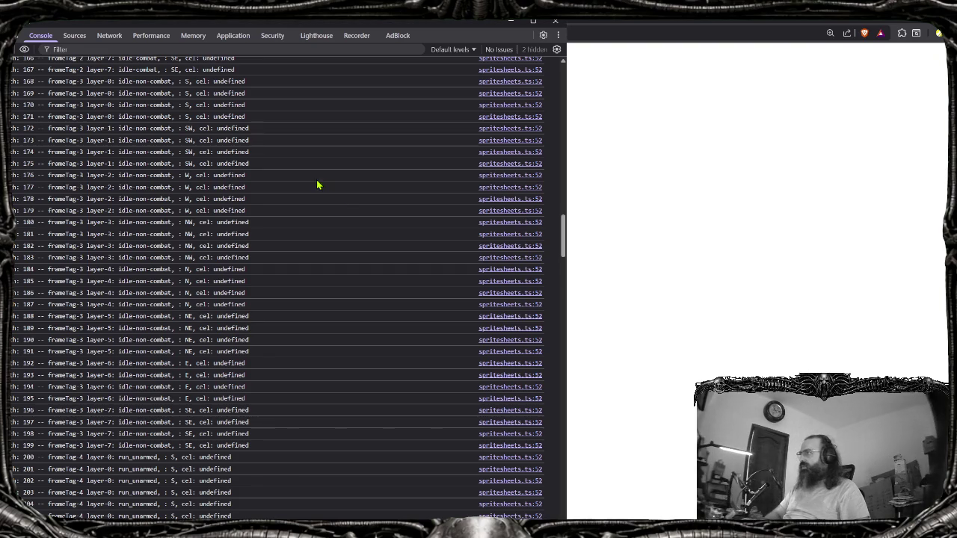
click(73, 35)
scroll(460, 224, down, 1)
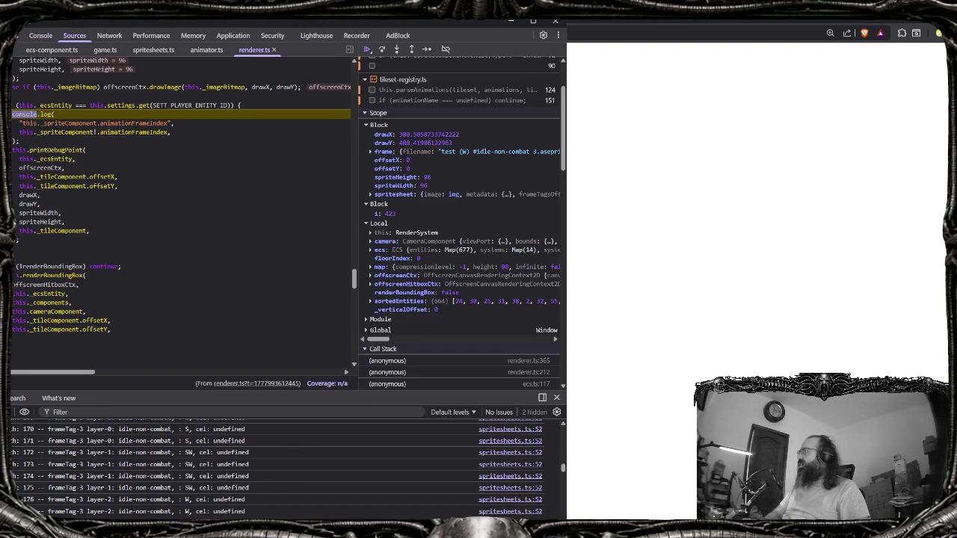
key(F8)
key(F12)
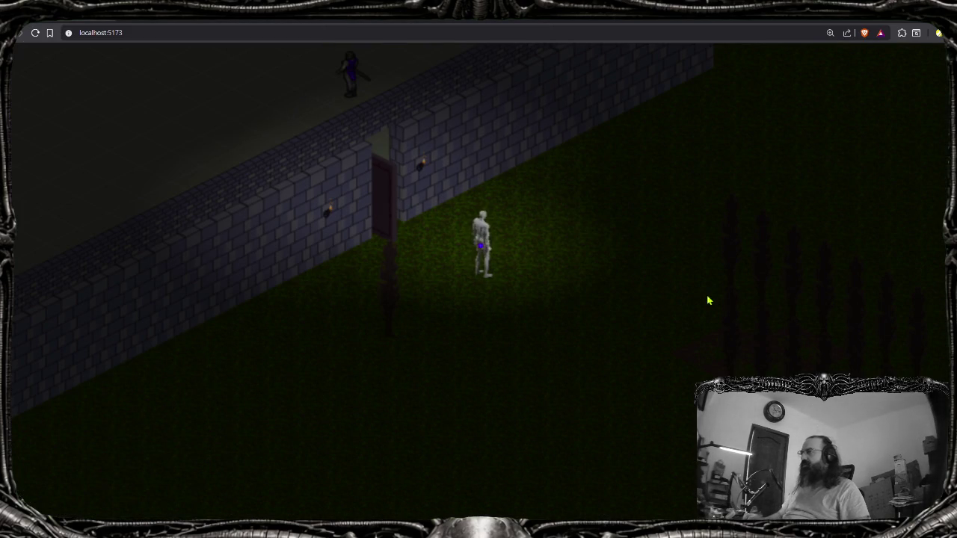
Walk the player with W, D and S past the stone walls into the field, then reopen DevTools
key(w)
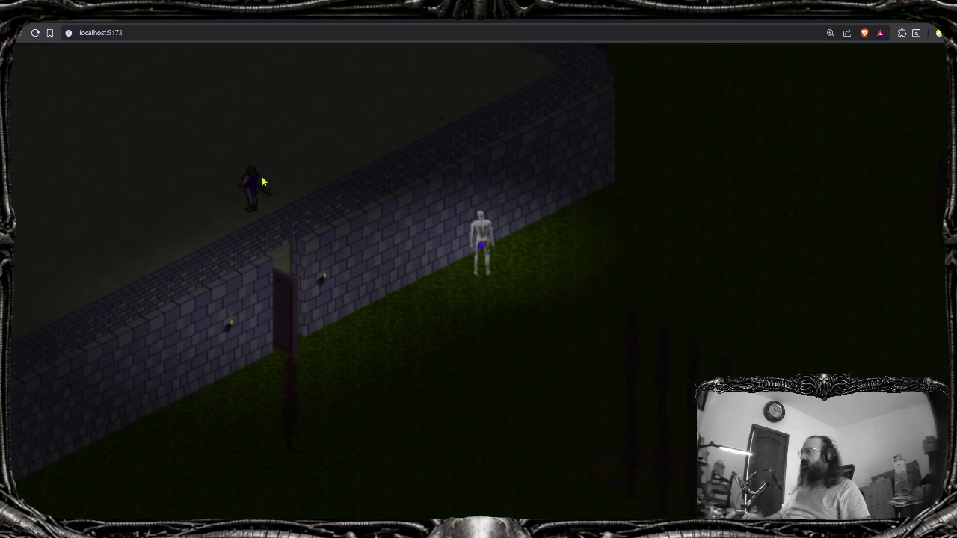
key(w)
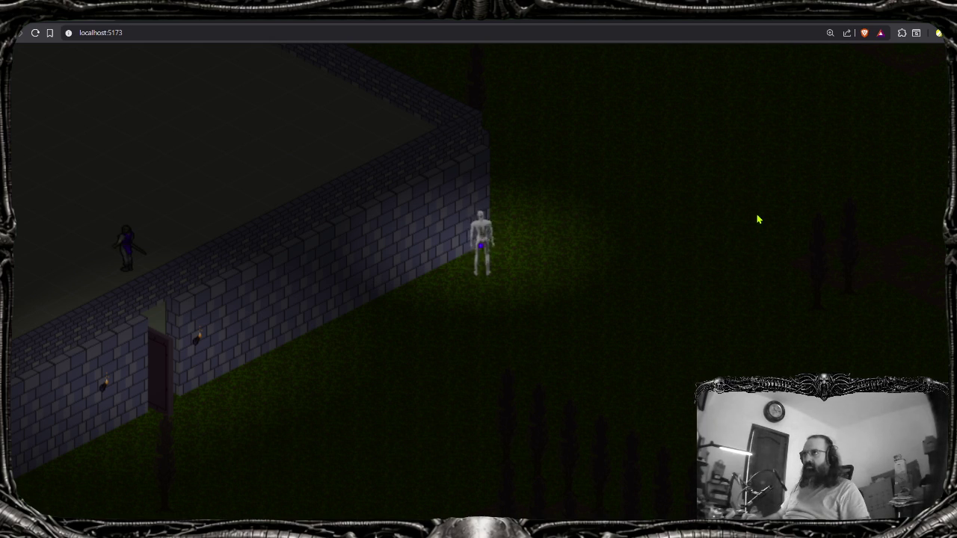
key(w)
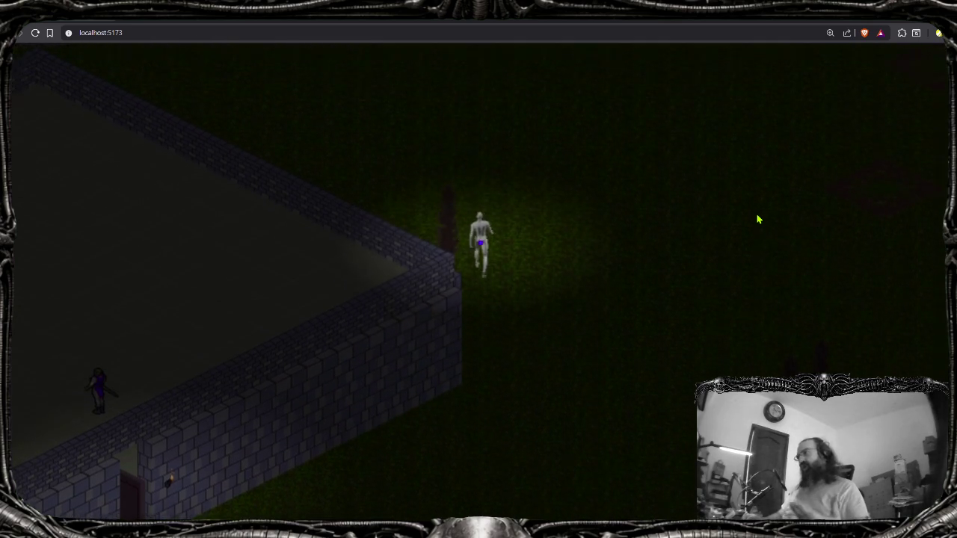
key(w)
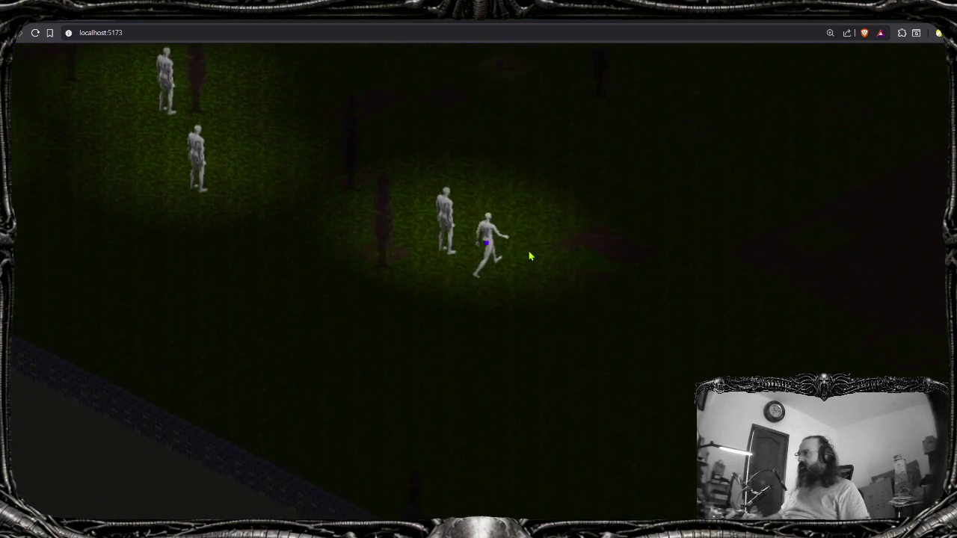
key(w)
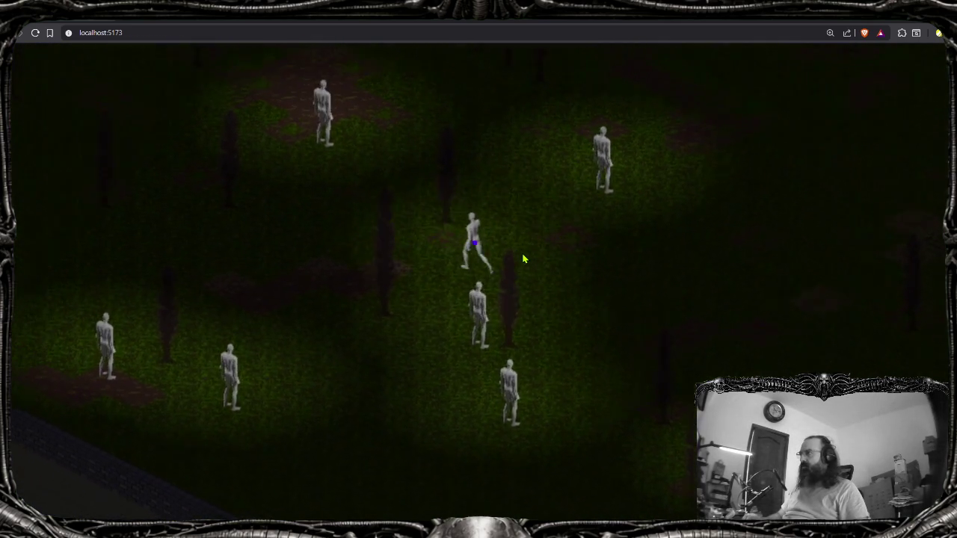
key(d)
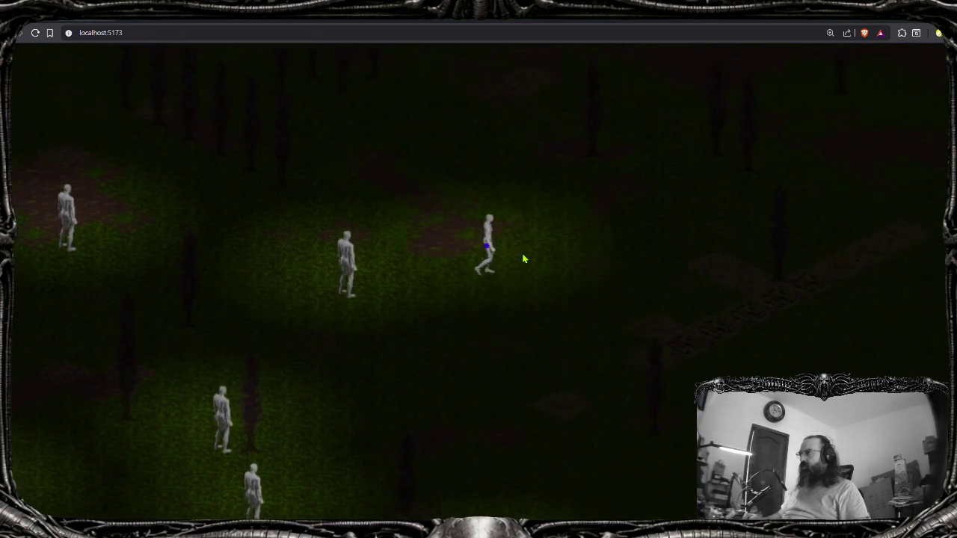
key(d)
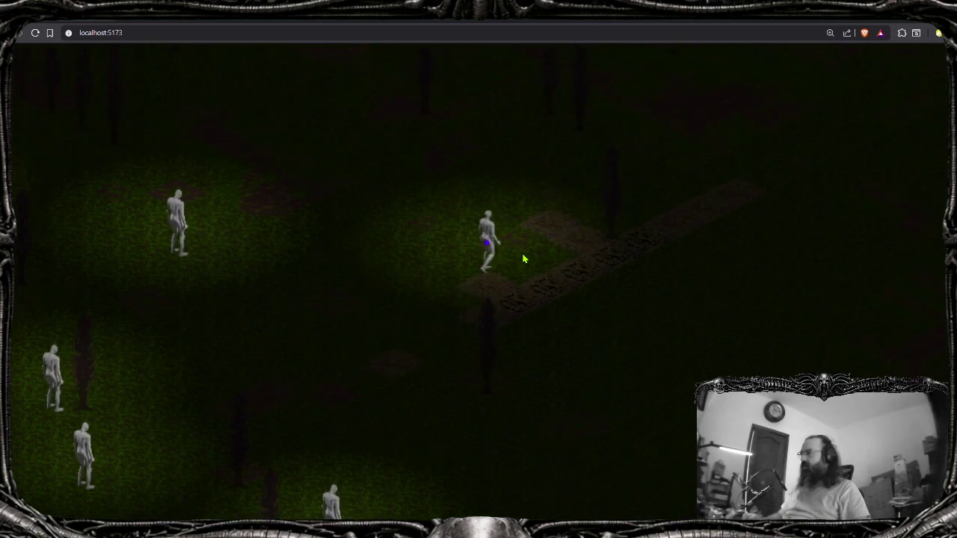
key(s)
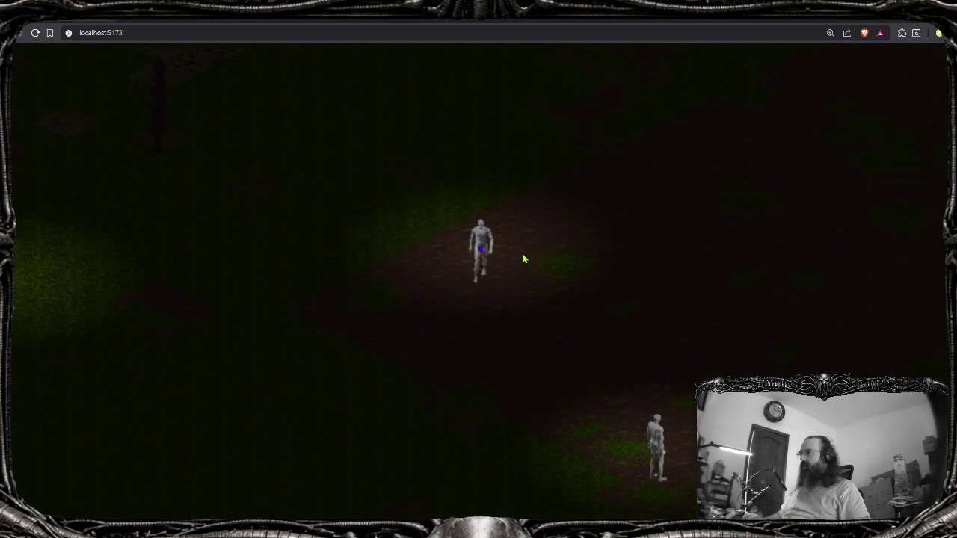
key(s)
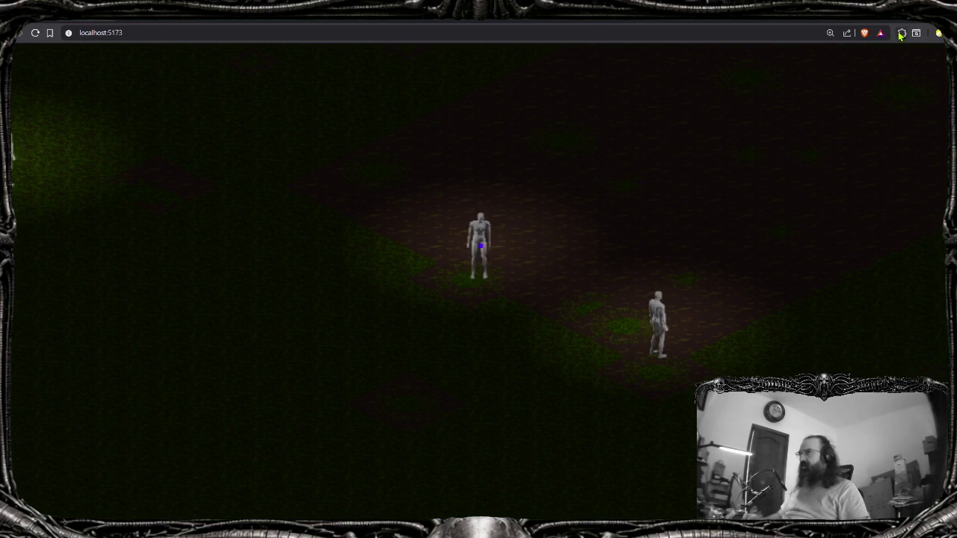
key(F12)
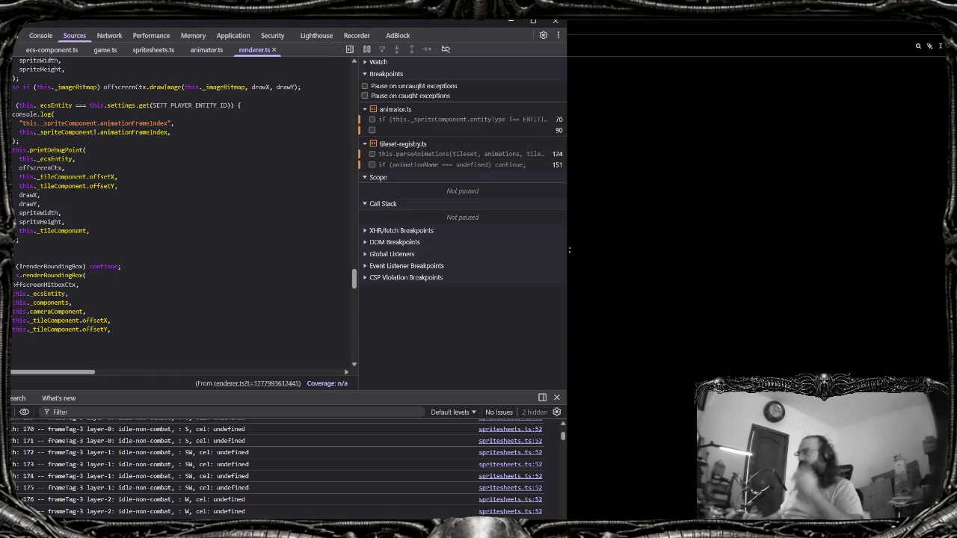
Scroll through the Zed script and highlight the pixelCoordinates uses from line 57
key(alt+Tab)
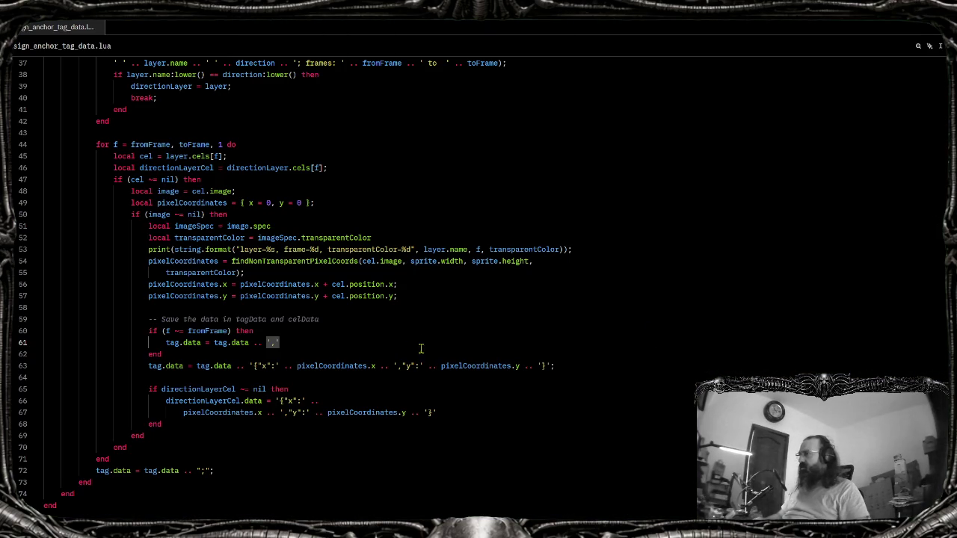
scroll(376, 346, up, 4)
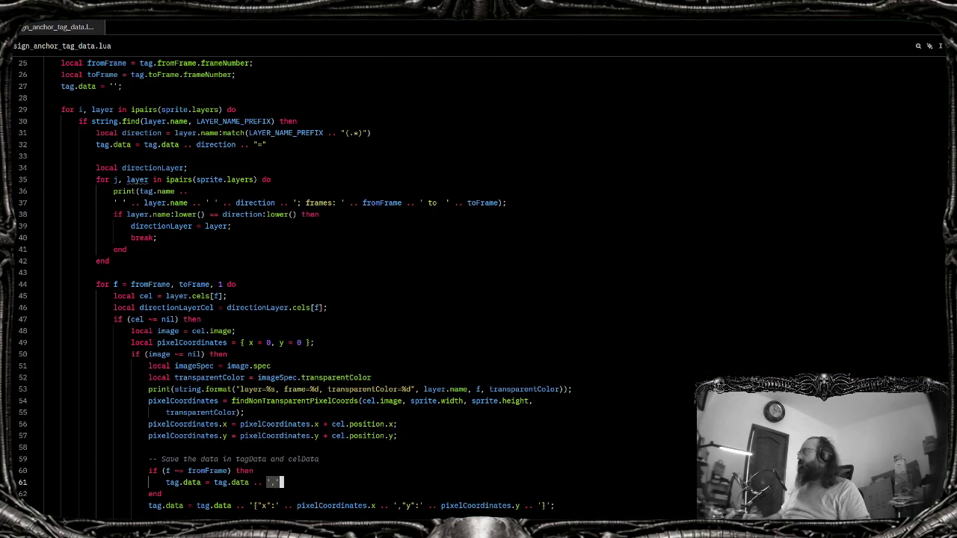
key(alt+Tab)
click(514, 21)
scroll(429, 342, down, 4)
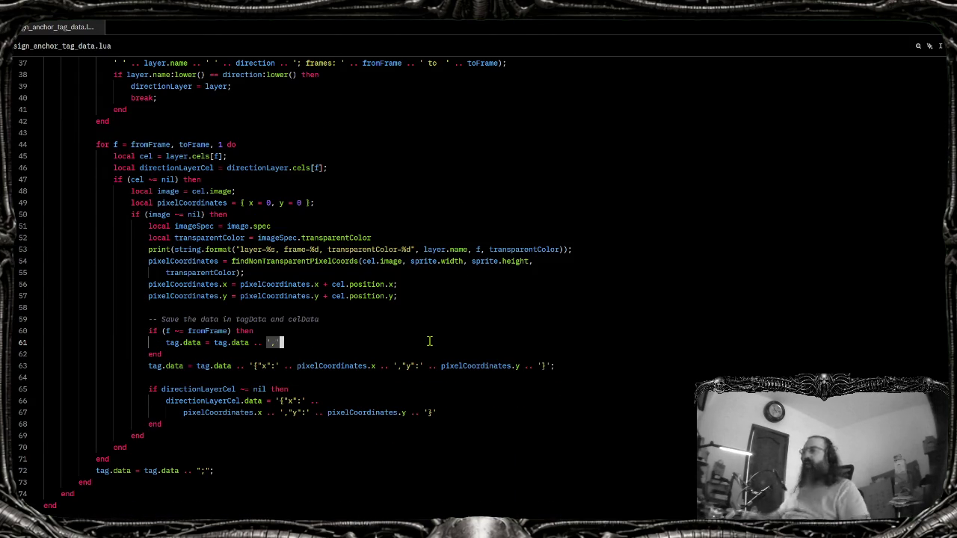
scroll(429, 341, up, 4)
scroll(431, 338, down, 8)
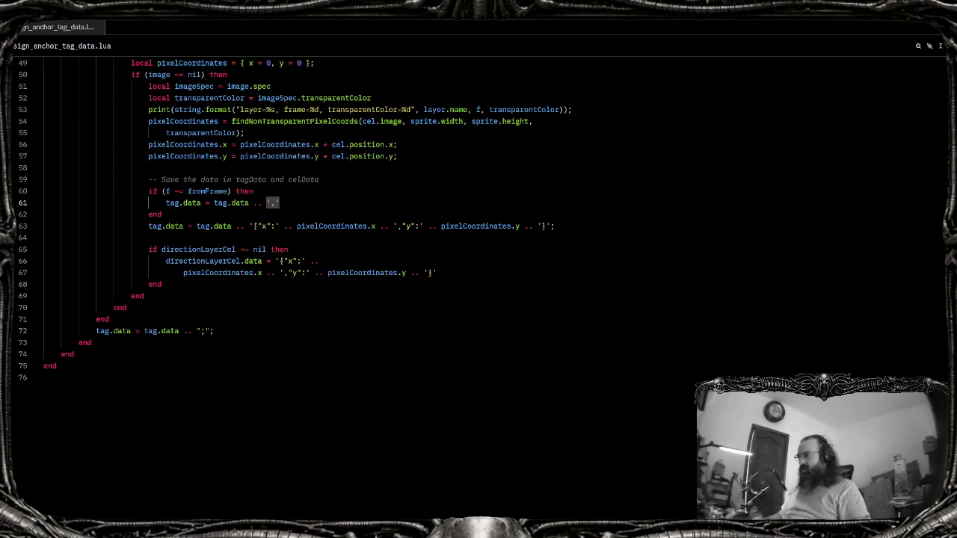
click(272, 156)
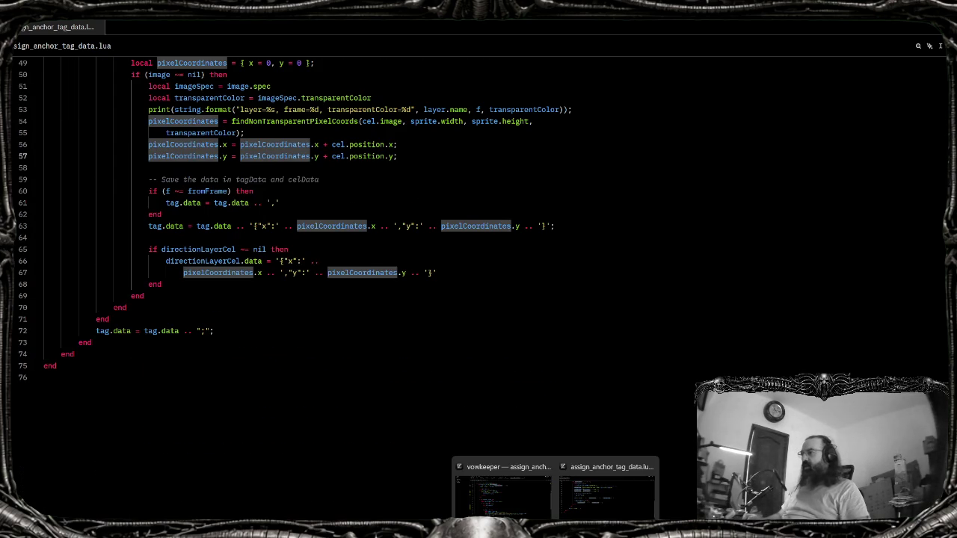
key(alt+Tab)
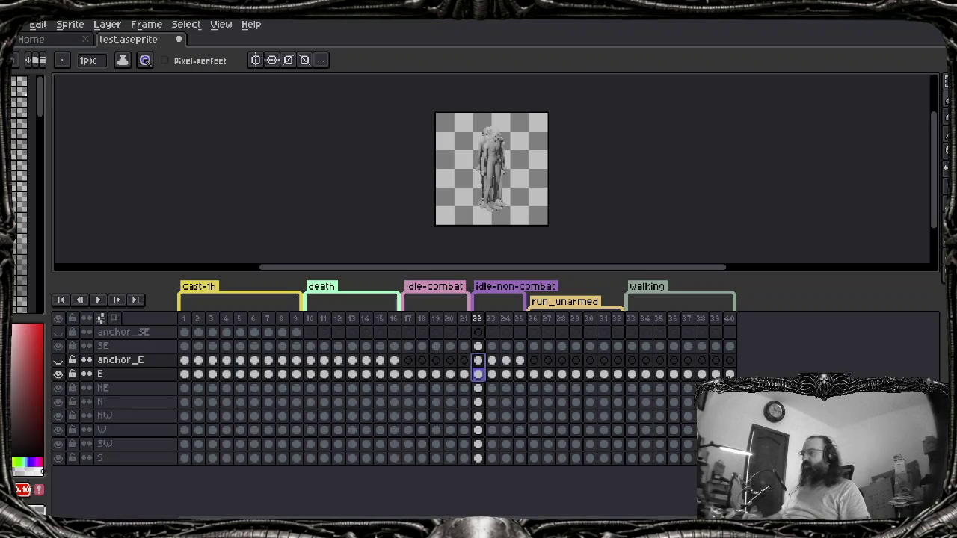
Inspect cel properties at anchor_E frame 22 and layer E frame 13, selecting its {"x":10,"y":56} data
double_click(480, 362)
key(Escape)
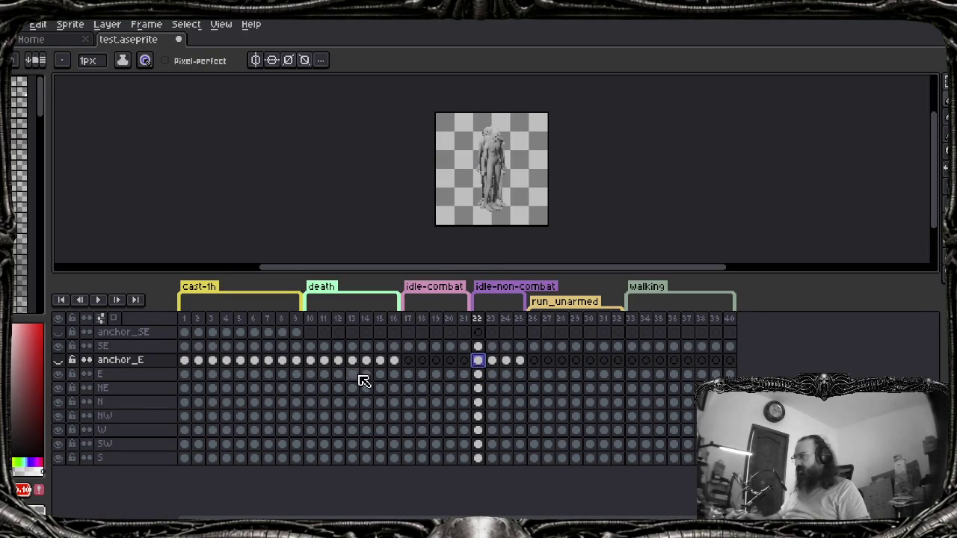
click(356, 361)
double_click(357, 362)
key(Escape)
double_click(356, 373)
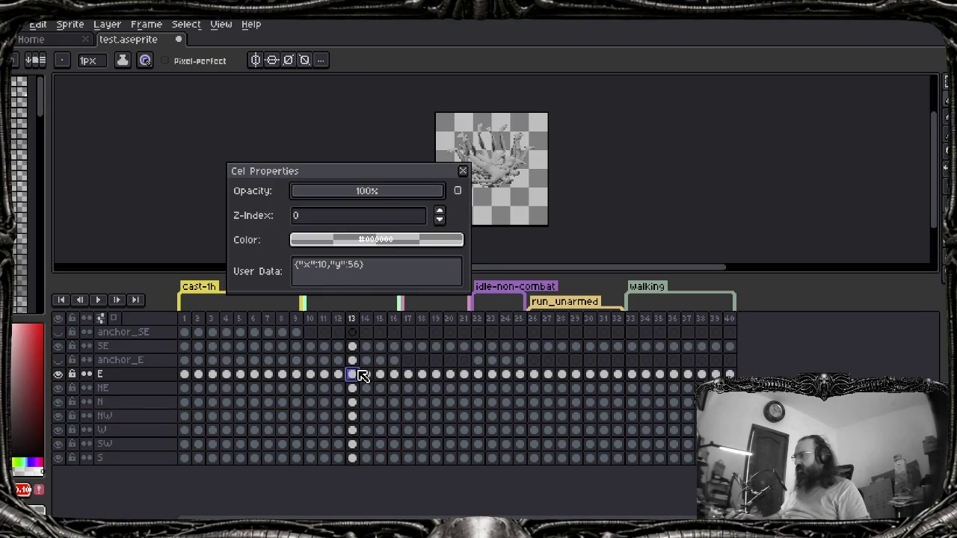
drag(385, 275, 286, 271)
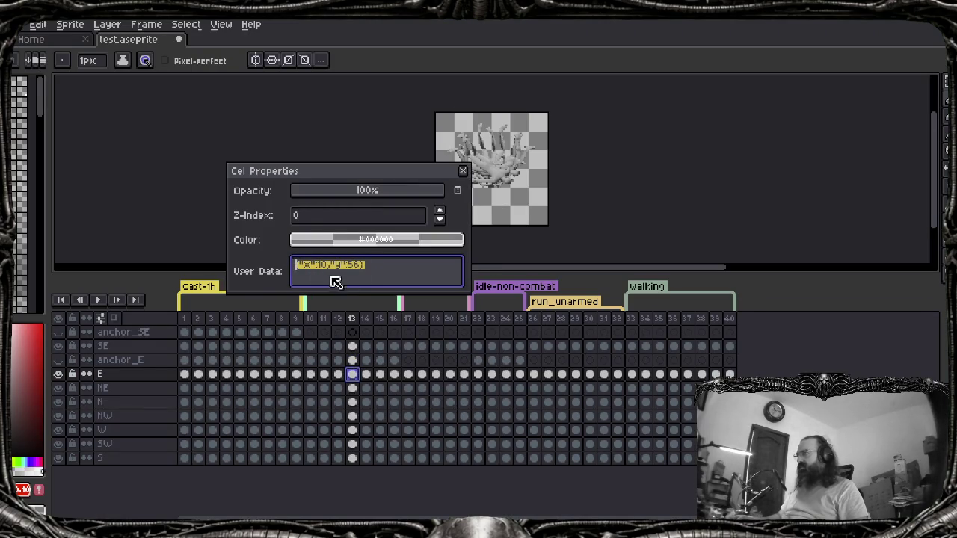
click(463, 170)
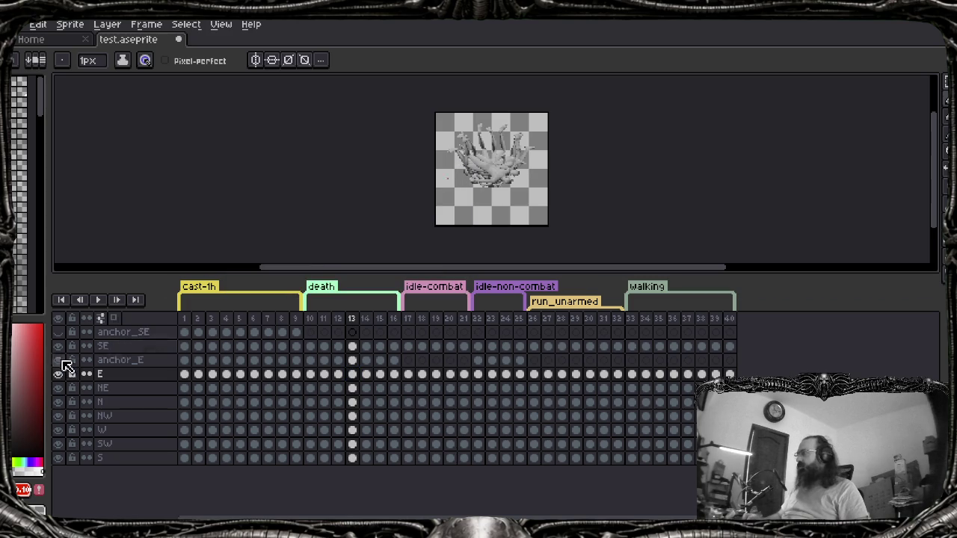
Hide all layers except E and NE, go to frame 1, and open the E cel's properties
click(61, 319)
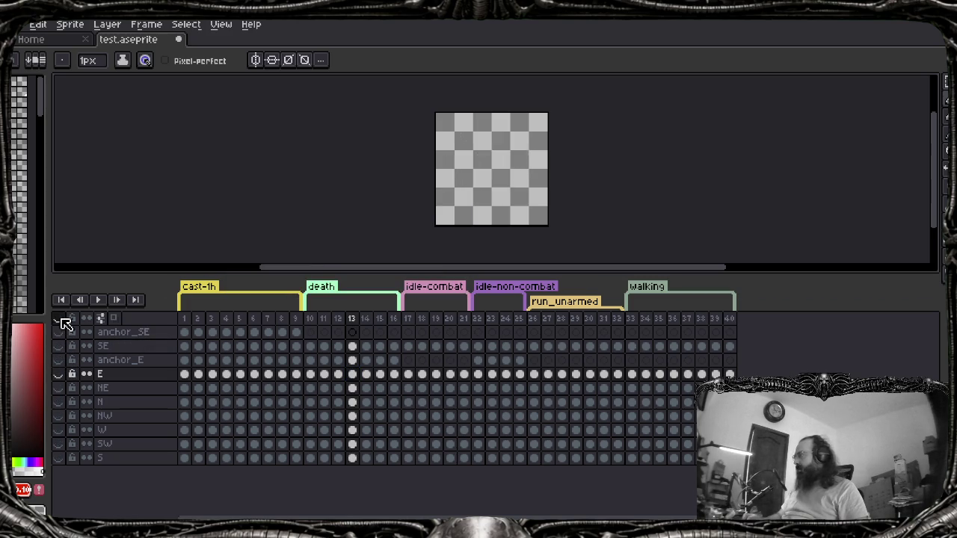
click(59, 375)
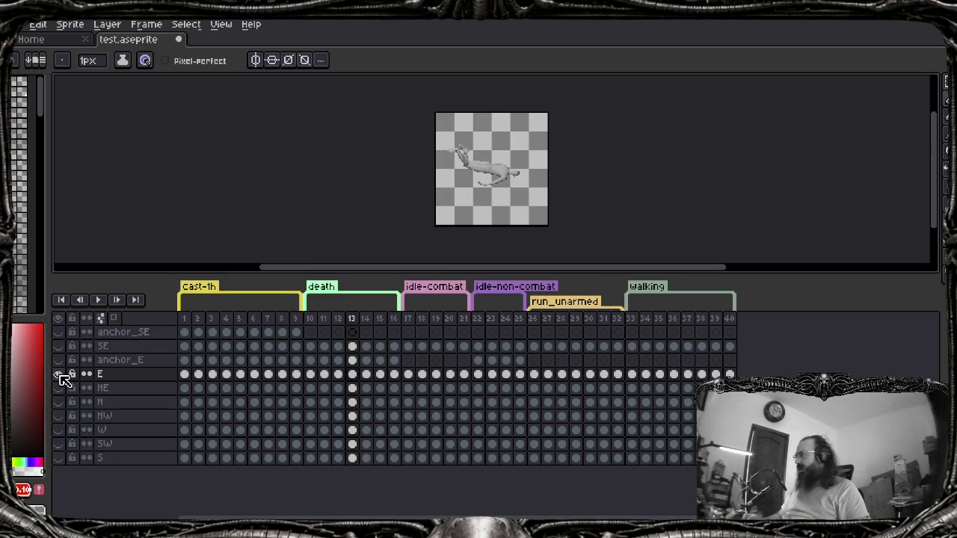
click(185, 375)
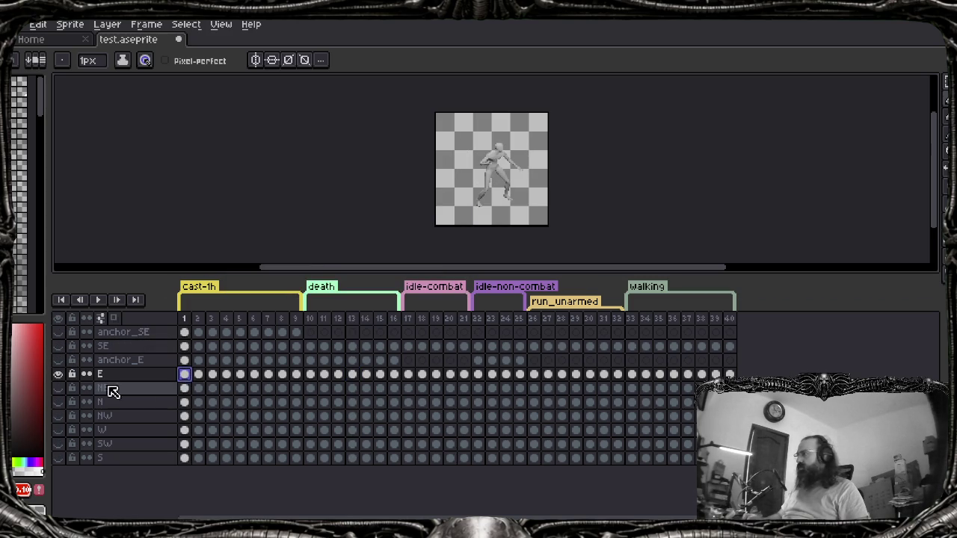
scroll(500, 209, up, 4)
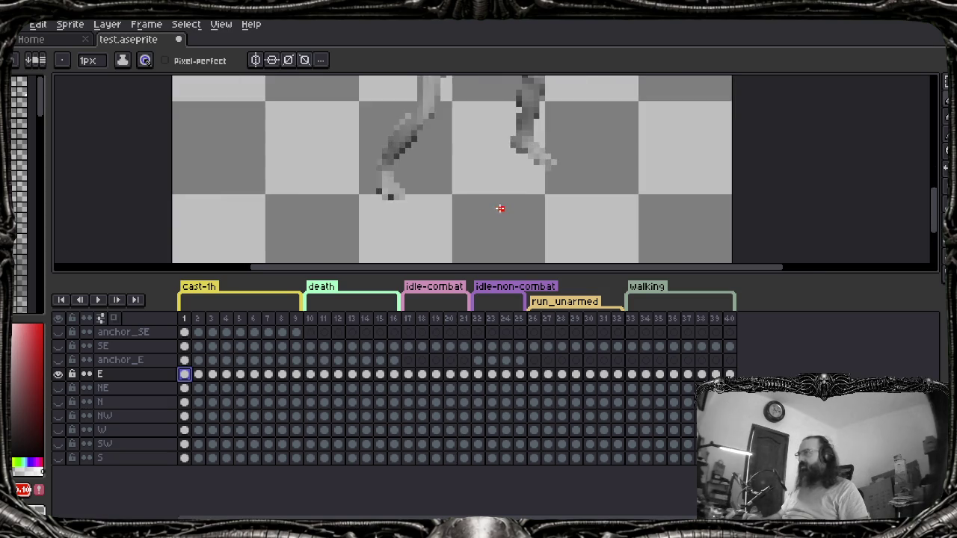
scroll(500, 208, down, 2)
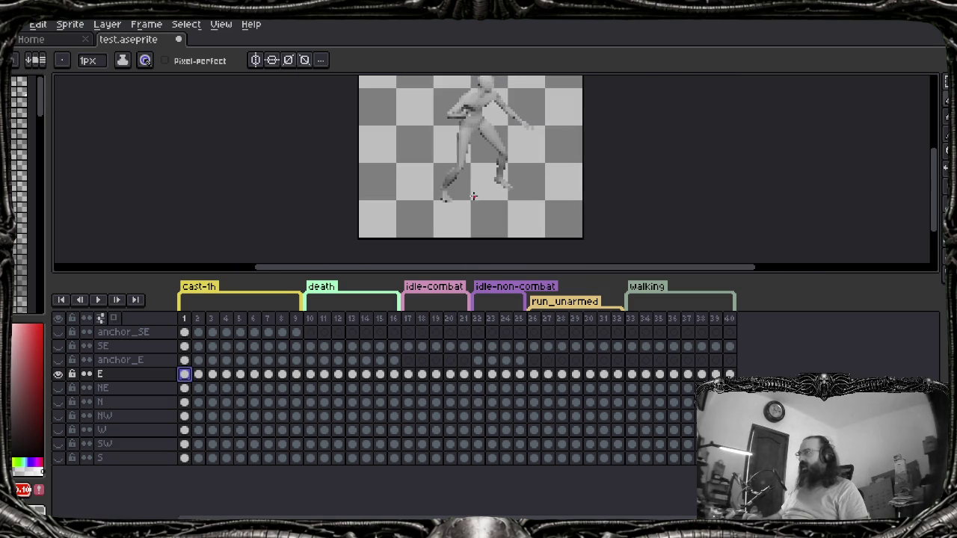
click(59, 388)
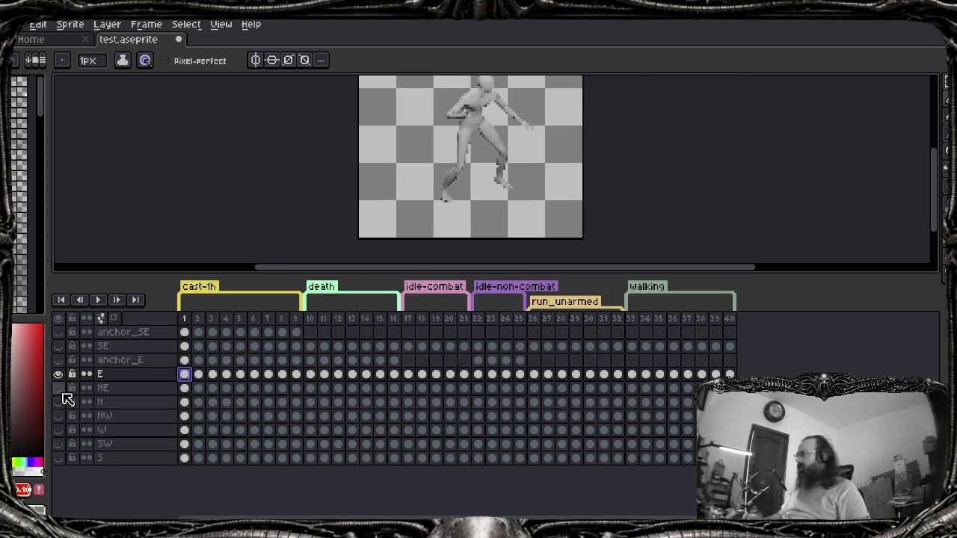
scroll(488, 196, up, 1)
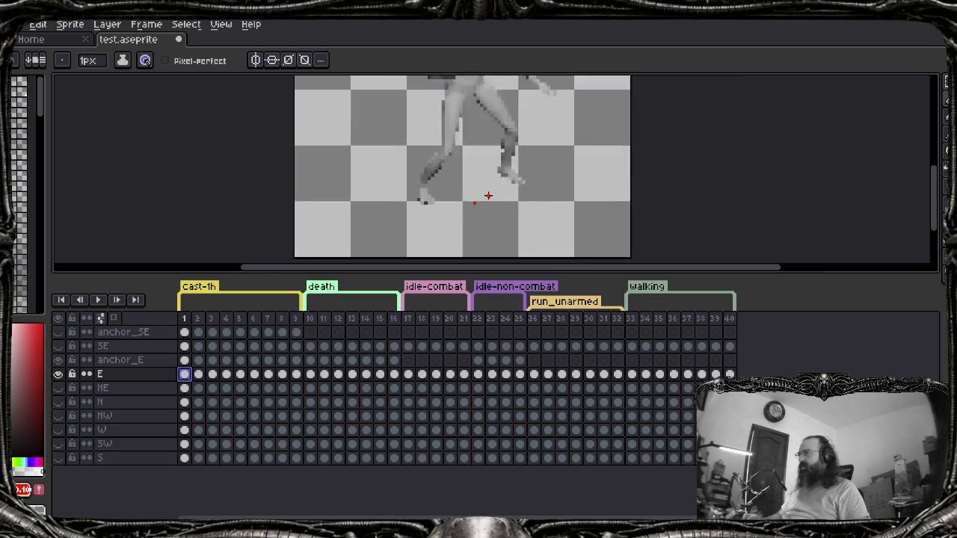
scroll(488, 196, up, 1)
scroll(478, 205, down, 1)
scroll(479, 206, down, 2)
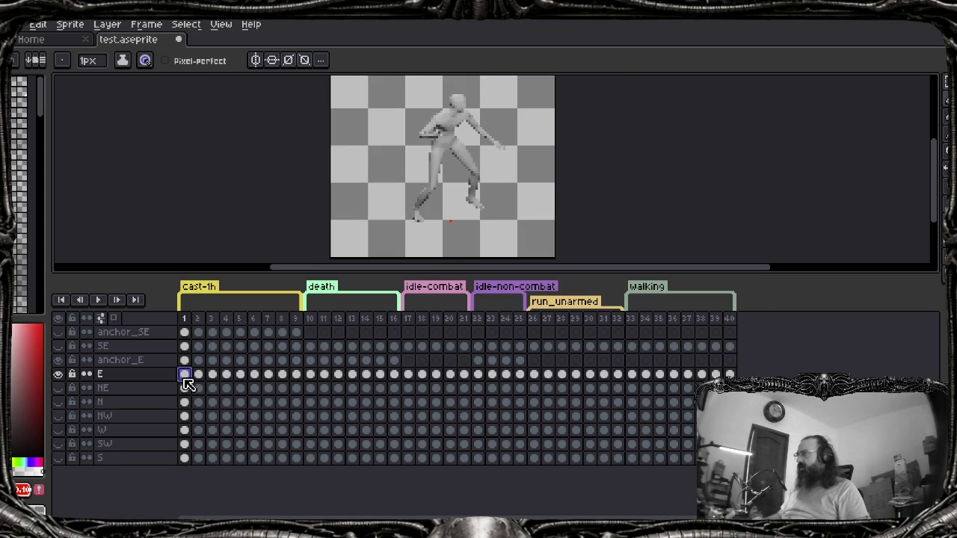
double_click(183, 378)
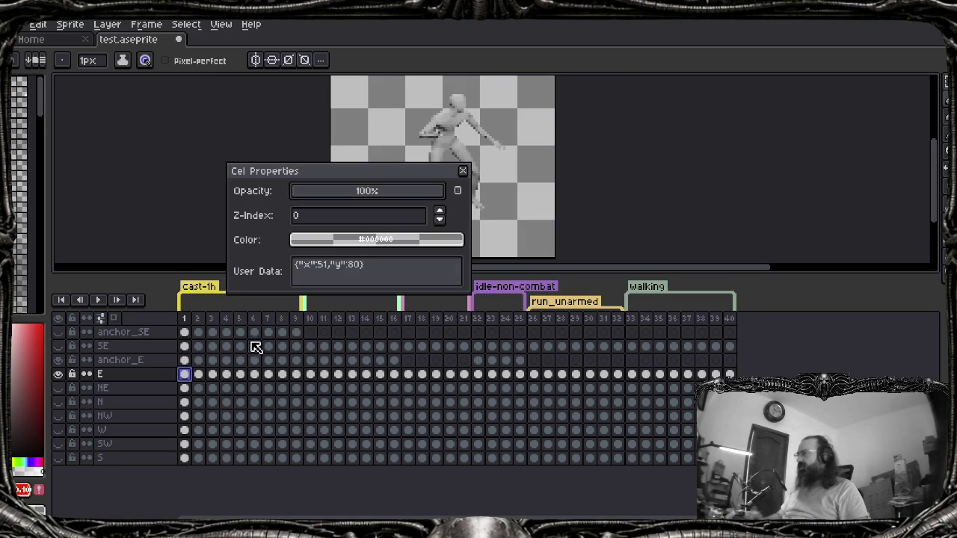
Select the cel's {"x":51,"y":80} user data text and bring the Lua script in Zed to the front
drag(382, 268, 298, 269)
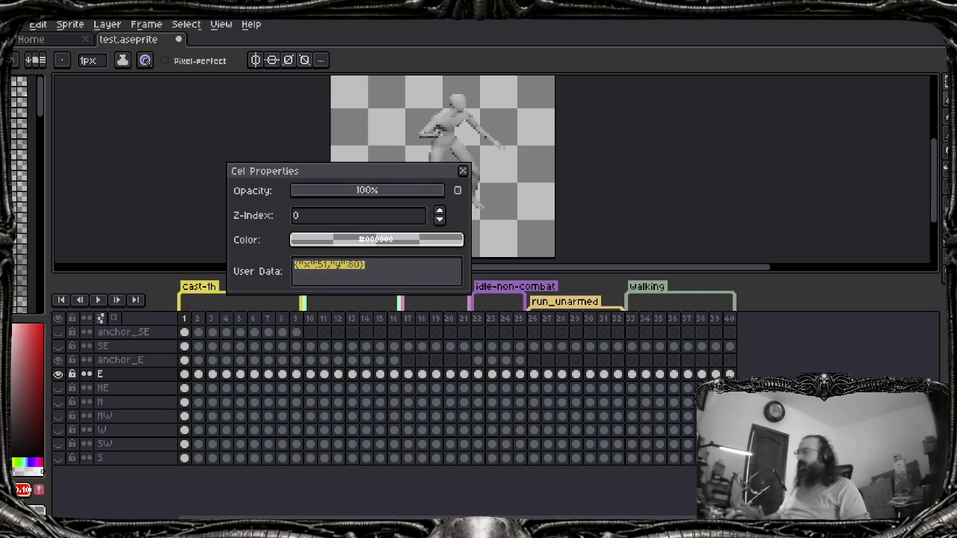
click(605, 489)
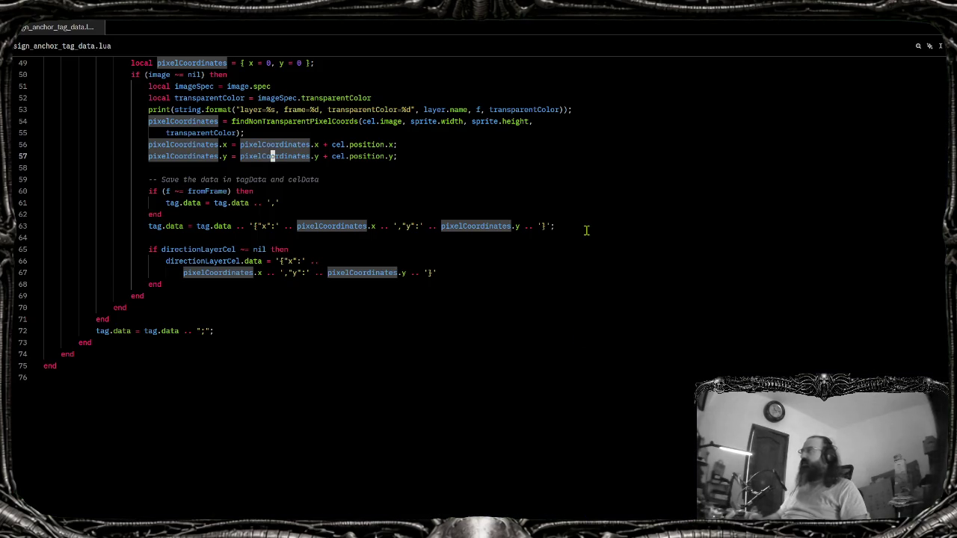
Inspect the script's block structure around the per-frame loop in Zed
click(536, 319)
scroll(536, 320, up, 4)
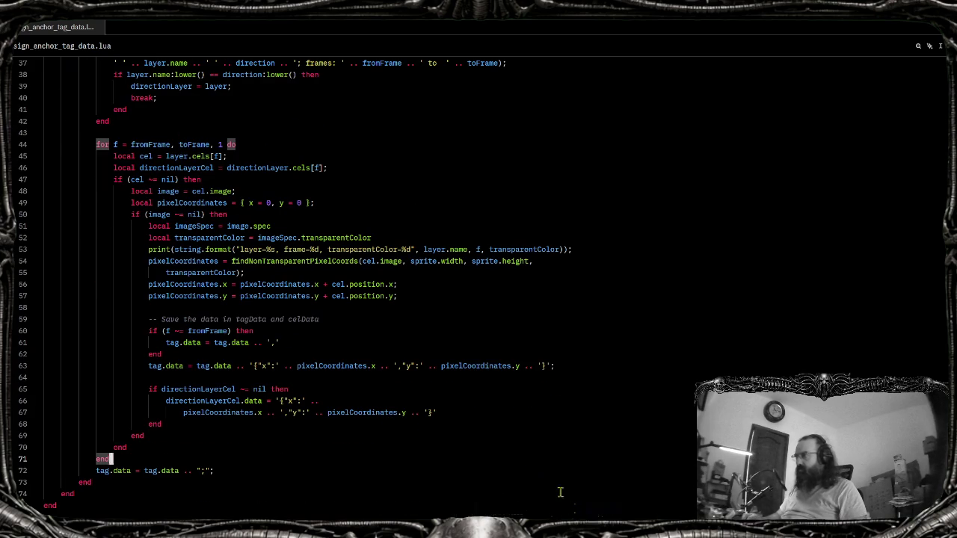
scroll(361, 384, up, 8)
scroll(331, 363, down, 4)
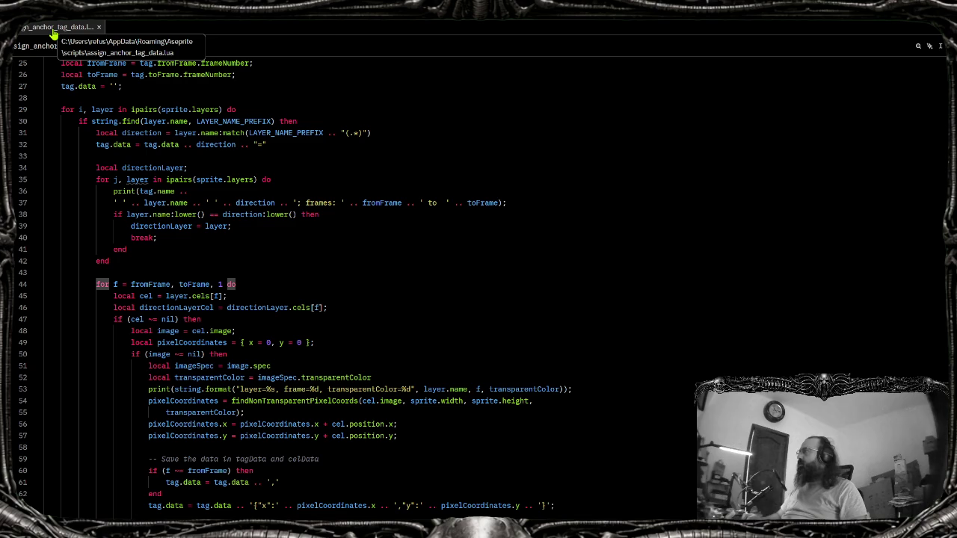
click(411, 296)
scroll(412, 299, down, 4)
scroll(180, 279, up, 4)
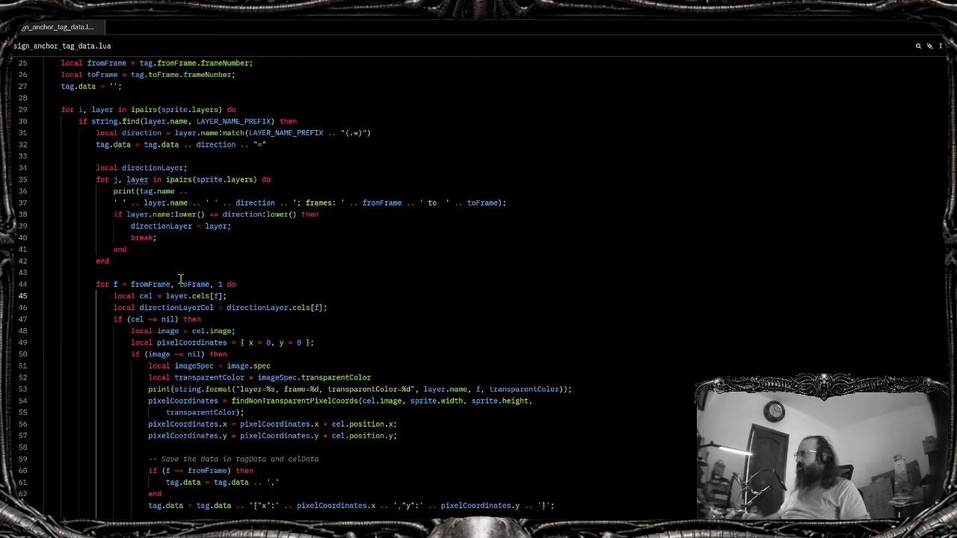
Insert print(layer.cels.length); at the top of the frame loop and save the script
drag(227, 296, 166, 296)
click(224, 305)
click(249, 284)
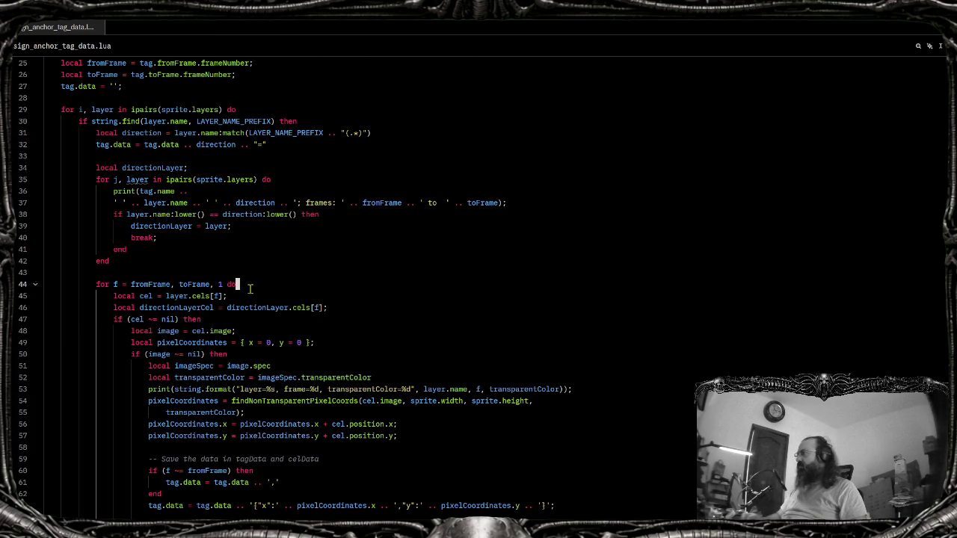
key(Return)
text(print()
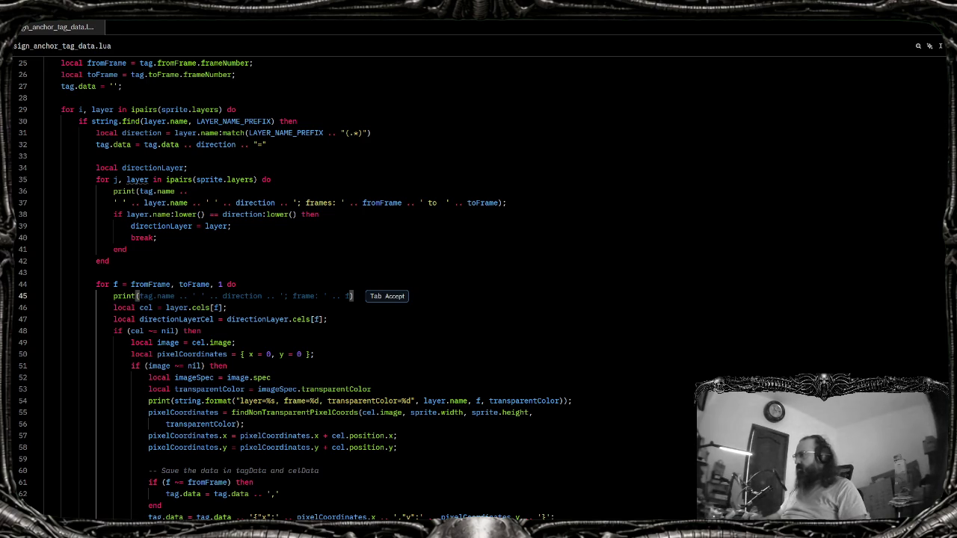
text(layer.cels.length))
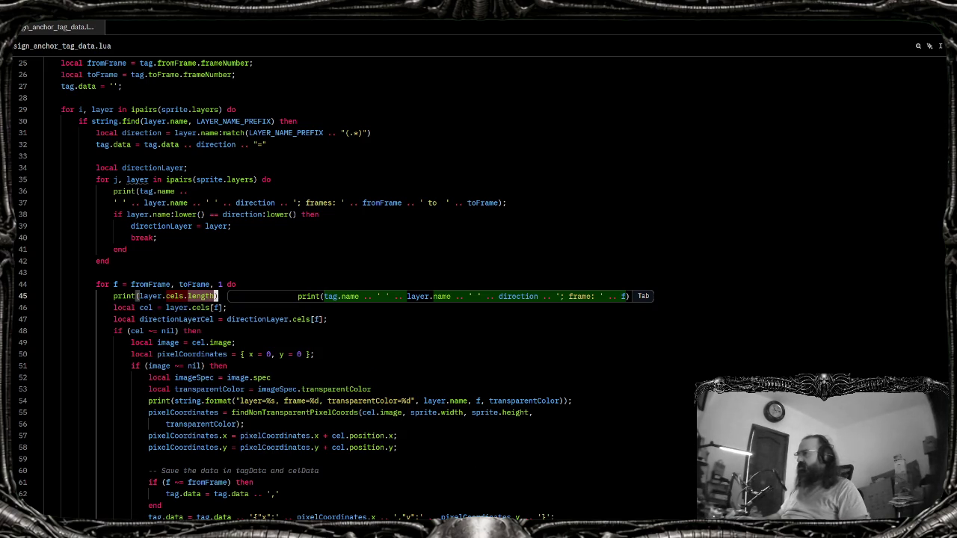
text(;)
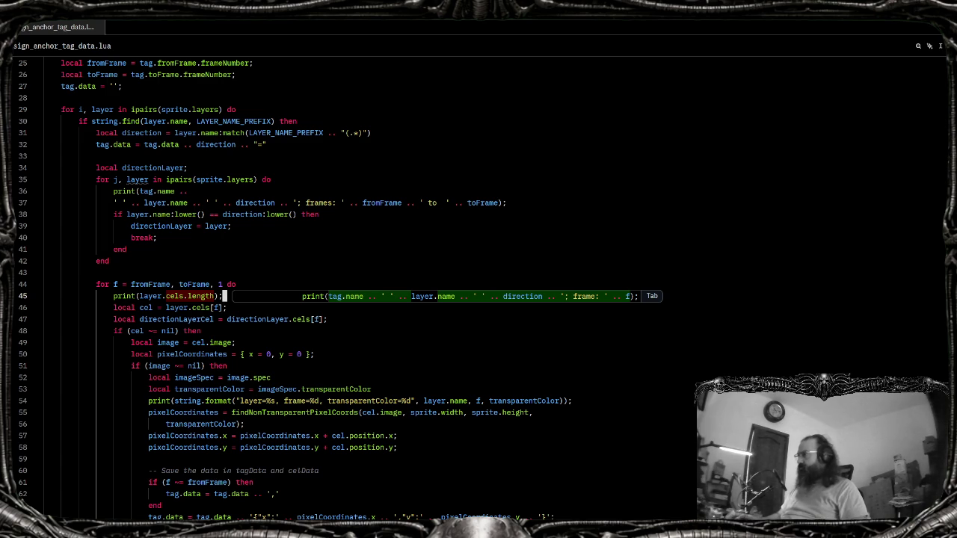
key(ctrl+s)
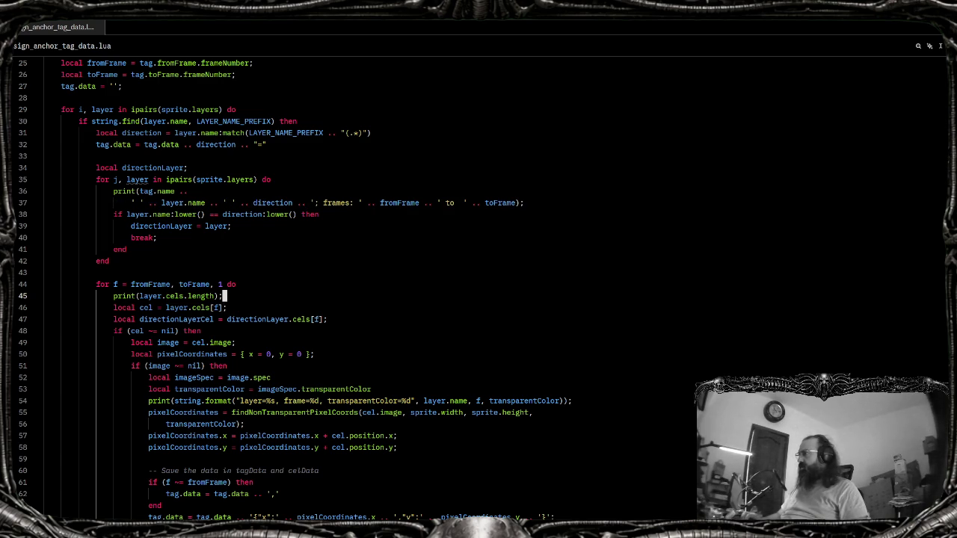
key(alt+Tab)
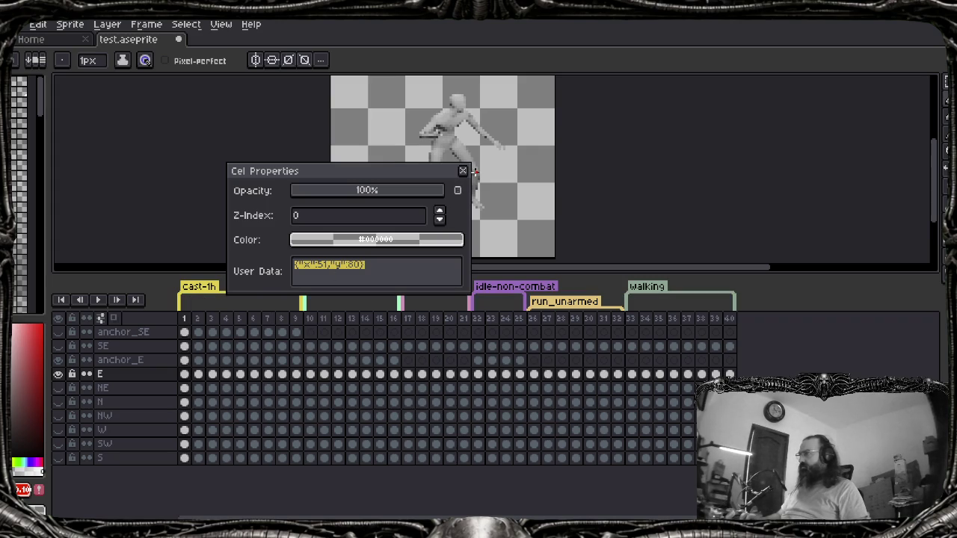
Close Cel Properties and run the assign_anchor_tag_data script, which logs nil
click(463, 171)
key(alt+f)
key(Up)
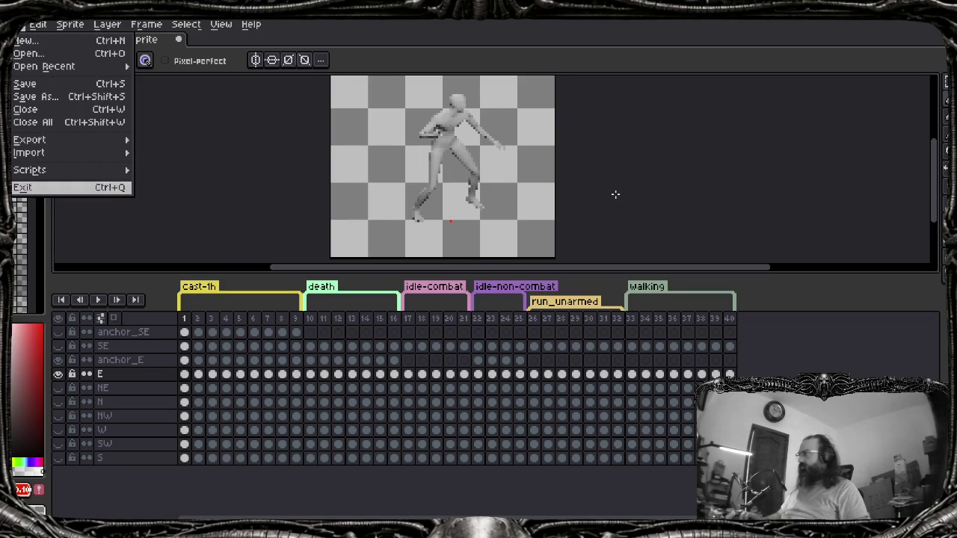
key(Up)
key(Right)
key(Down)
key(Down)
key(Return)
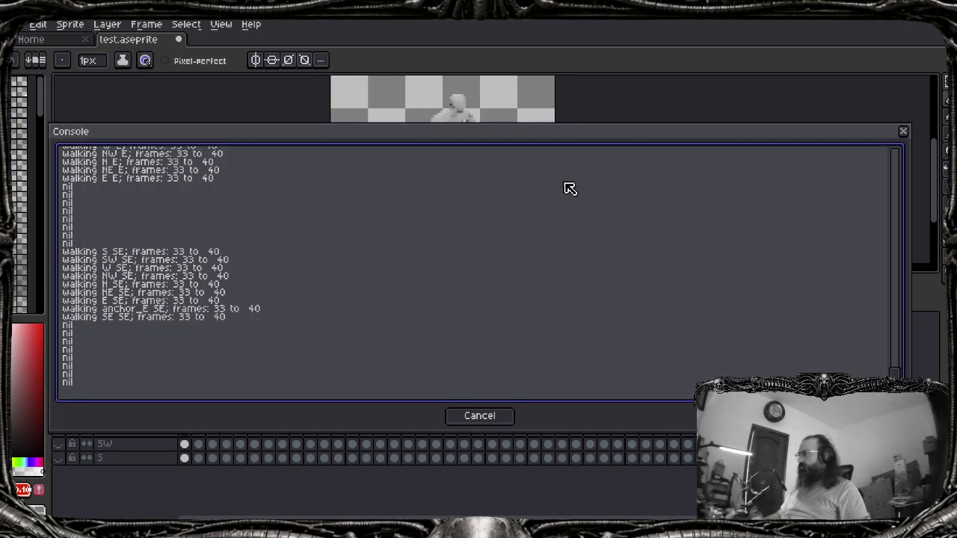
Change layer.cels.length to layer.cels.count in the debug print on line 45
scroll(566, 306, up, 5)
scroll(538, 358, up, 7)
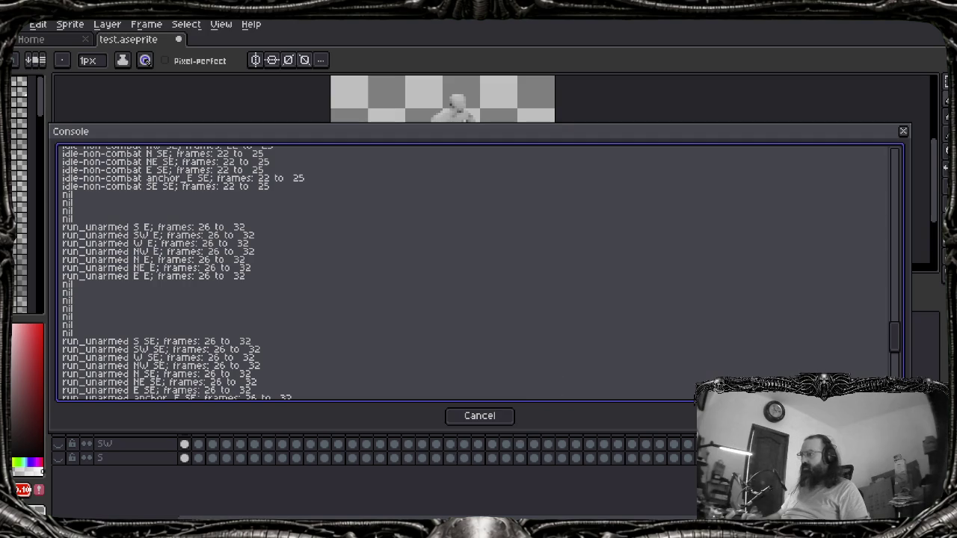
click(607, 490)
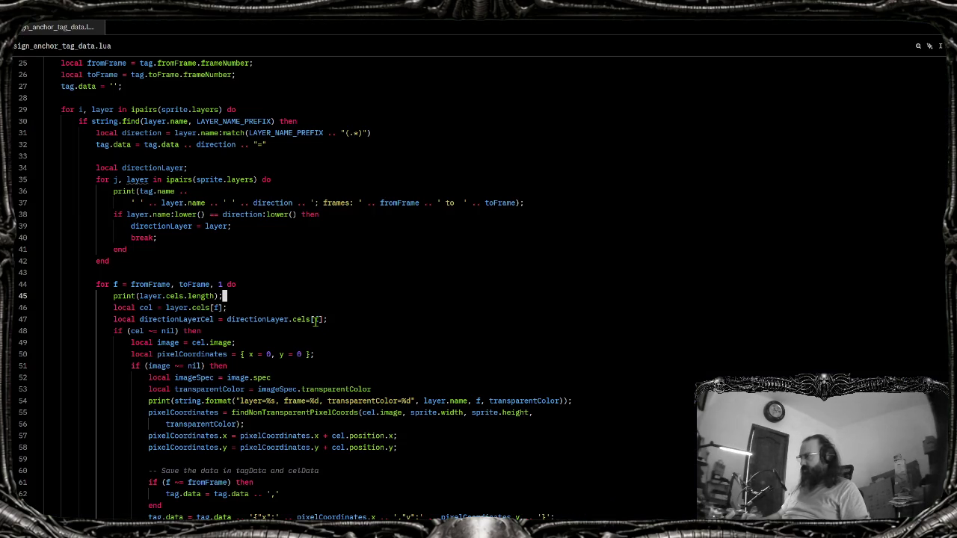
key(Left)
key(ctrl+BackSpace)
text(count)
Rerun assign_anchor_tag_data in Aseprite, close its output console, and return to Zed
key(alt+Tab)
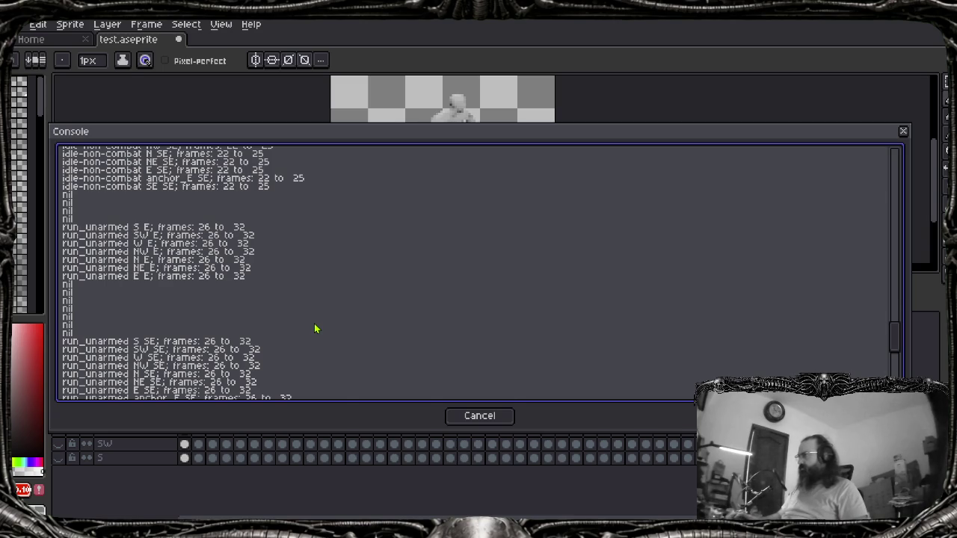
key(Escape)
key(alt+f)
key(Up)
key(Up)
key(Up)
key(Down)
key(Right)
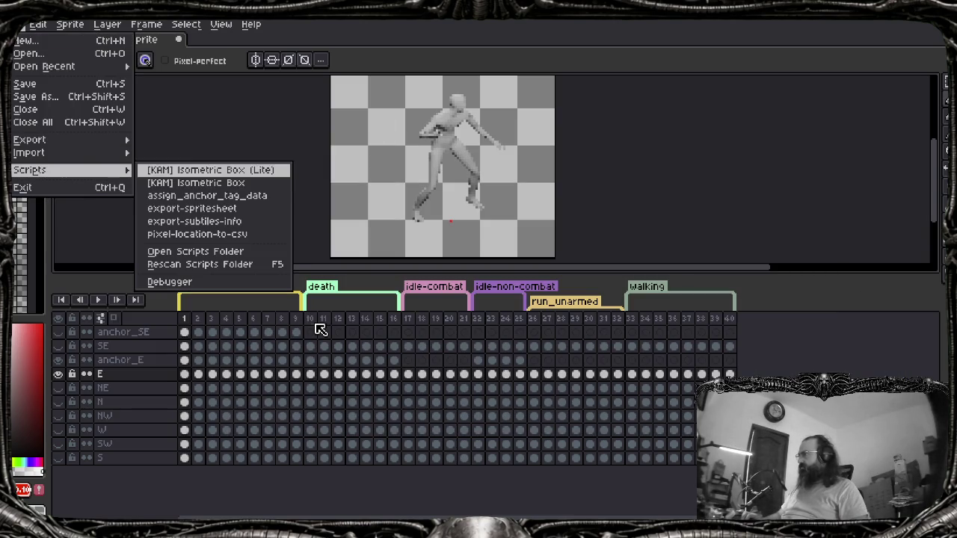
key(Down)
key(Down)
key(Return)
key(Escape)
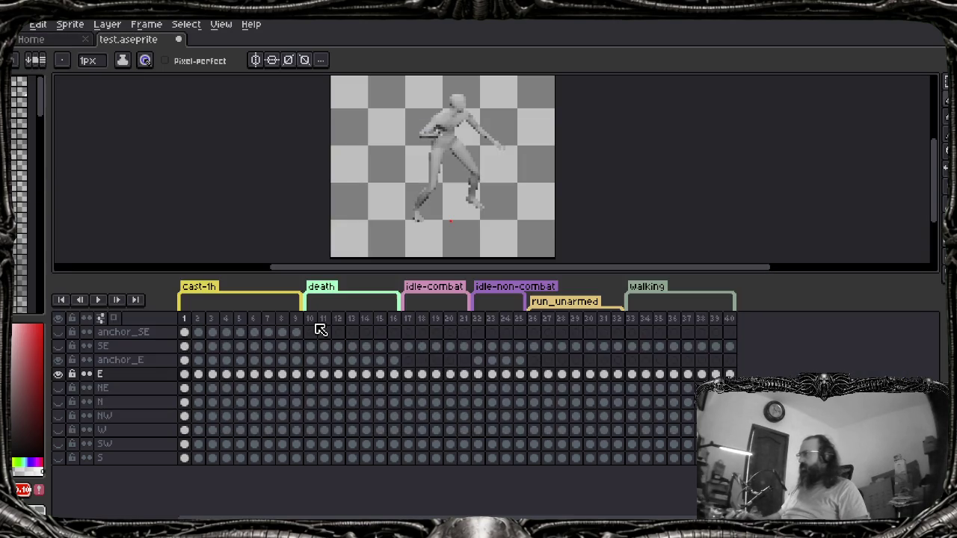
key(alt+Tab)
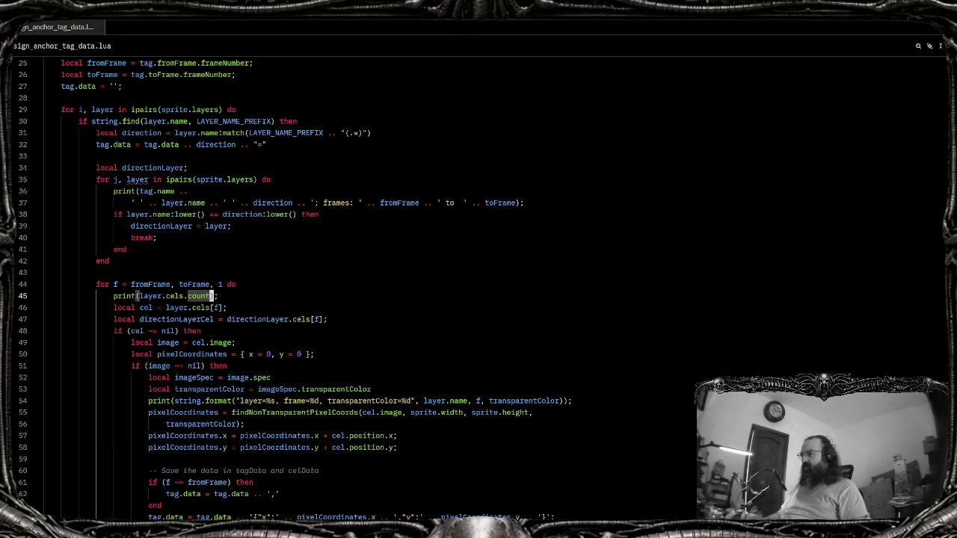
Search the web for 'aseprite api docs' and open the Aseprite API documentation
click(506, 469)
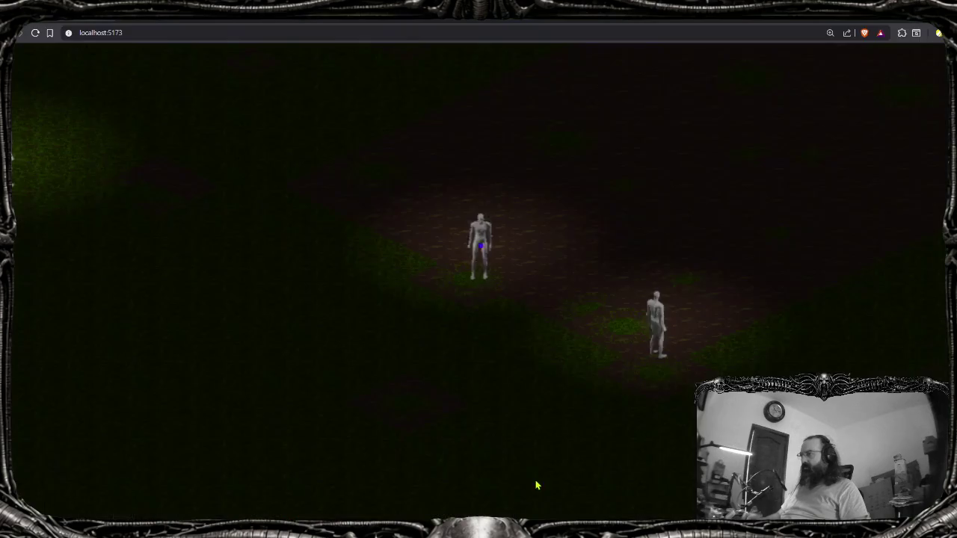
text(asep)
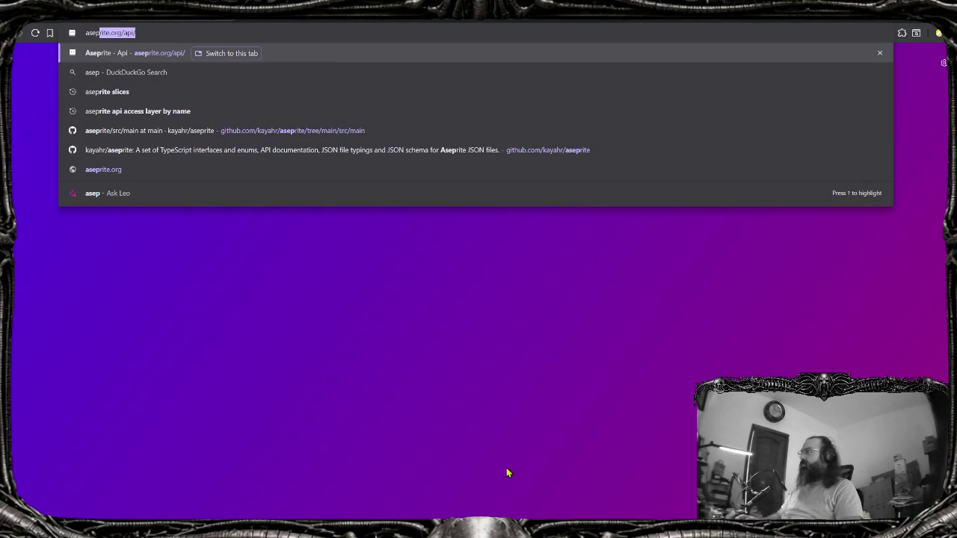
text(rite)
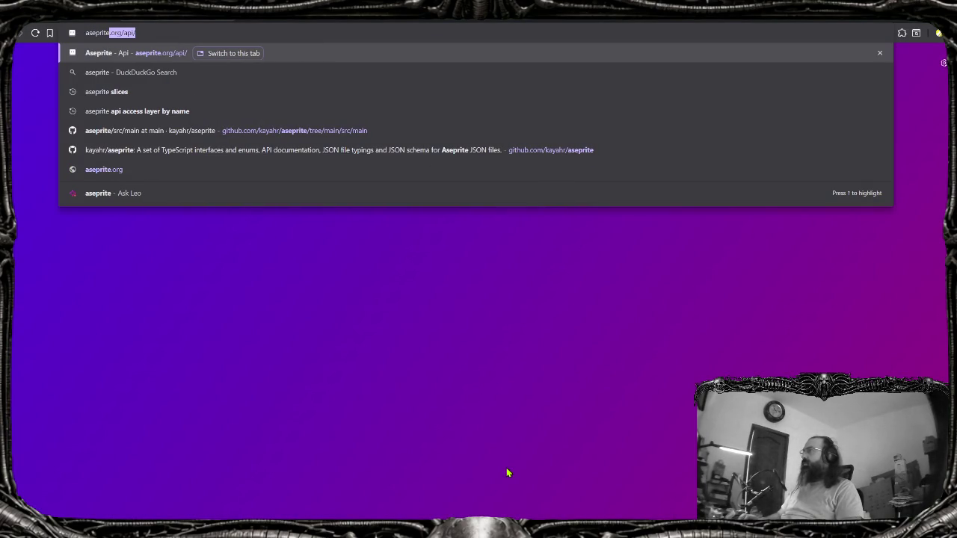
key(Down)
key(Down)
key(Down)
key(Down)
key(Up)
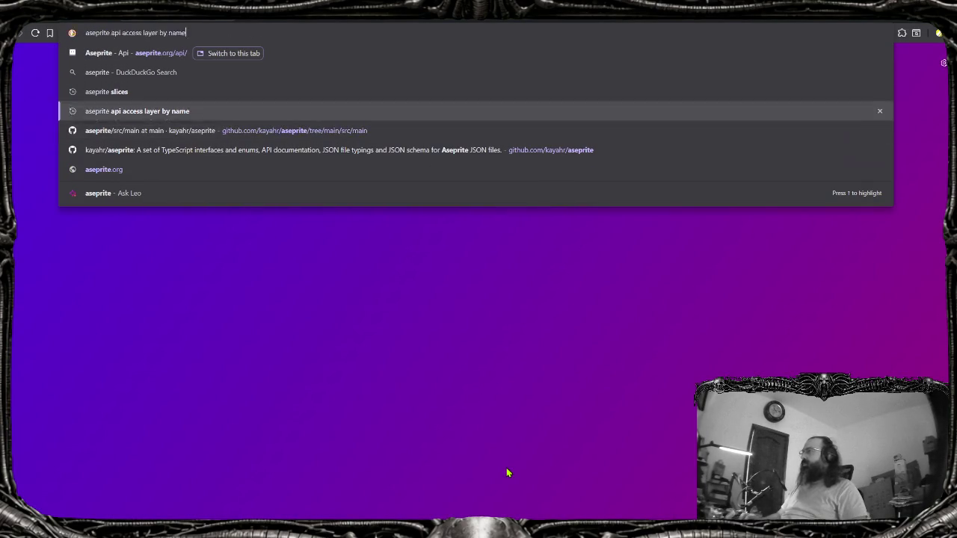
key(Up)
key(Up)
key(Up)
key(BackSpace)
text(t)
key(BackSpace)
text(api docs)
key(Return)
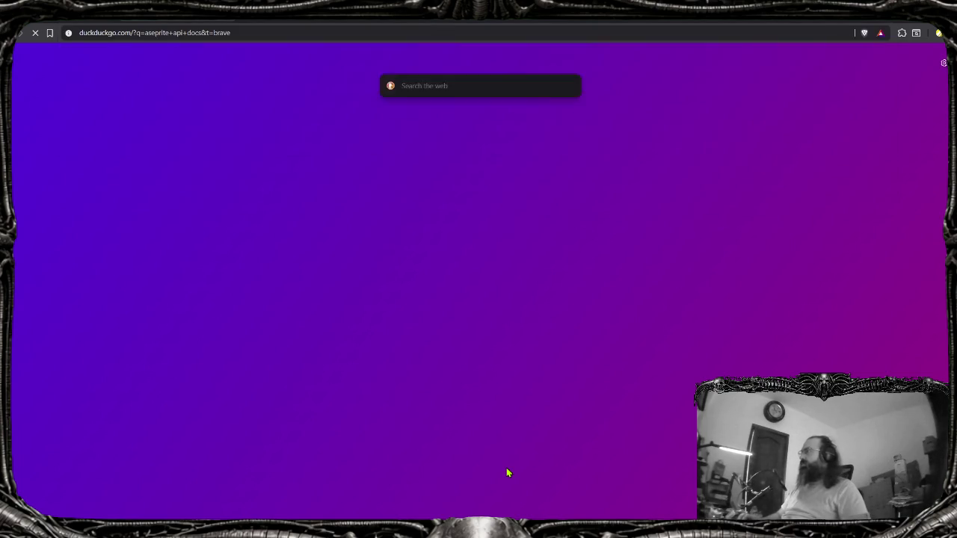
click(144, 173)
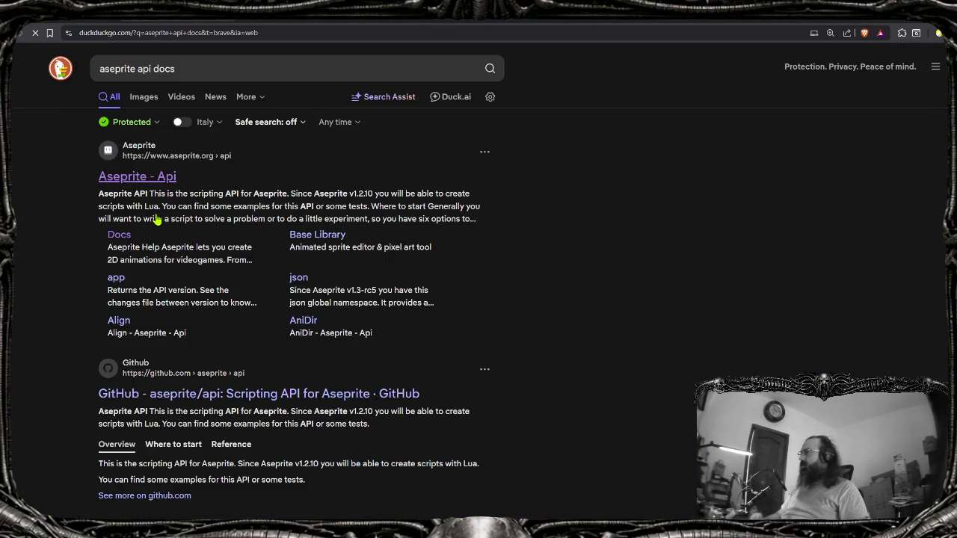
Browse to the Cel page of the Aseprite API documentation
key(alt+Tab)
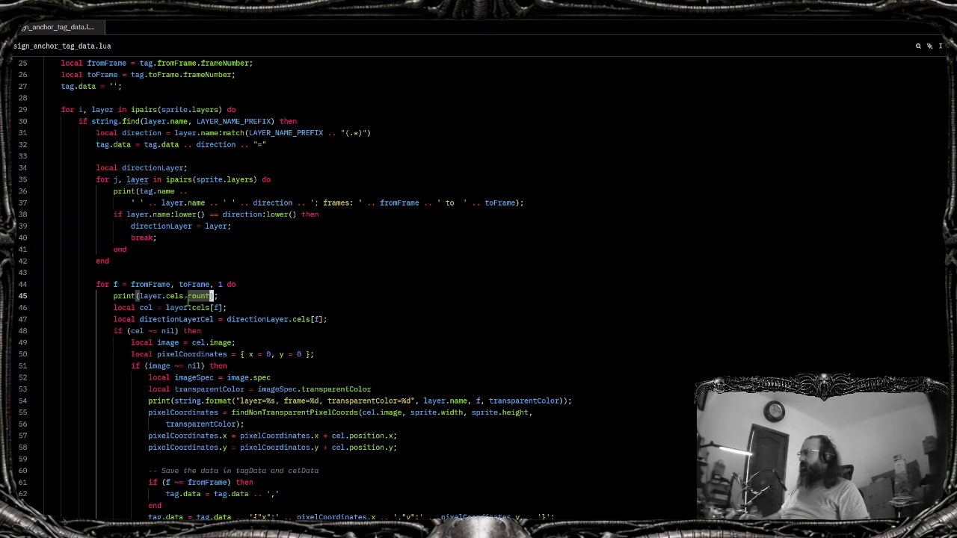
key(alt+Tab)
scroll(171, 243, down, 2)
scroll(171, 243, down, 1)
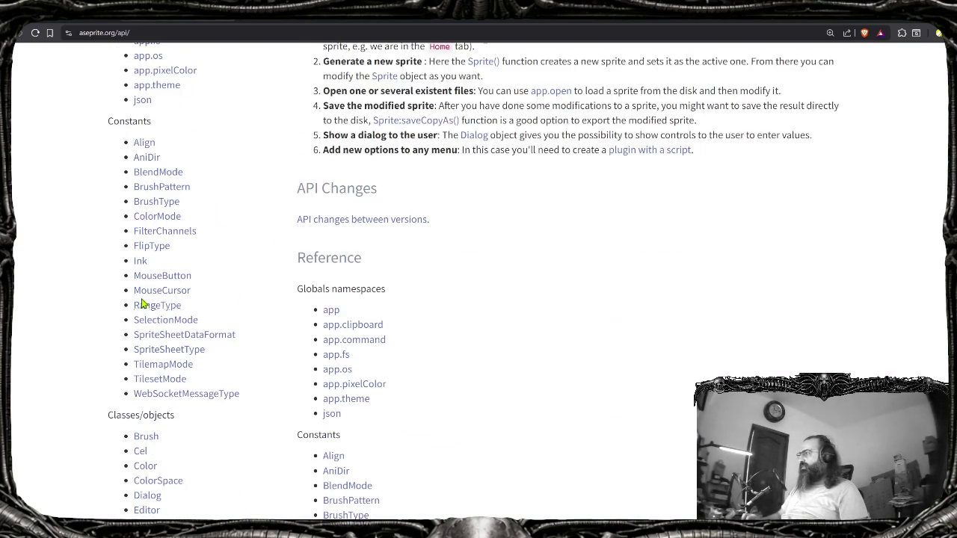
scroll(167, 305, down, 2)
click(139, 306)
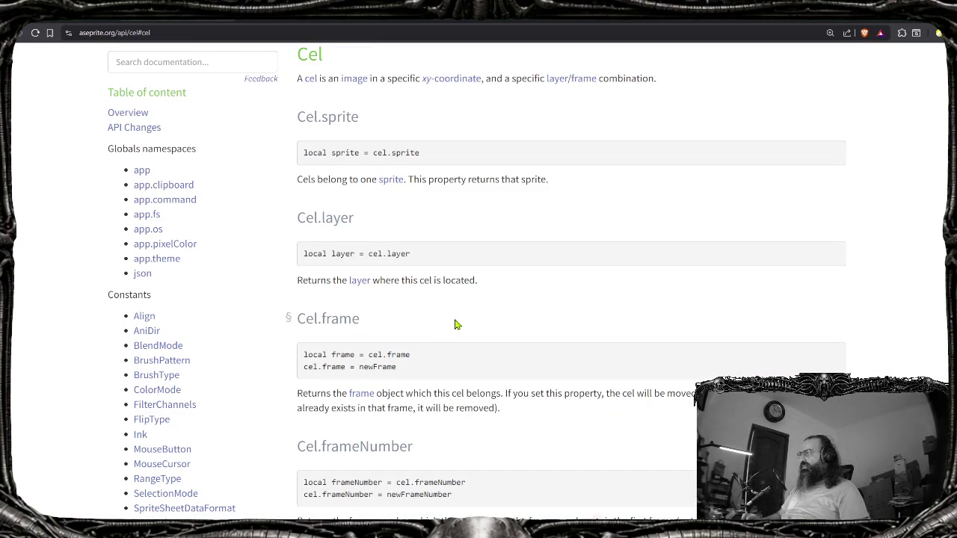
scroll(122, 379, down, 1)
scroll(131, 385, down, 1)
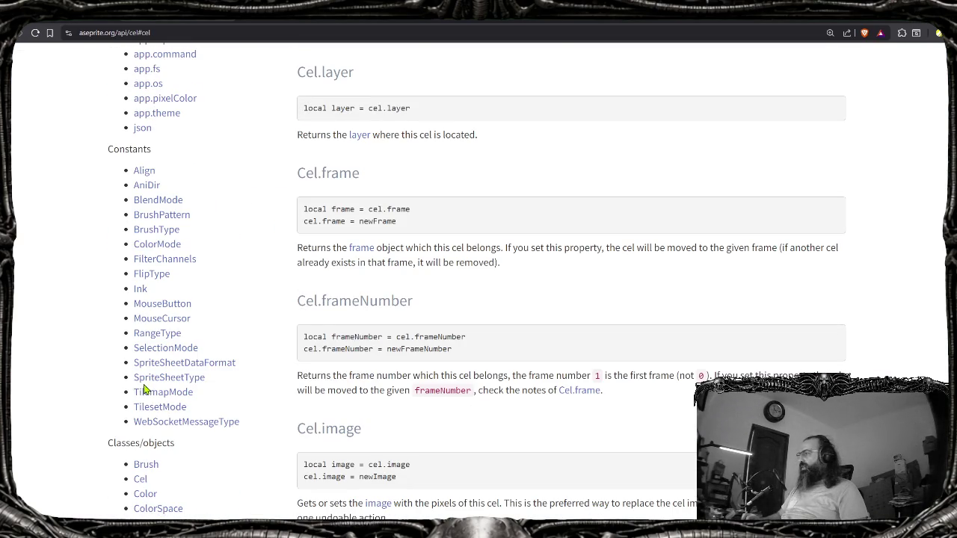
scroll(346, 304, down, 4)
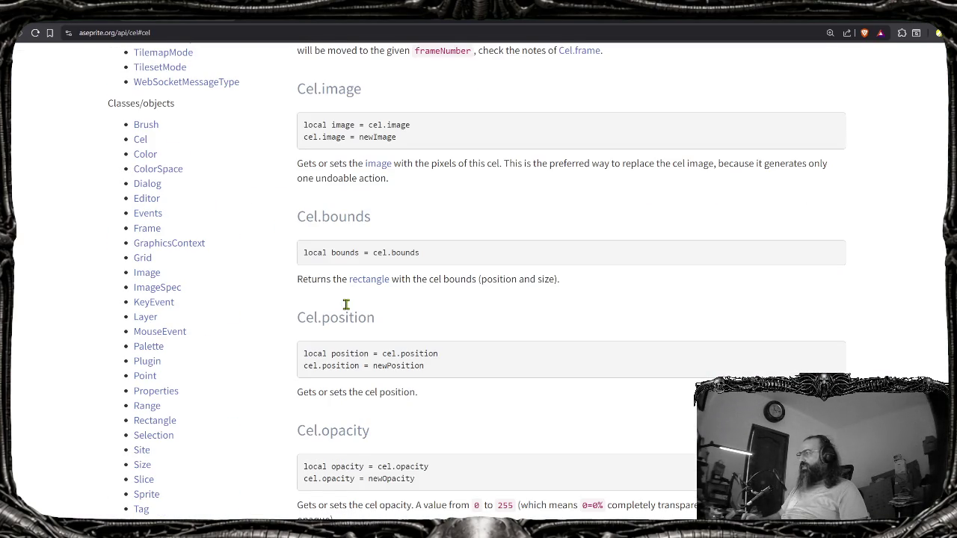
Find the Layer.cels entry on the Layer page, then start a new tab
click(149, 317)
key(ctrl+f)
text(s)
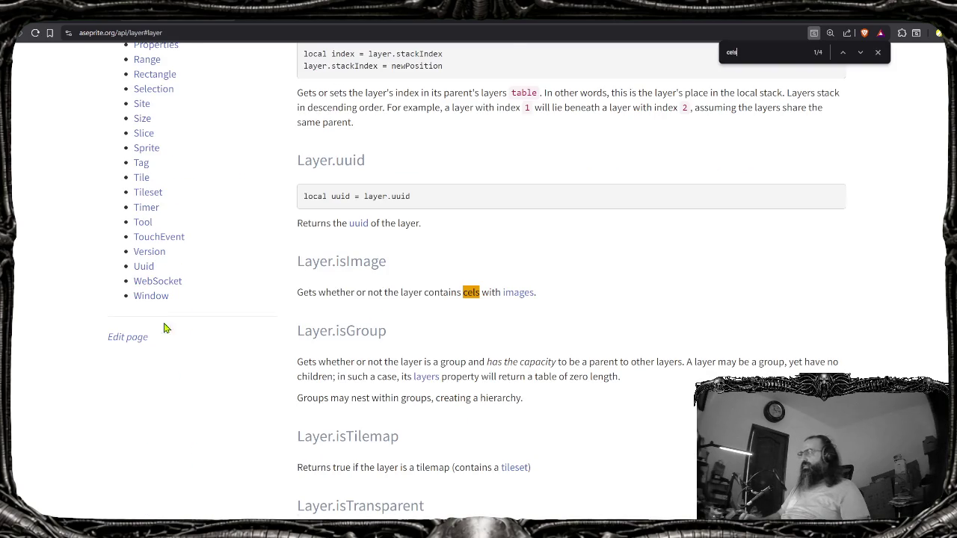
key(Return)
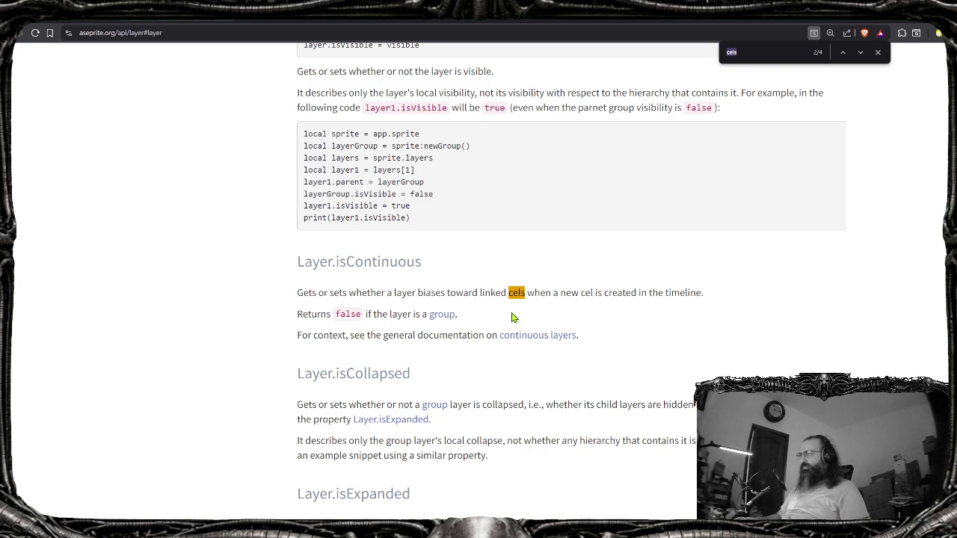
key(Return)
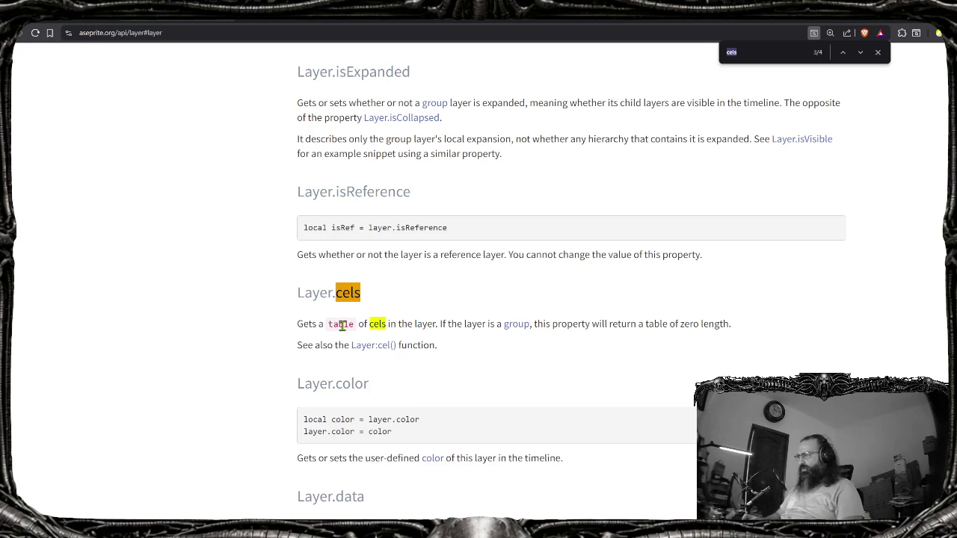
key(ctrl+t)
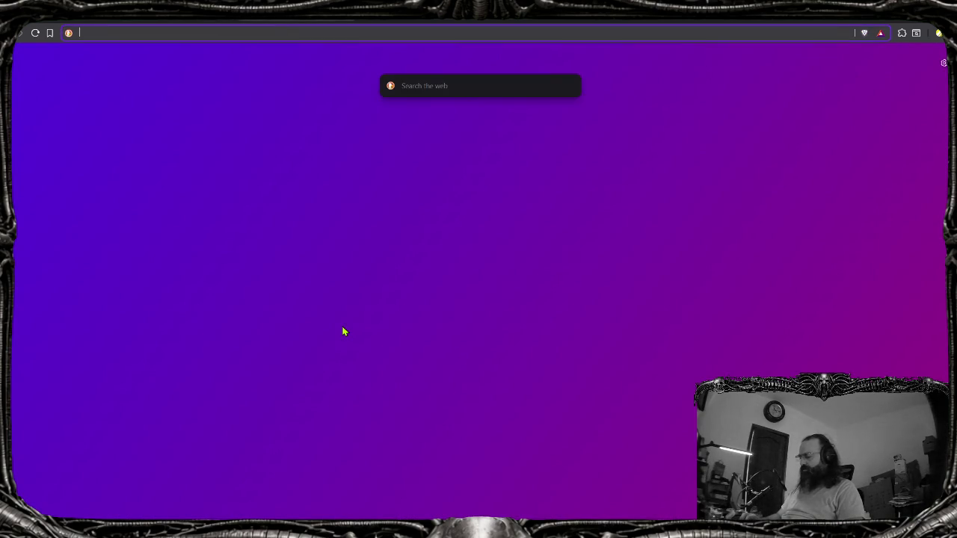
Search 'lua table length' and open the Stack Overflow answer on counting table entries
text(lua table length)
key(Return)
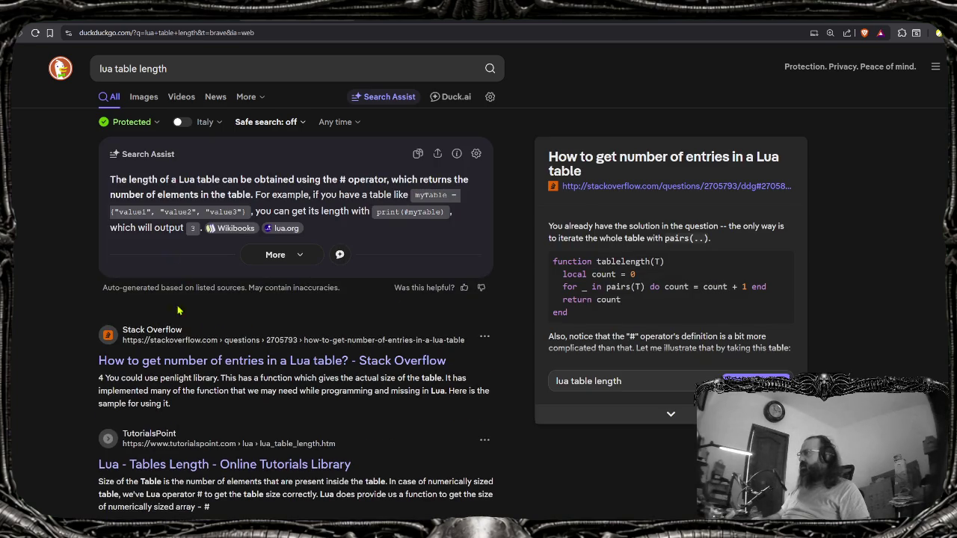
click(250, 361)
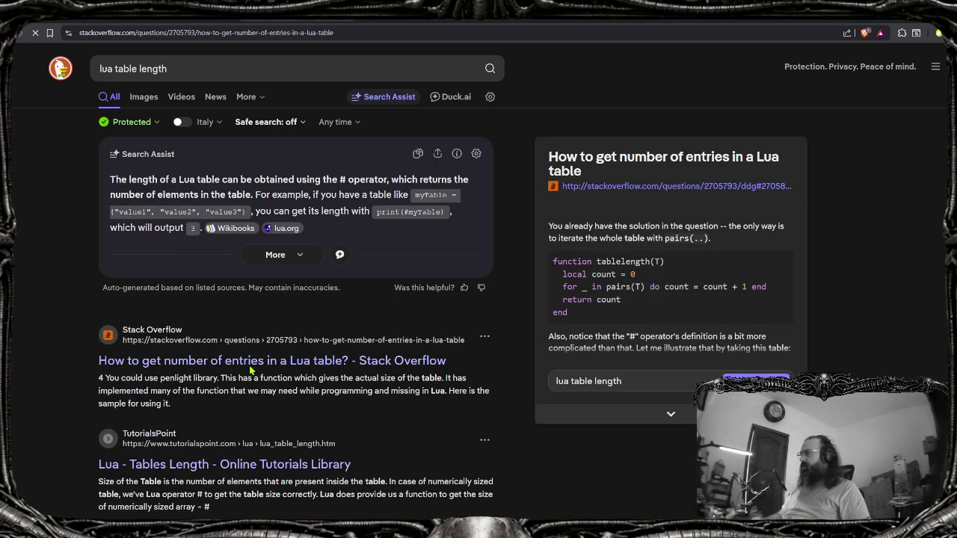
scroll(383, 288, down, 3)
scroll(384, 288, down, 3)
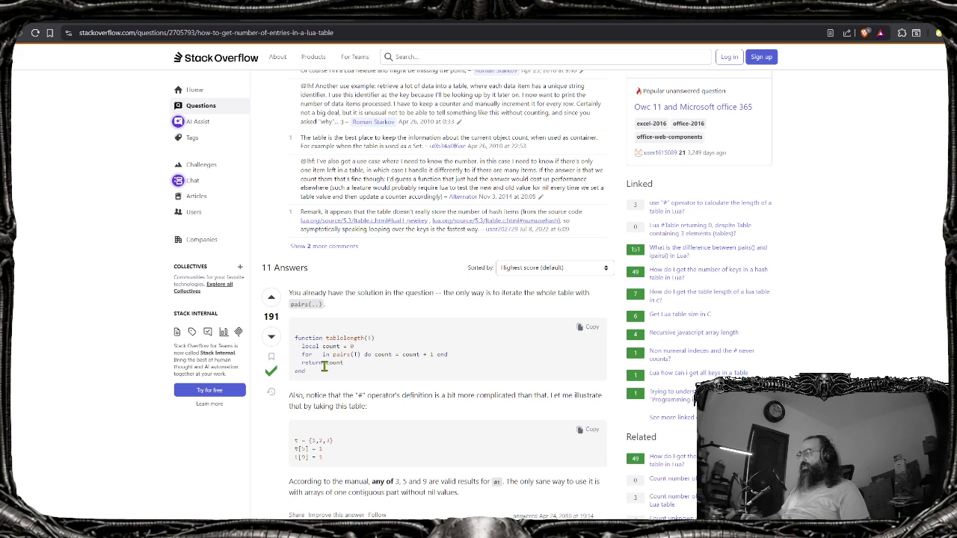
Select the answer's tablelength function code to copy it
drag(317, 364, 293, 336)
key(ctrl+c)
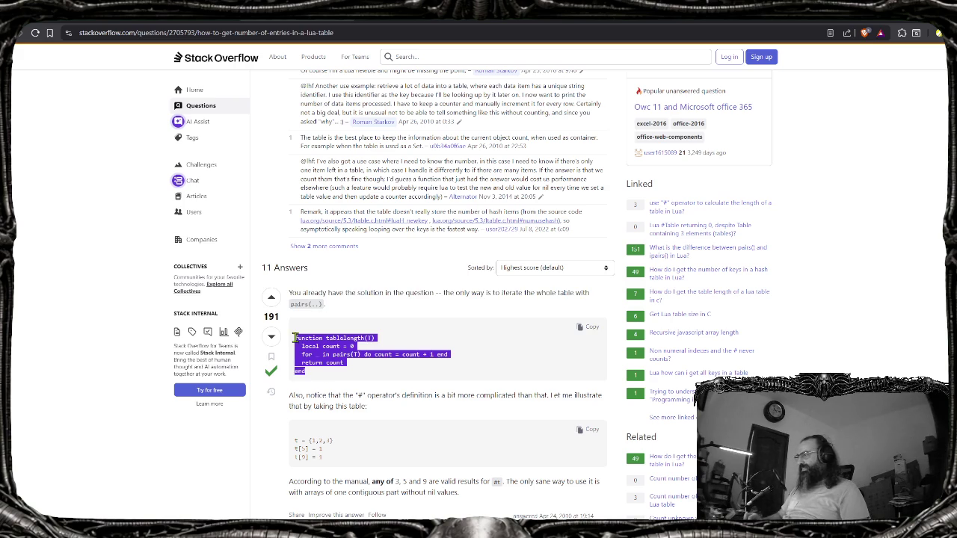
scroll(431, 293, down, 1)
scroll(430, 293, down, 1)
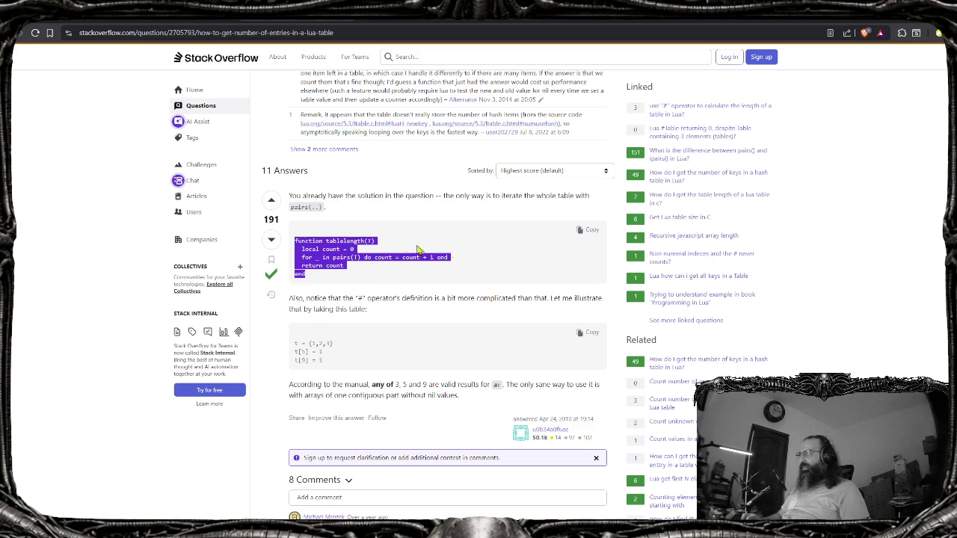
click(371, 275)
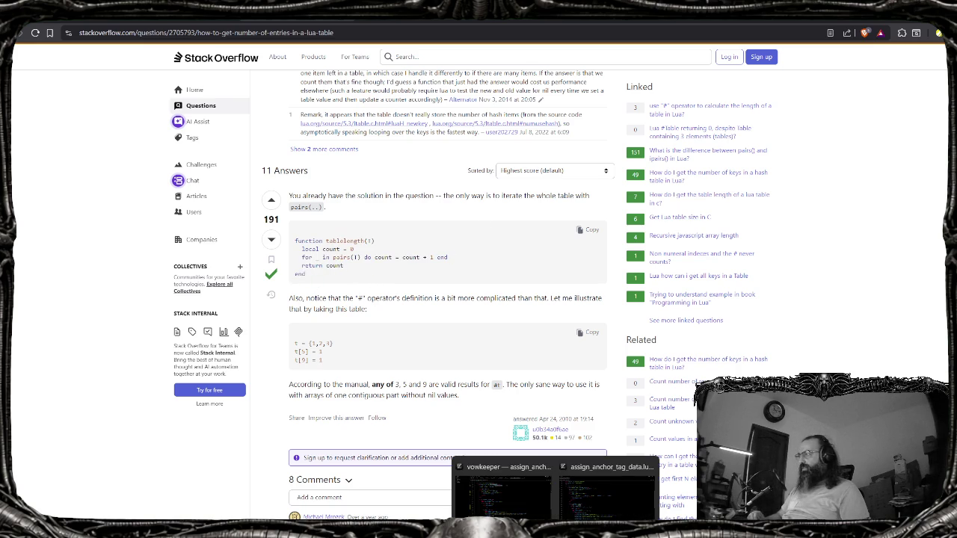
drag(306, 266, 294, 249)
click(314, 269)
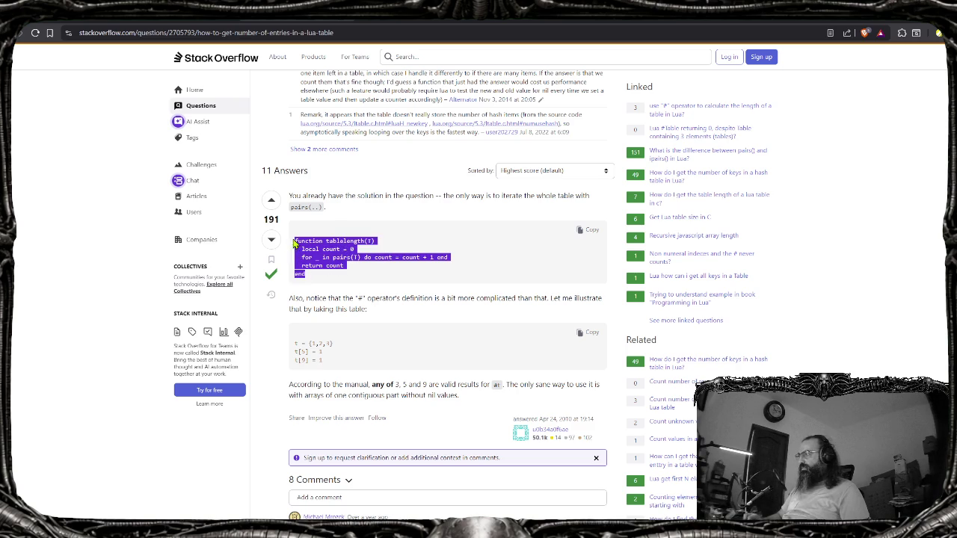
key(alt+Tab)
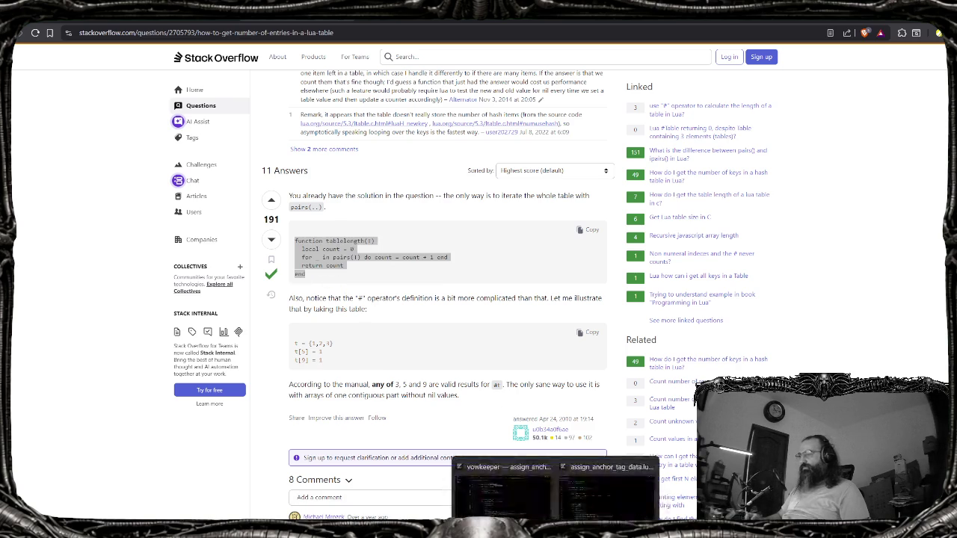
Paste the tablelength function at line 22 and make it a local function
scroll(324, 410, down, 10)
scroll(324, 410, up, 20)
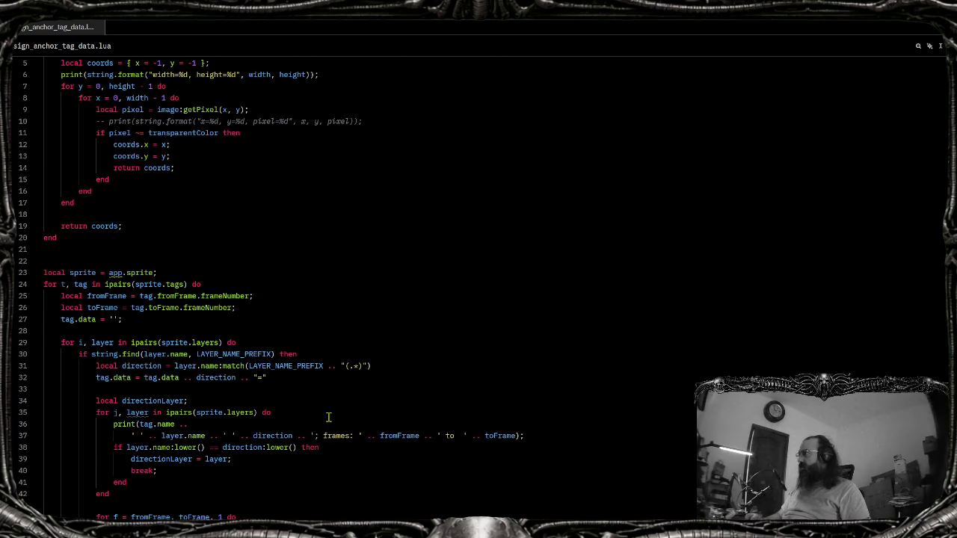
scroll(327, 416, up, 2)
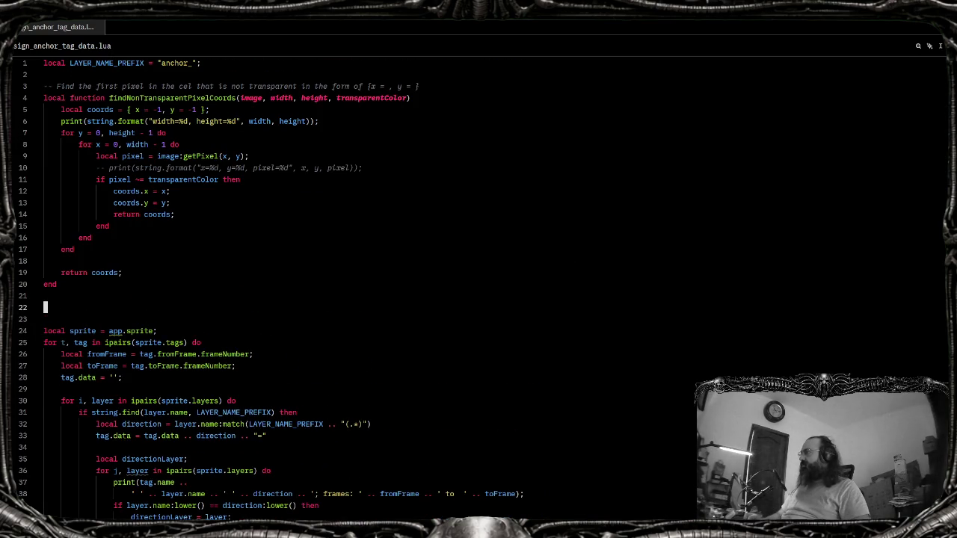
key(ctrl+v)
click(116, 319)
click(43, 307)
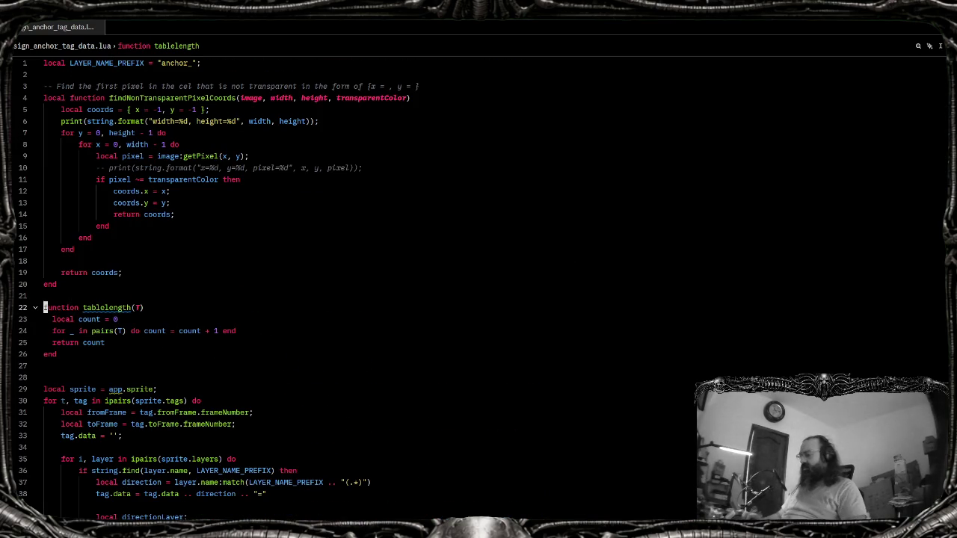
text(local)
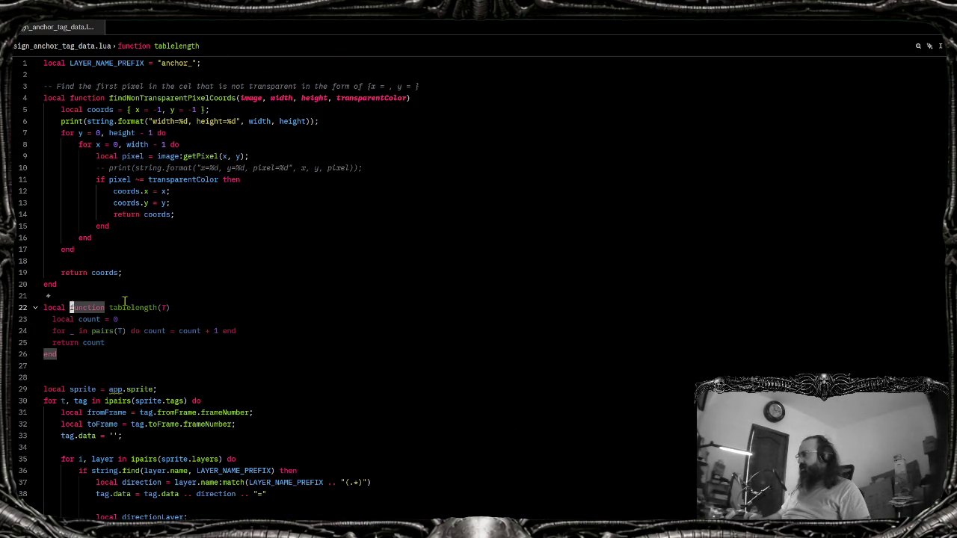
double_click(130, 307)
click(138, 353)
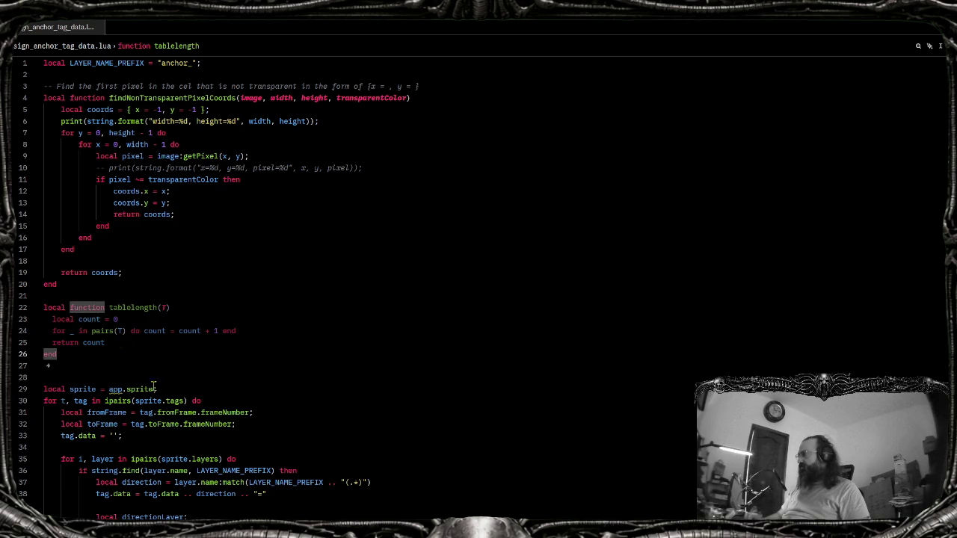
click(141, 389)
Change line 51 to print(tablelength(layer.cels).count)
scroll(178, 272, down, 4)
scroll(178, 272, down, 4)
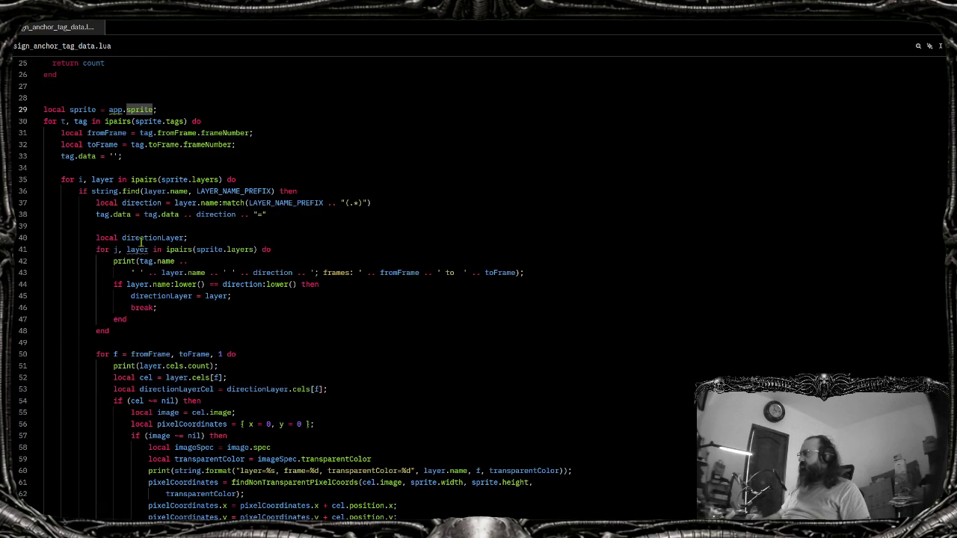
click(239, 354)
click(213, 366)
text())
key(ctrl+Left)
key(ctrl+Left)
key(ctrl+Left)
text(tablelength()
click(237, 366)
text())
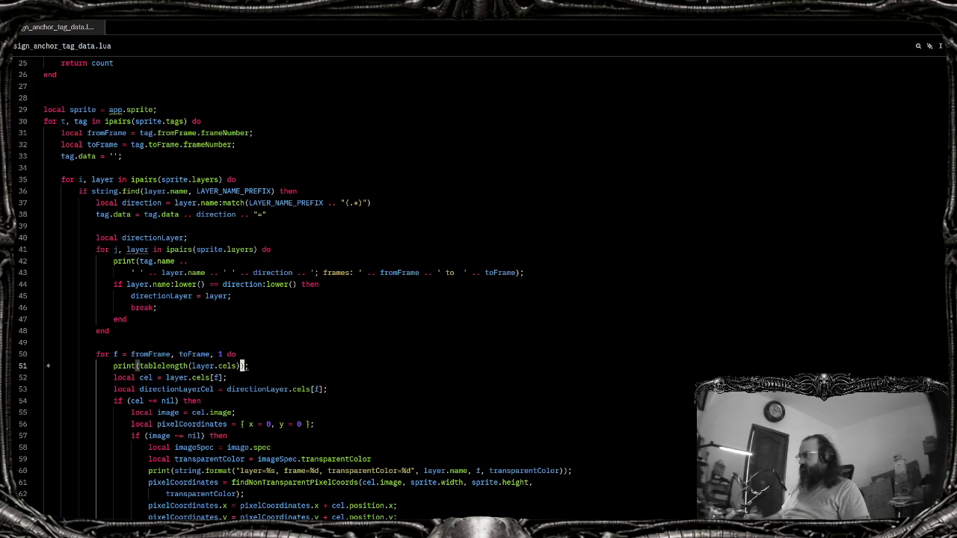
key(alt+Tab)
key(alt+Tab)
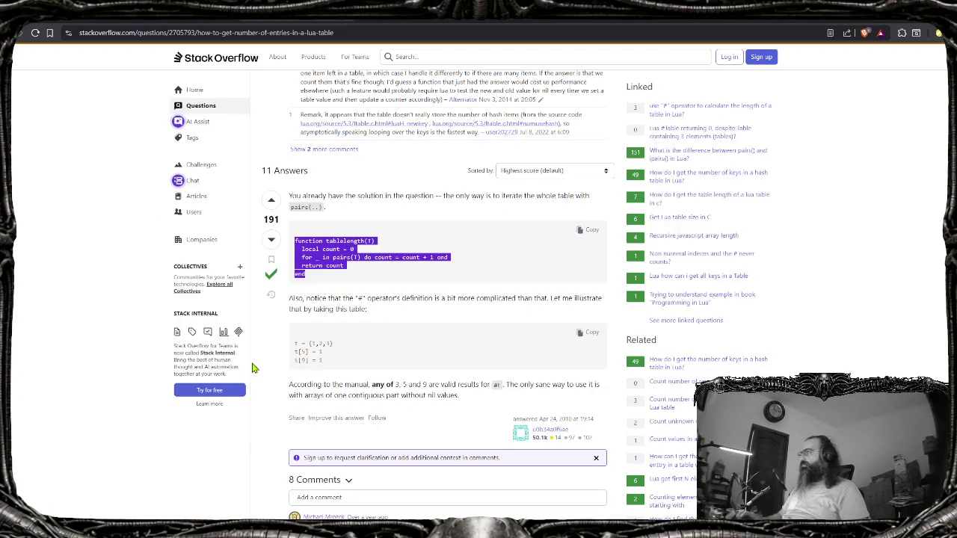
key(alt+Tab)
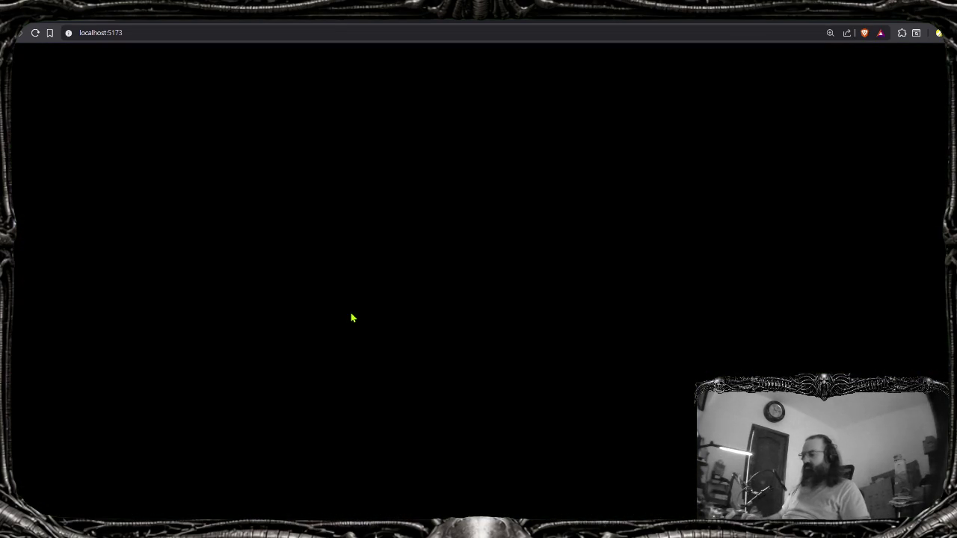
key(alt+Tab)
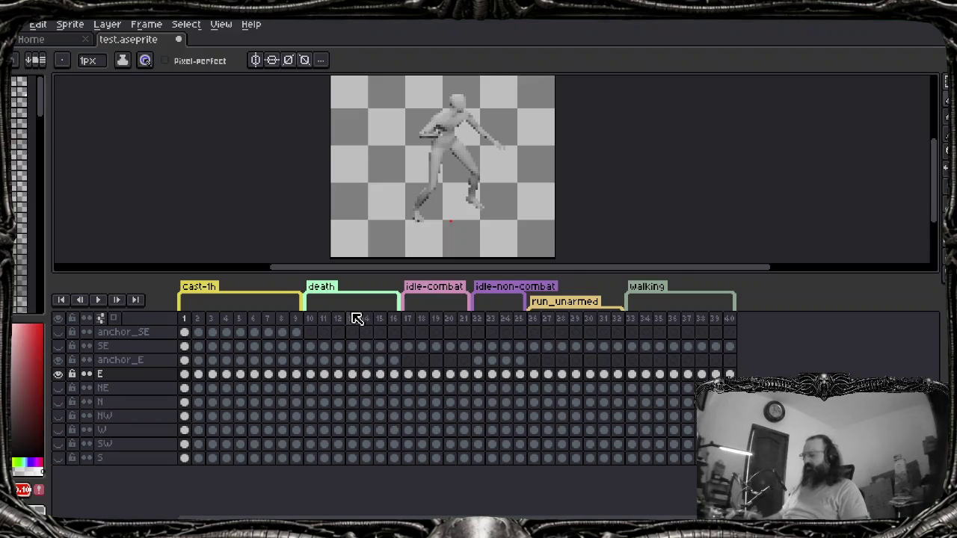
Run assign_anchor_tag_data, getting a line 24 error: table expected, got CelsObj
key(alt+f)
key(Up)
key(Up)
key(Right)
key(Down)
key(Down)
key(Return)
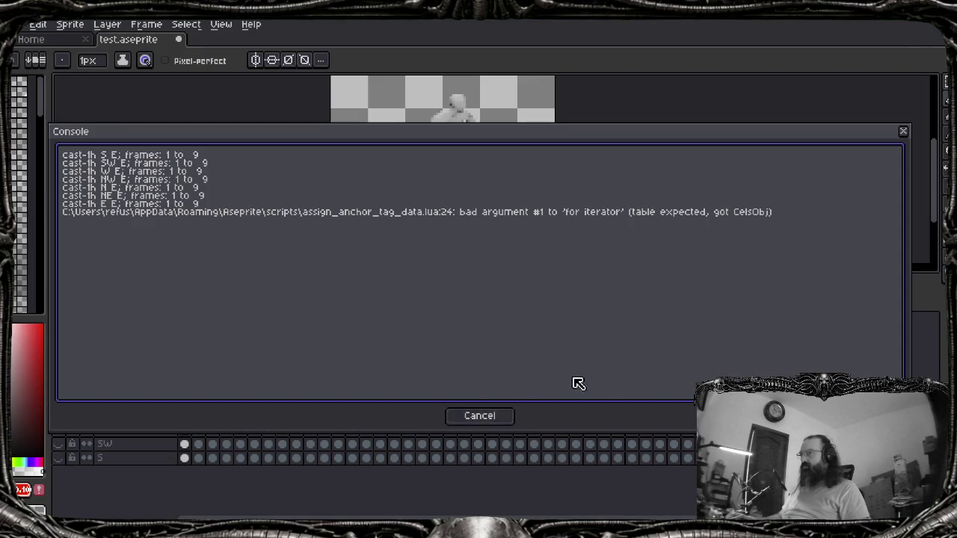
mouse_move(554, 523)
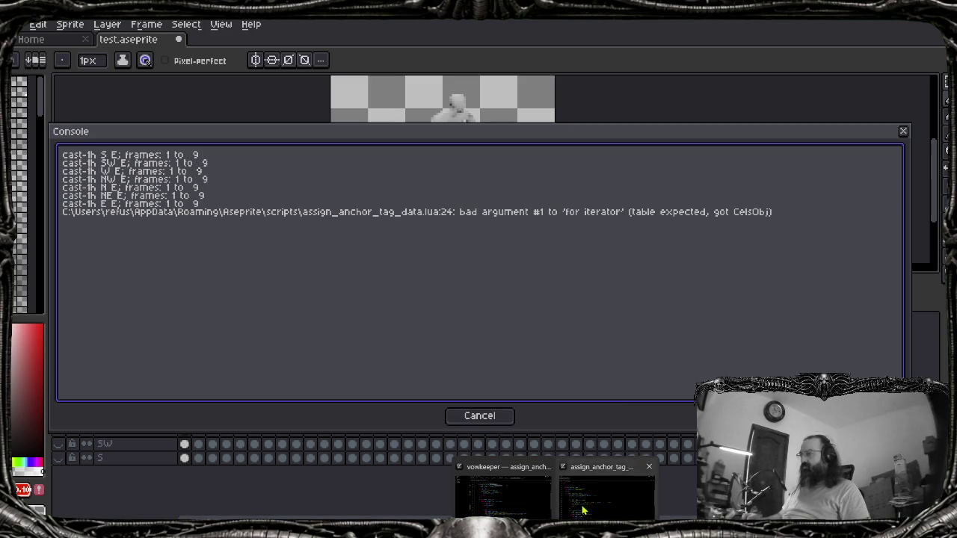
Jump from the tablelength call on line 51 to its definition in Zed
click(582, 510)
double_click(163, 365)
key(F12)
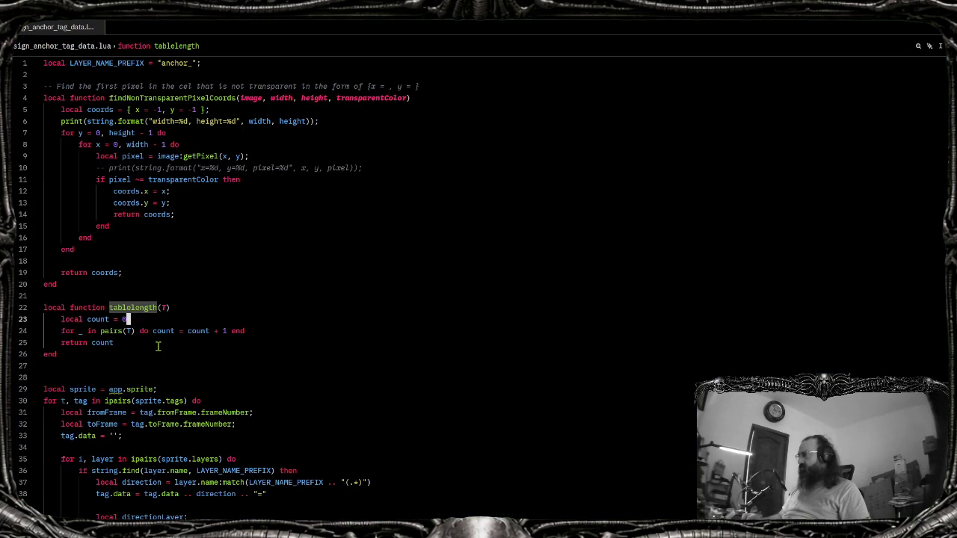
Add 'if T == nil then return 0 end' at the top of tablelength
click(116, 344)
scroll(169, 359, down, 4)
scroll(176, 370, down, 4)
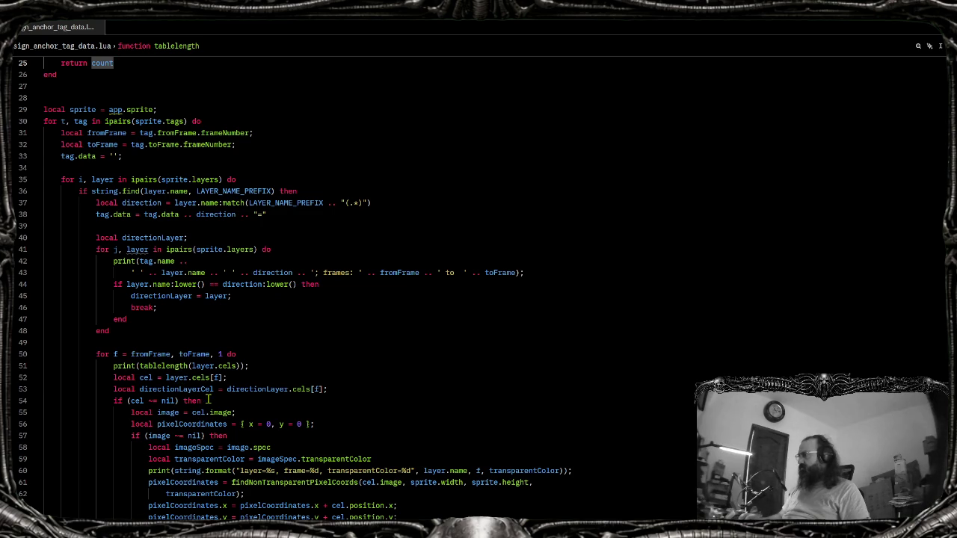
click(215, 367)
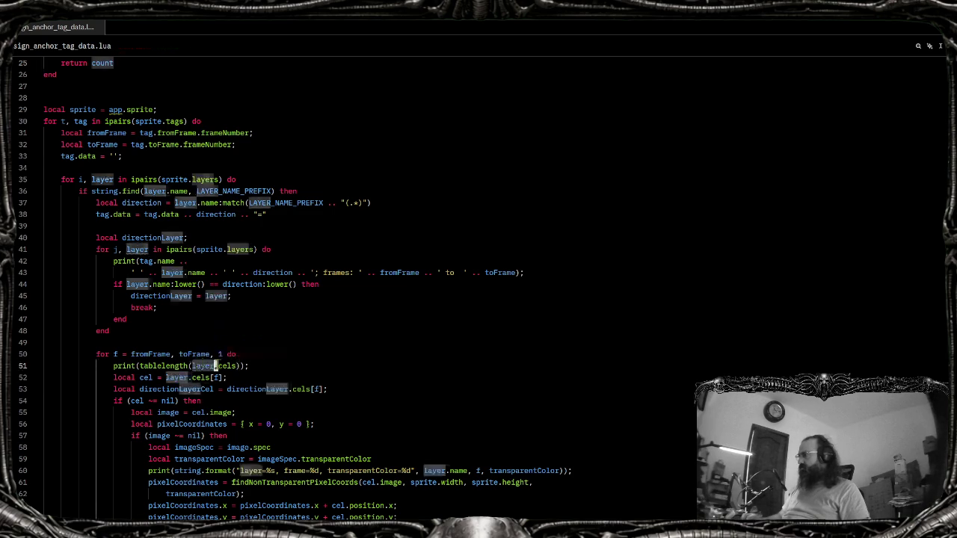
key(alt+Tab)
key(alt+Tab)
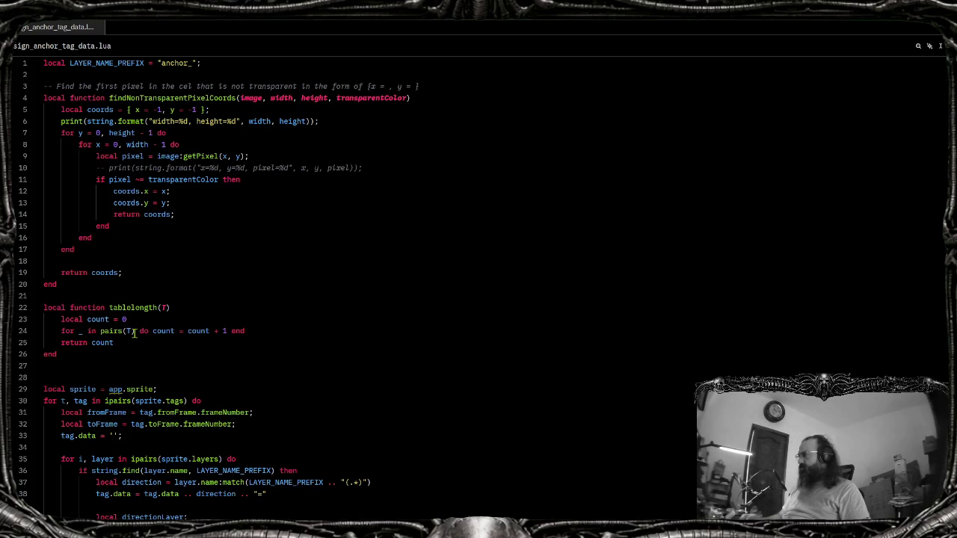
click(135, 331)
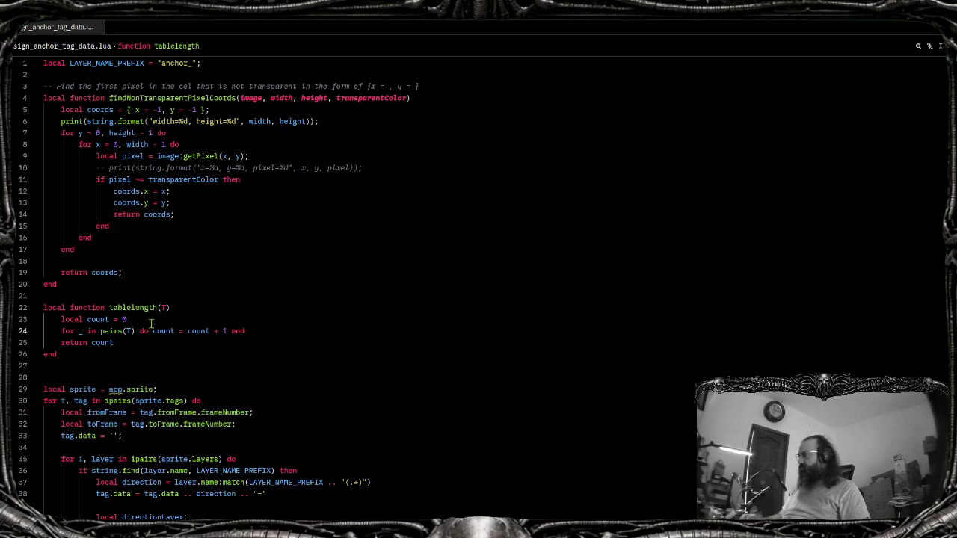
click(198, 309)
key(Return)
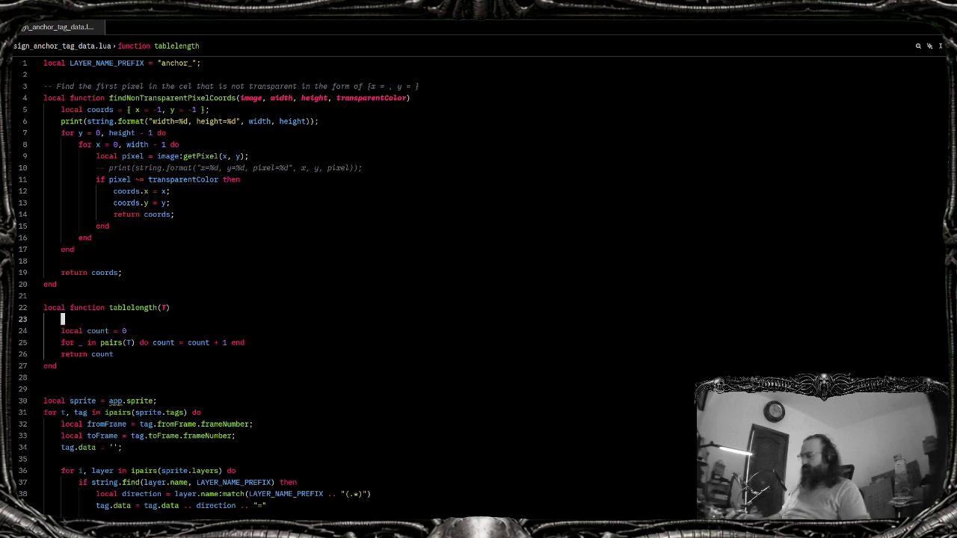
text(if)
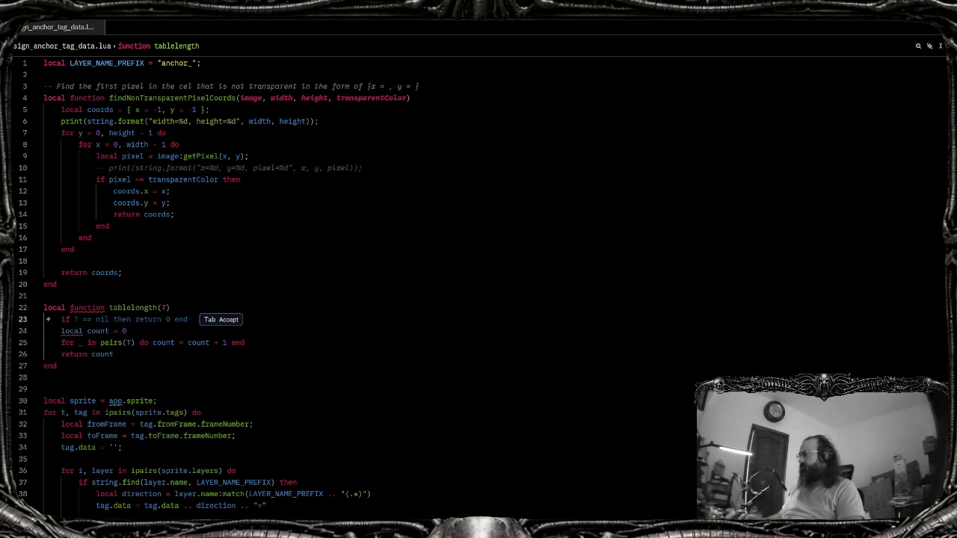
key(Tab)
Save and rerun assign_anchor_tag_data in Aseprite, then close the error console
key(ctrl+s)
key(alt+Tab)
key(Escape)
key(alt+f)
key(Up)
key(Up)
key(Right)
key(Down)
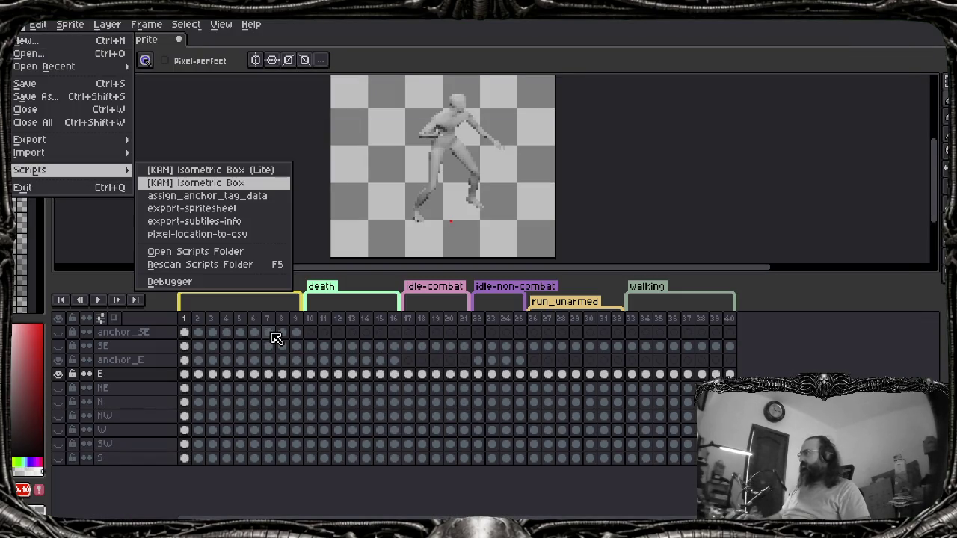
key(Return)
key(Escape)
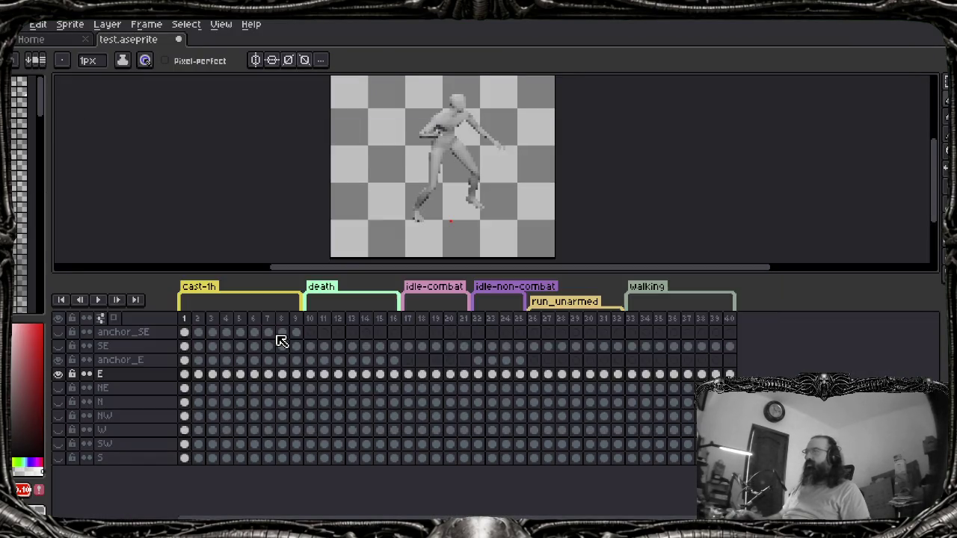
key(alt+Tab)
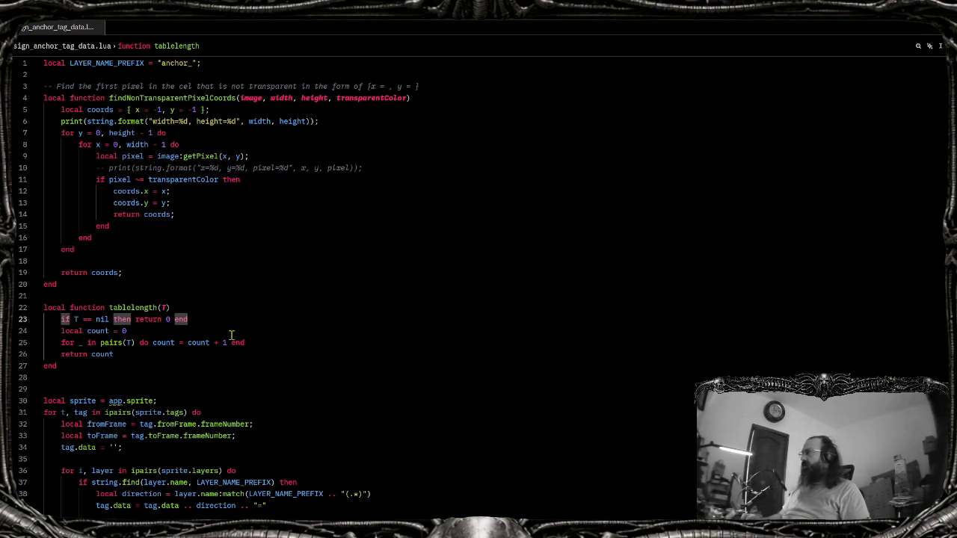
Review the new nil-check line inside tablelength
click(215, 329)
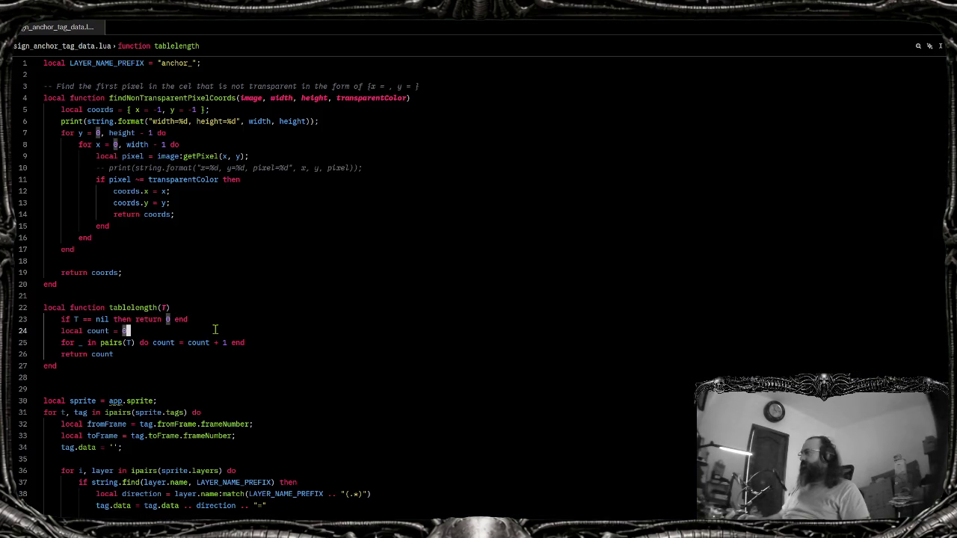
key(Up)
key(End)
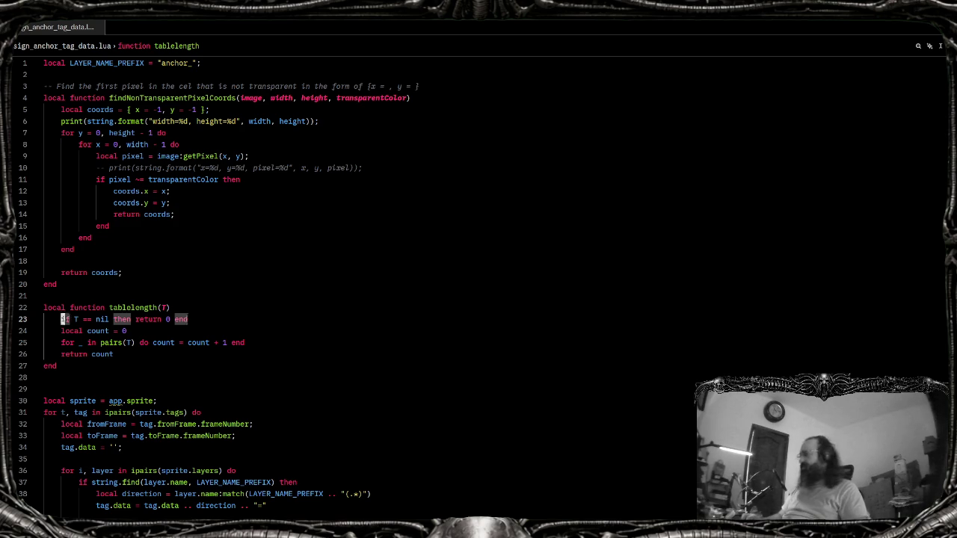
key(shift+Home)
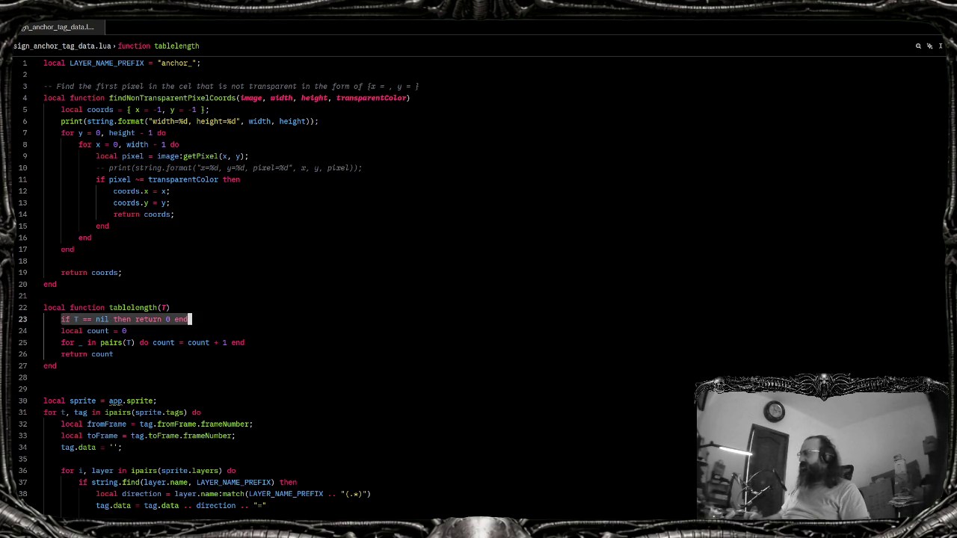
key(End)
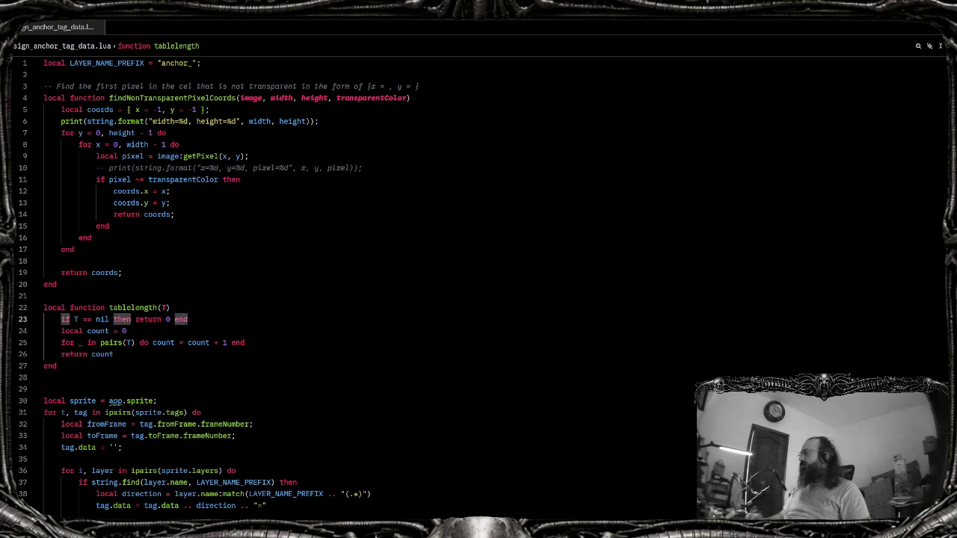
Rerun assign_anchor_tag_data, which now reports line 25: table expected, got CelsObj
key(alt+Tab)
key(alt+f)
key(Up)
key(Up)
key(Right)
key(Down)
key(Down)
key(Return)
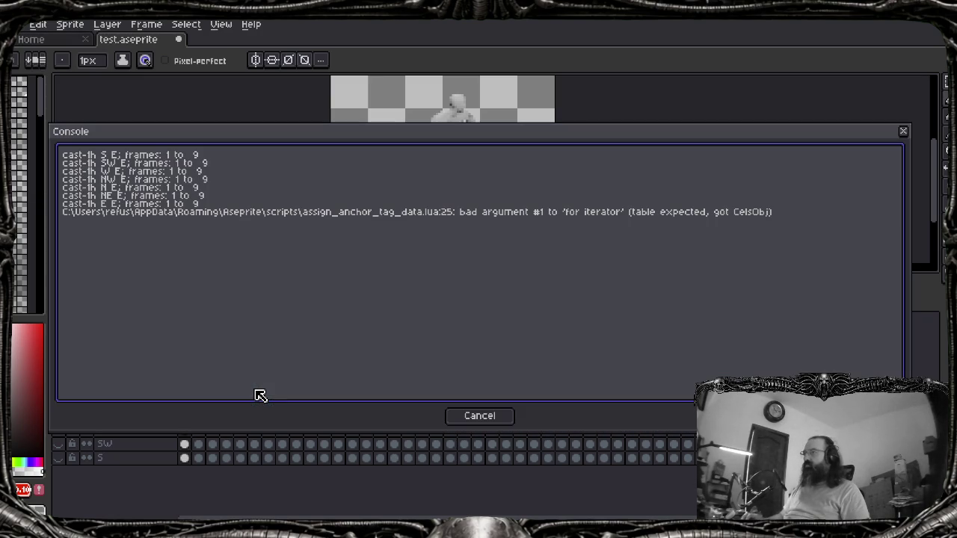
Select layer.cels in line 52's tablelength debug print, then bring the localhost:5173 game forward
key(alt+Tab)
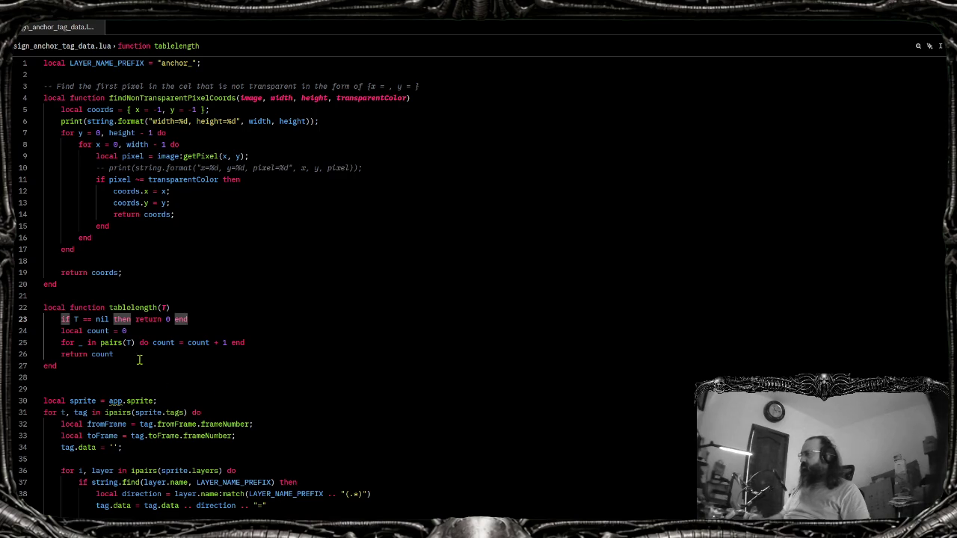
scroll(140, 352, down, 4)
scroll(167, 389, down, 4)
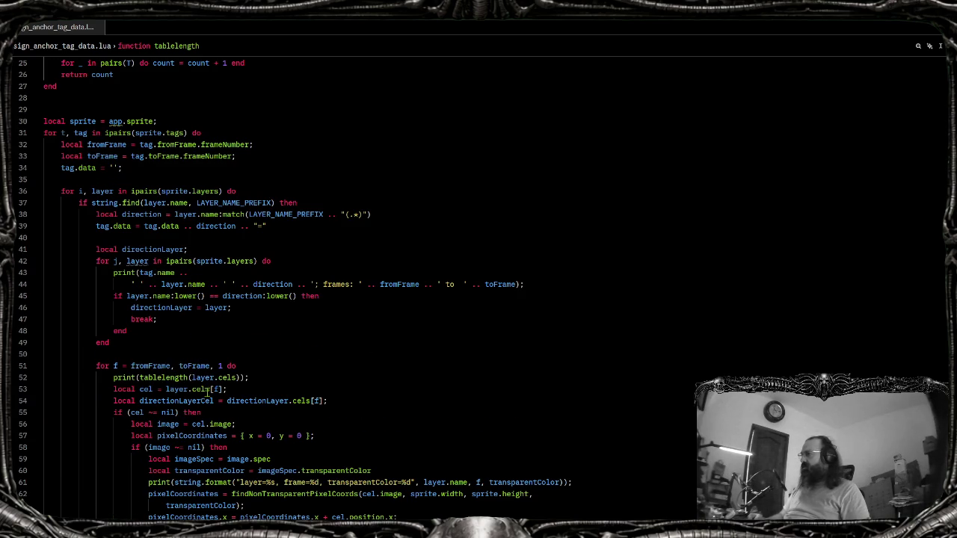
click(238, 377)
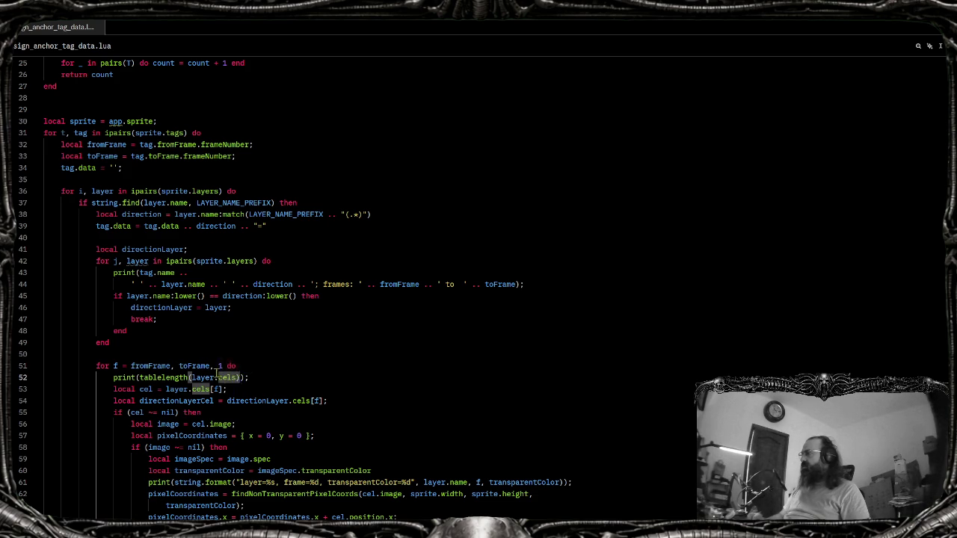
double_click(208, 377)
shift+click(230, 377)
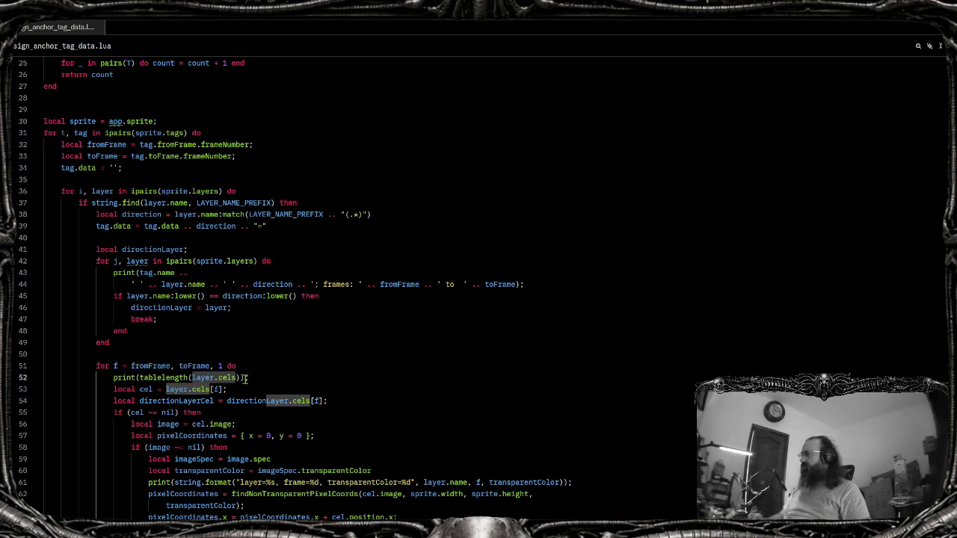
click(246, 378)
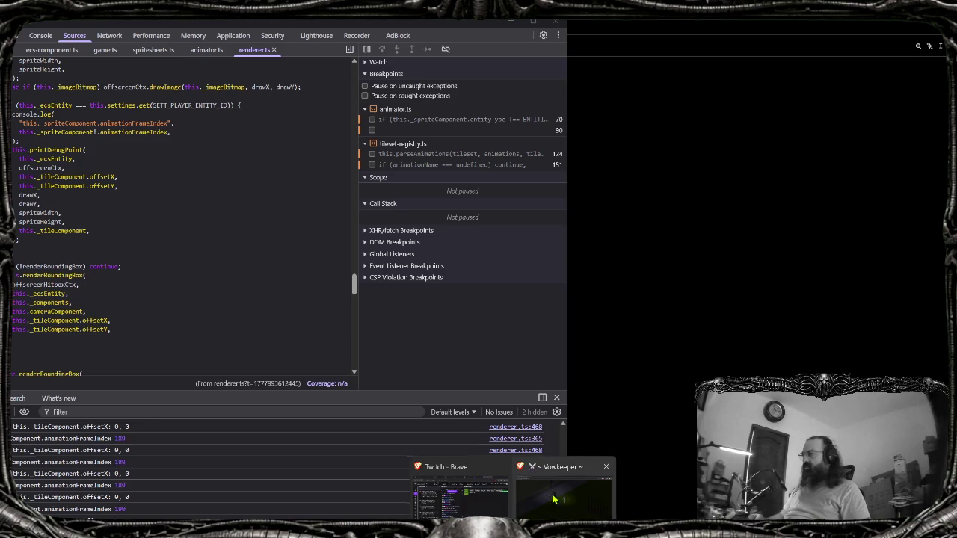
click(555, 499)
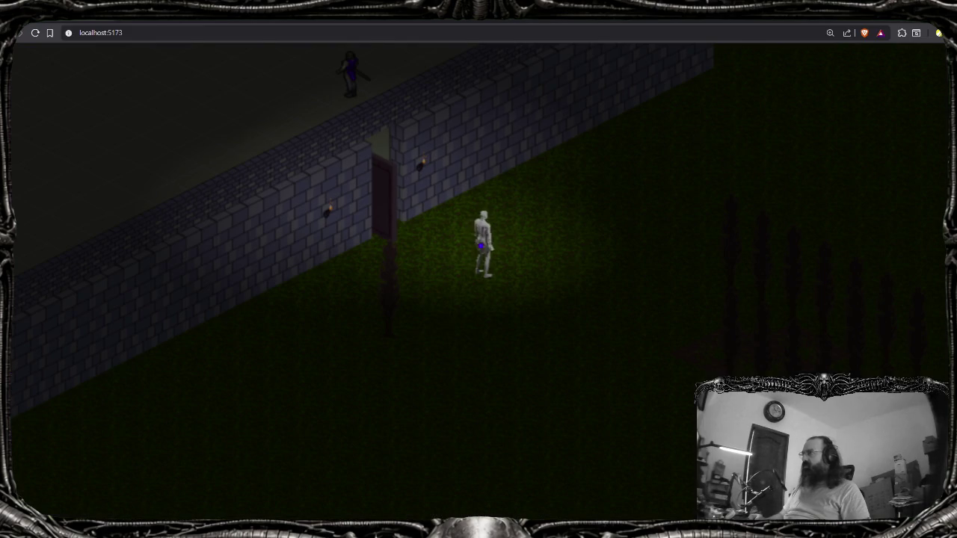
Search the Aseprite API docs for 'cels', read the Layer.cels entry, and return to Zed
key(alt+Tab)
click(402, 324)
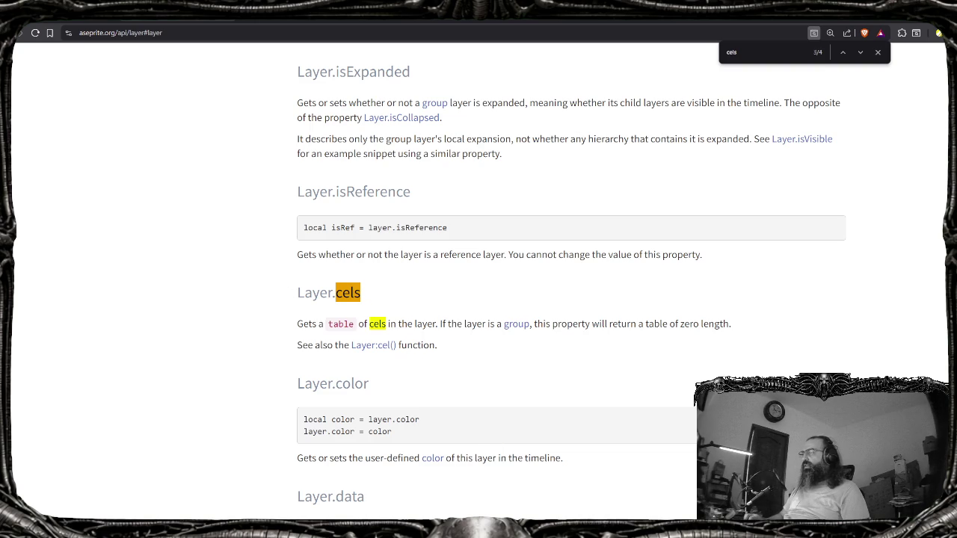
click(498, 502)
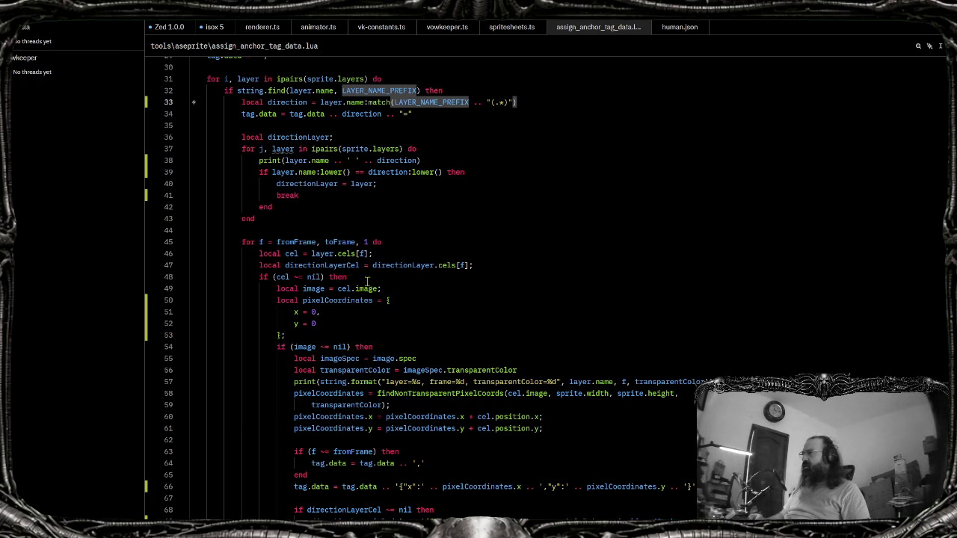
Change line 52's debug print to tablelength(layer.cels()), then bring Aseprite forward
key(alt+Tab)
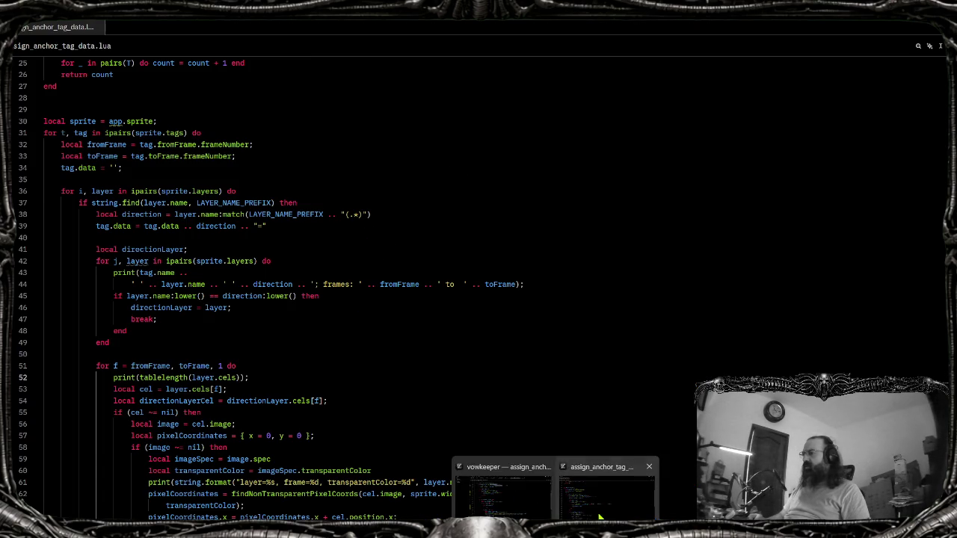
click(236, 378)
text(())
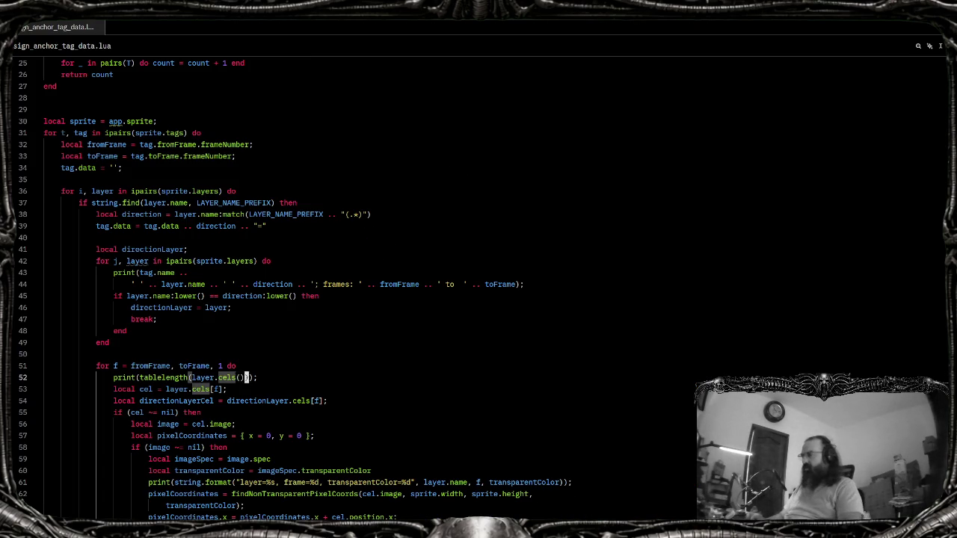
key(alt+Tab)
key(Tab)
key(Tab)
key(Escape)
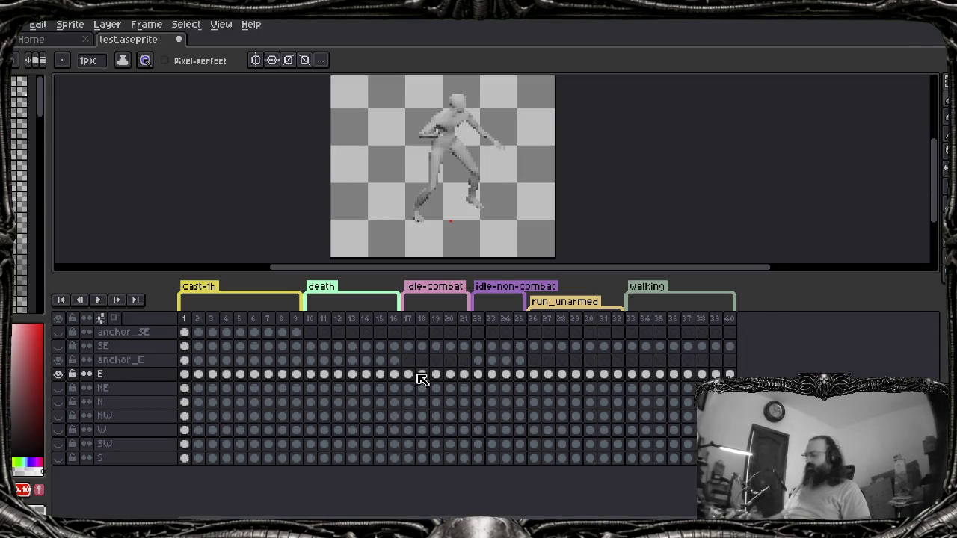
Run the assign_anchor_tag_data script and dismiss the error console
key(alt+f)
key(Up)
key(Up)
key(Right)
key(Down)
key(Down)
key(Return)
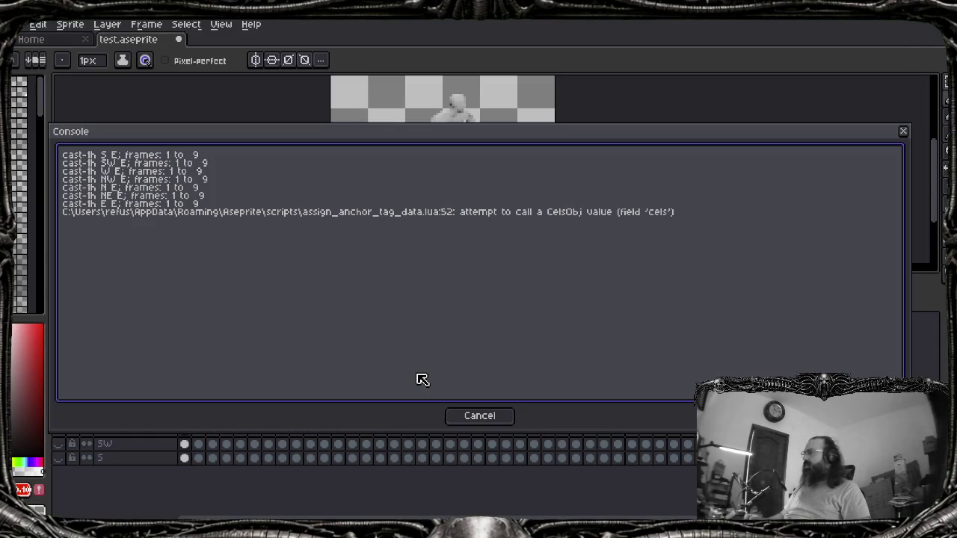
key(Escape)
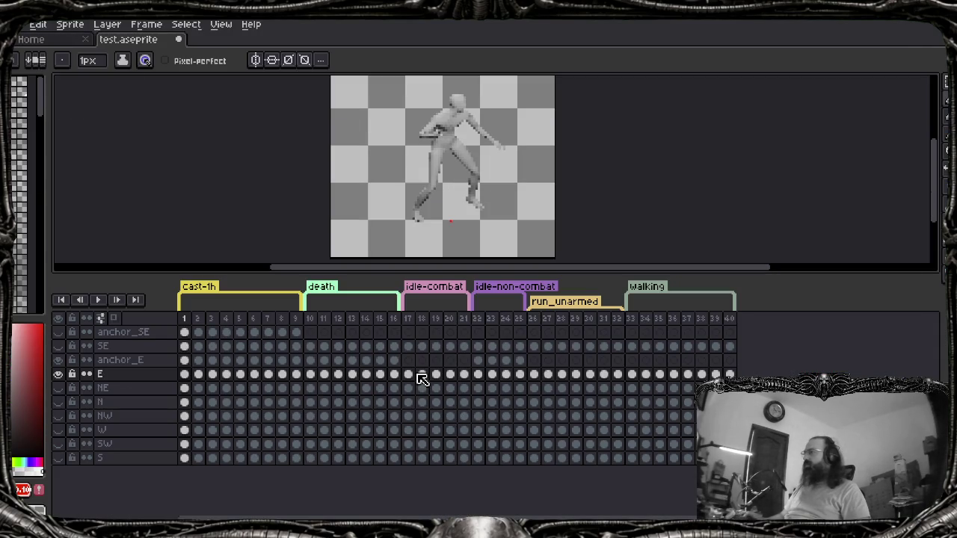
Rerun the script, hit the CelsObj call error, then remove the () after layer.cels
key(alt+f)
key(Up)
key(Up)
key(Right)
key(Down)
key(Down)
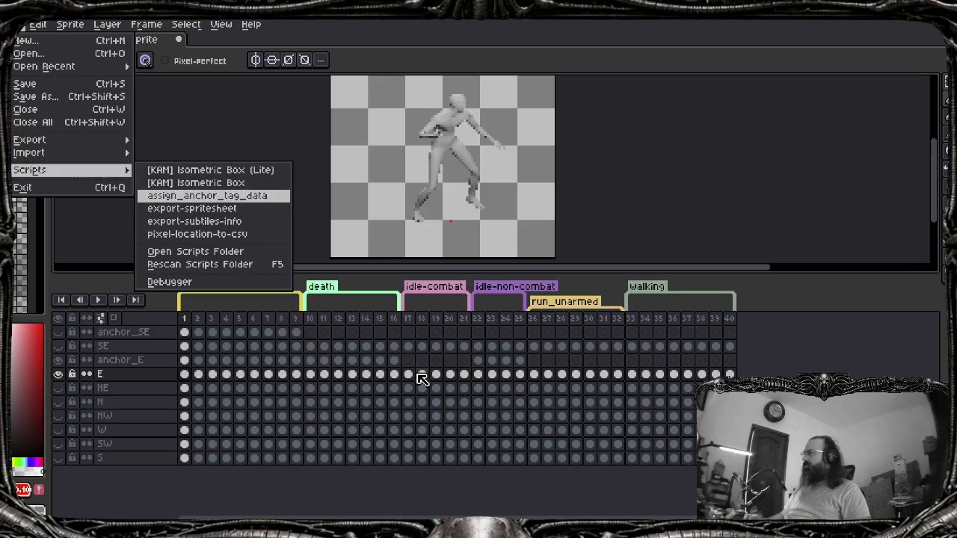
key(Return)
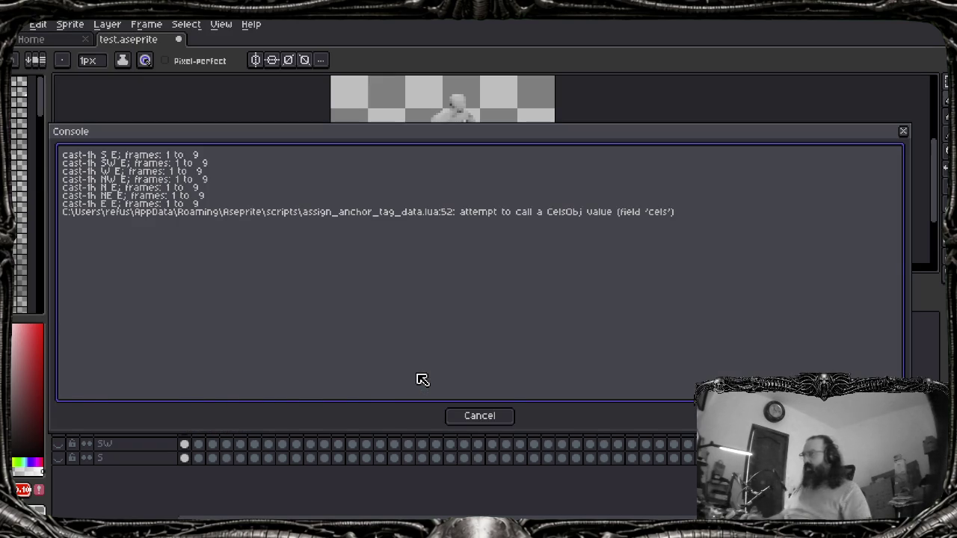
key(Escape)
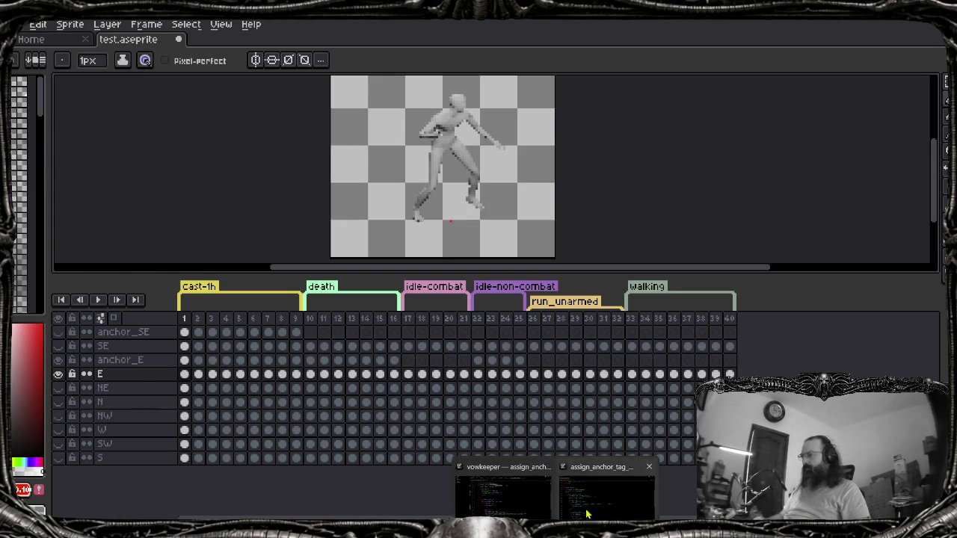
click(607, 491)
key(BackSpace)
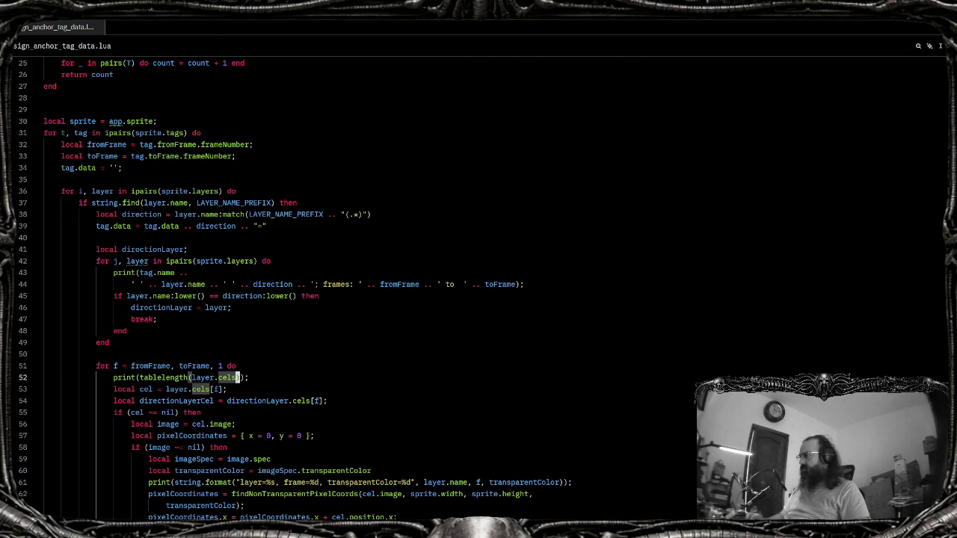
Delete the print(tablelength(layer.cels)) debug line and its leftover empty line
click(192, 377)
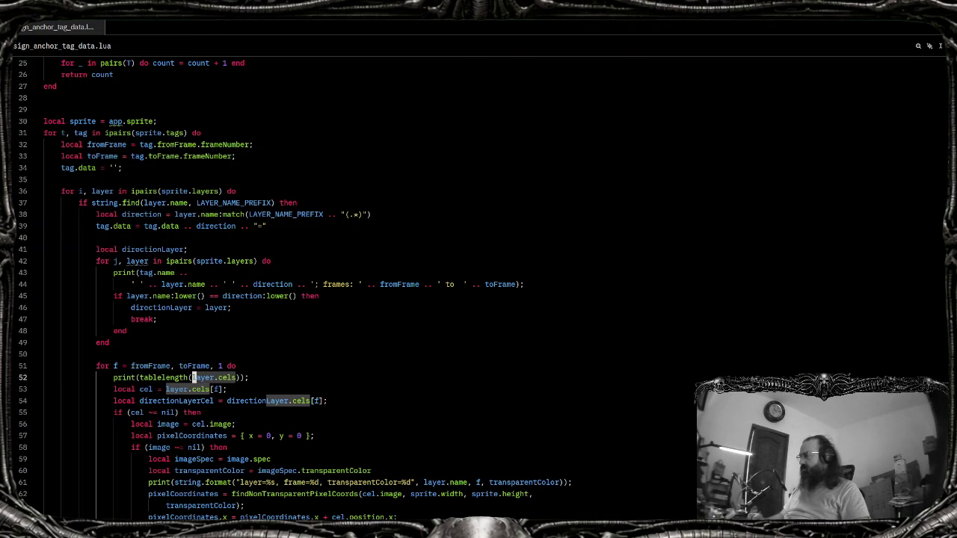
click(246, 377)
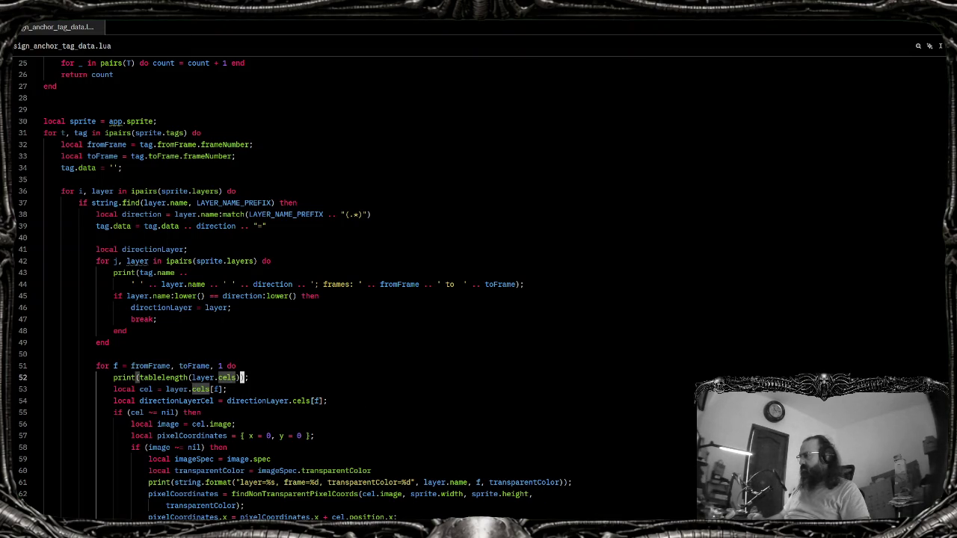
drag(249, 377, 114, 377)
key(BackSpace)
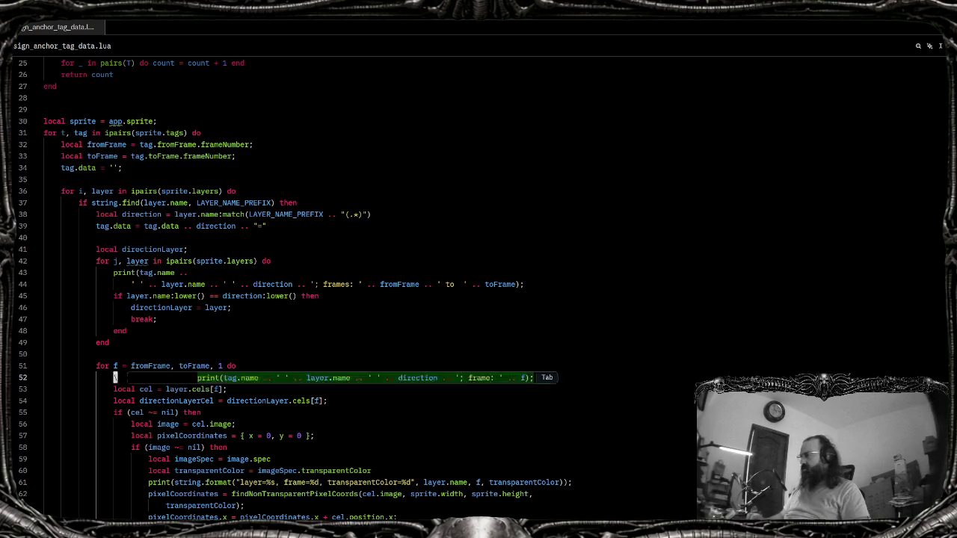
key(BackSpace)
key(BackSpace)
key(BackSpace)
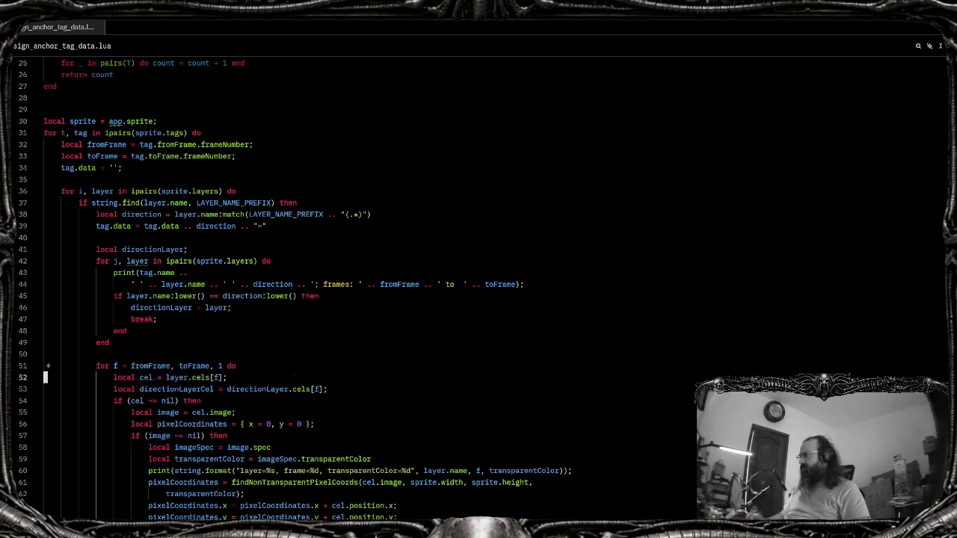
scroll(198, 320, down, 8)
scroll(198, 319, up, 4)
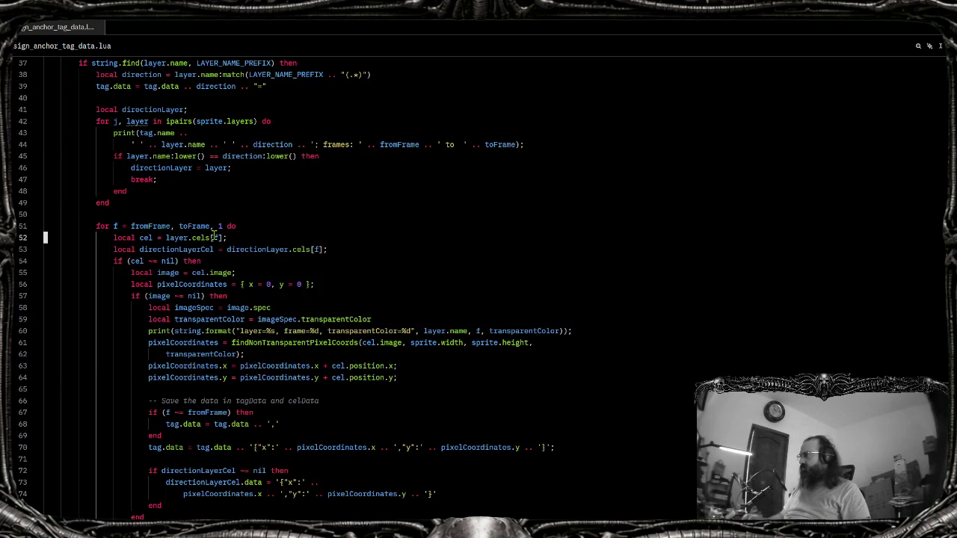
key(alt+Tab)
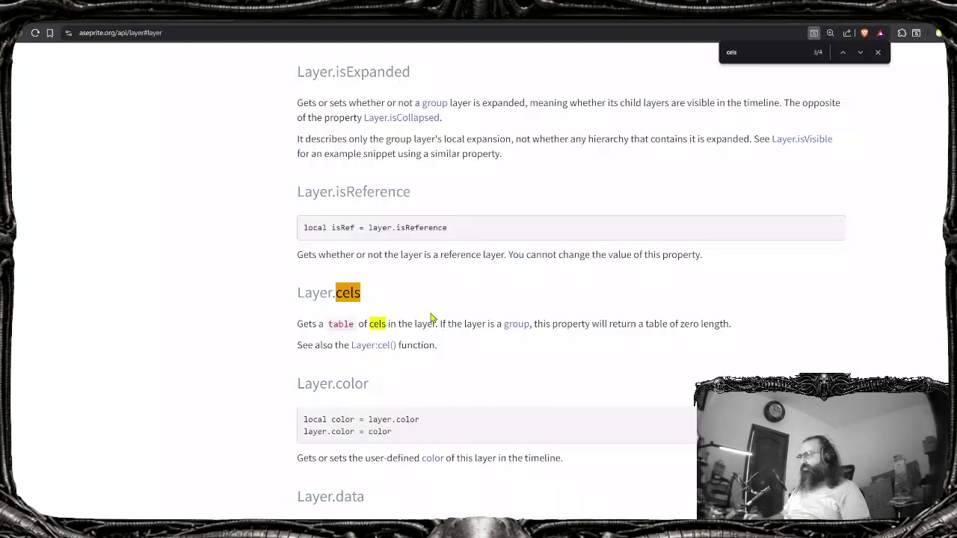
Read the Layer:cel() docs, which return a layer's cel for a frame or nil
click(385, 347)
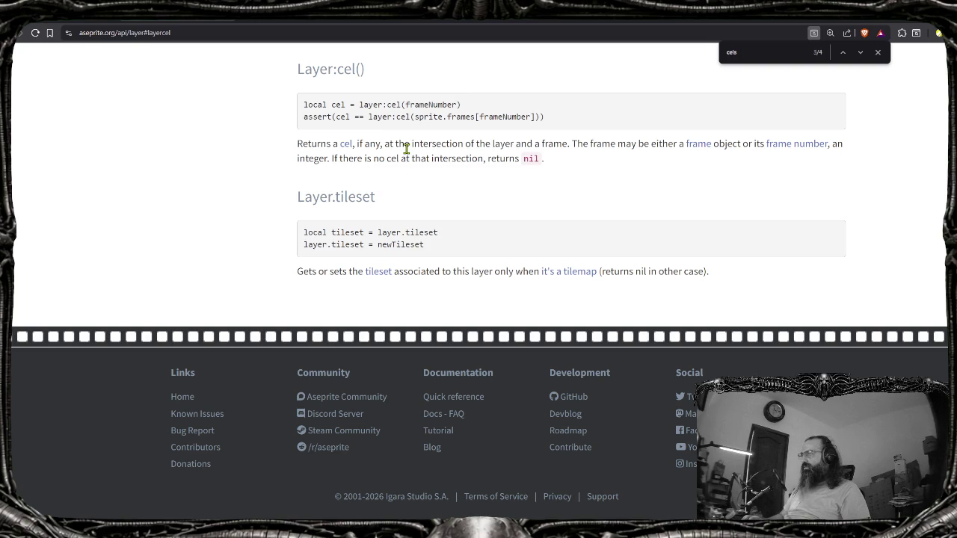
key(alt+Tab)
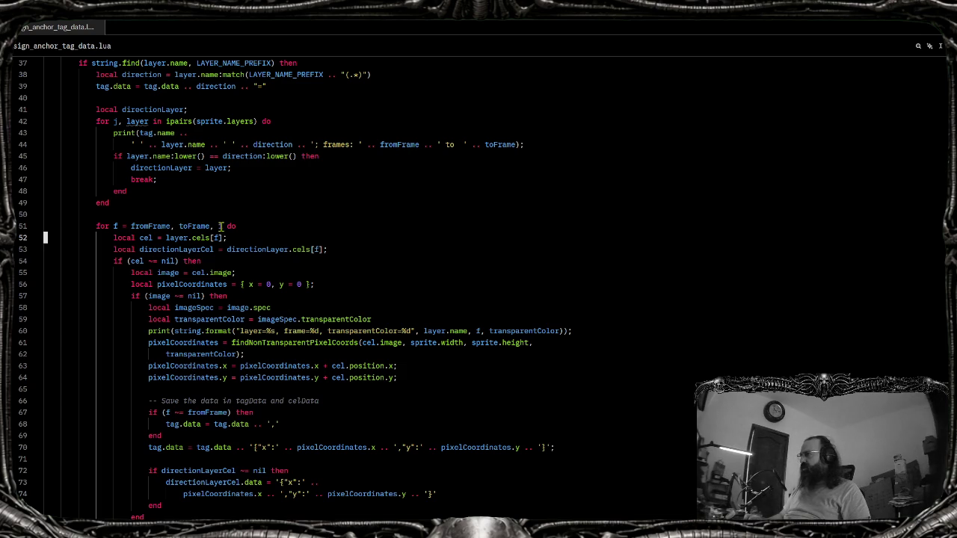
Change line 52 to layer.cels(f) and rerun the script, which fails calling a CelsObj
click(216, 238)
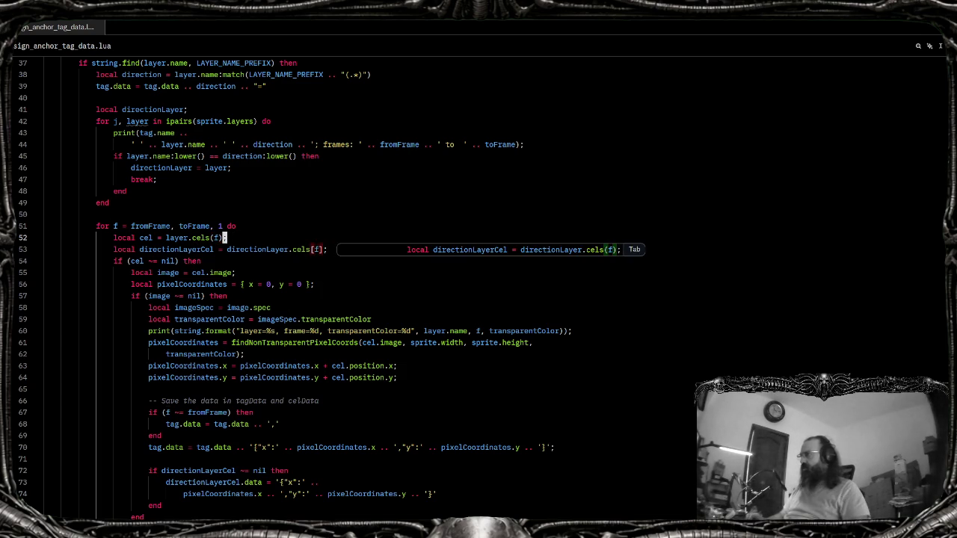
key(alt+Tab)
key(alt+Tab)
key(alt+f)
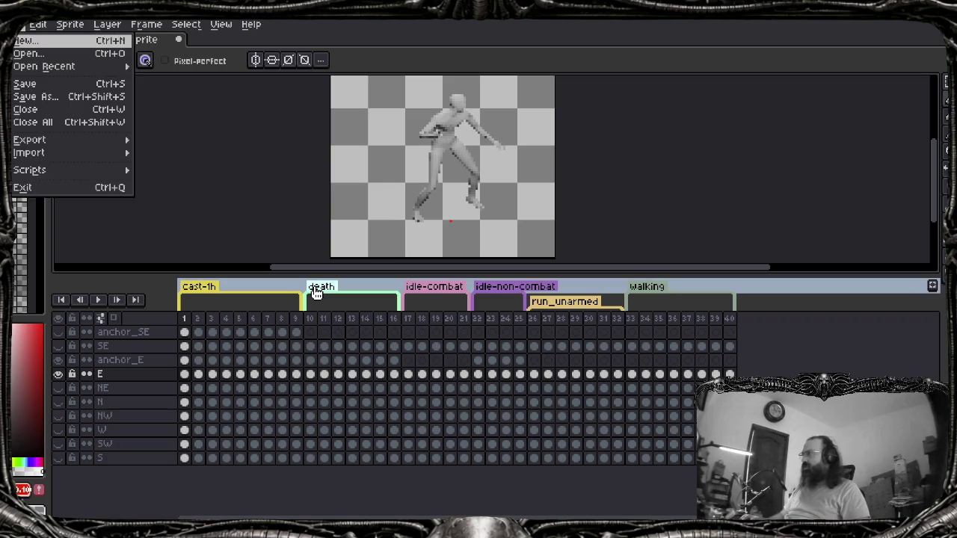
key(Up)
key(Up)
key(Right)
key(Down)
key(Down)
key(Return)
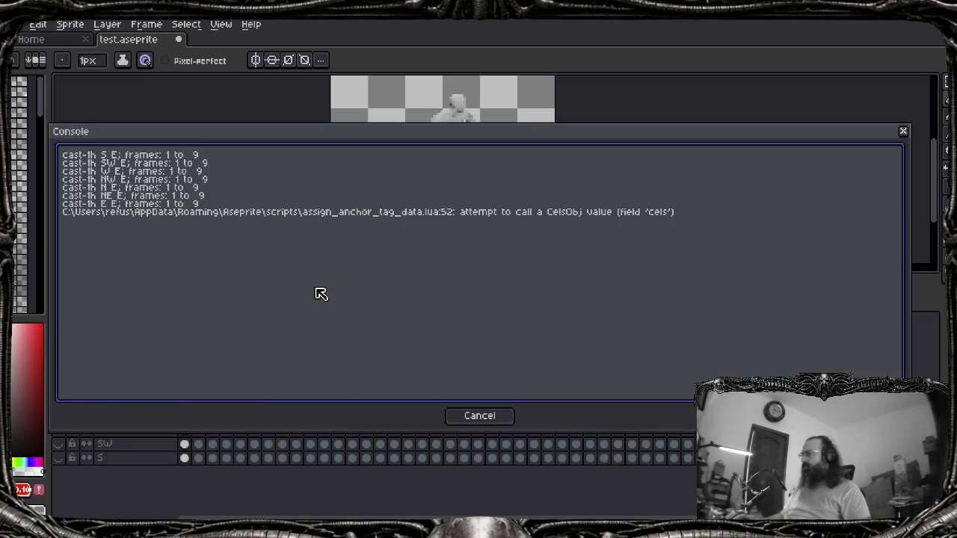
key(Escape)
Select and copy the tablelength helper function in the Lua script
key(alt+Tab)
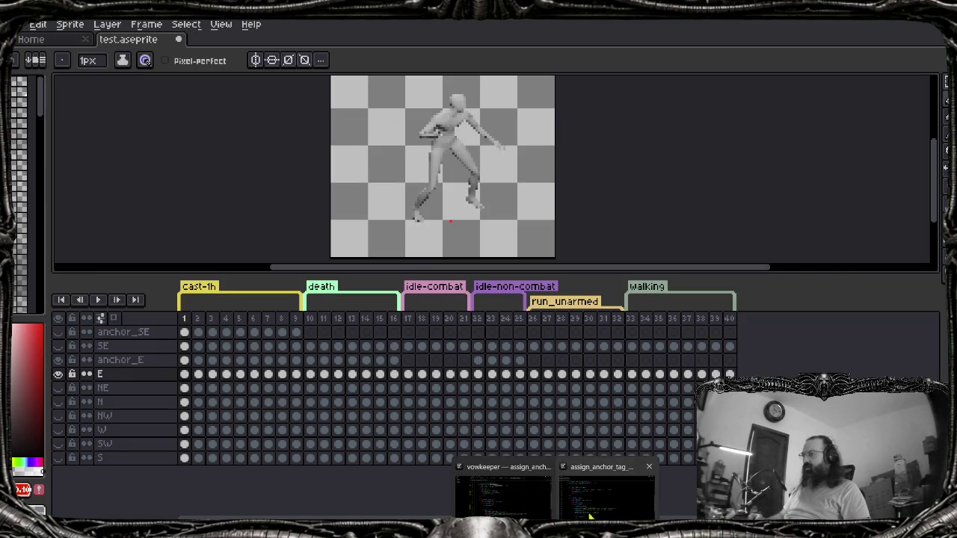
scroll(240, 287, up, 10)
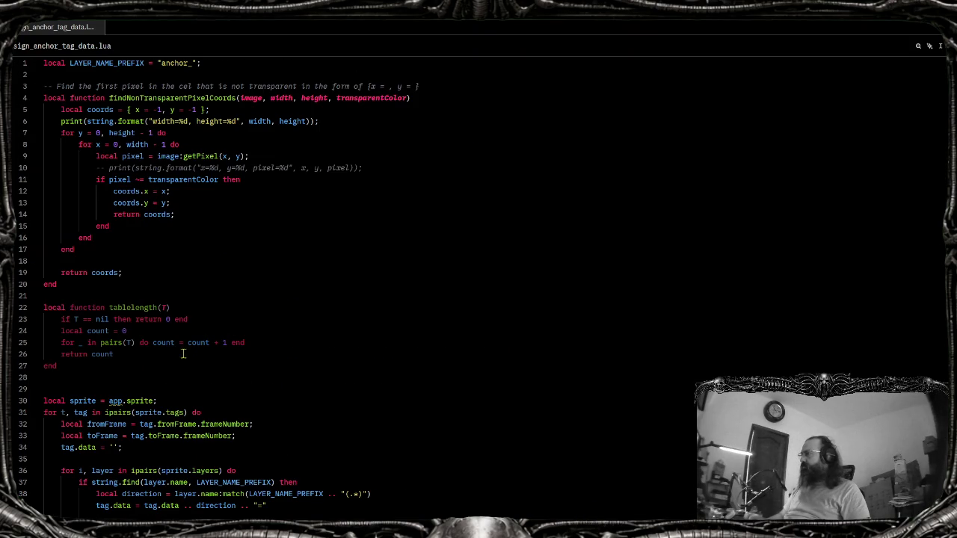
key(shift+Up)
key(shift+Up)
key(shift+Up)
key(Right)
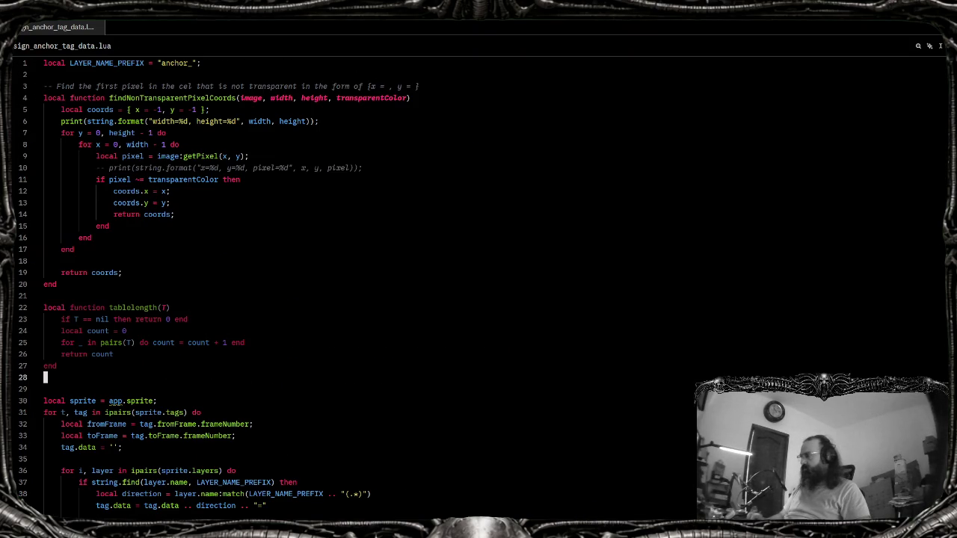
key(shift+Up)
key(shift+Up)
key(shift+Up)
key(shift+Up)
key(shift+Up)
key(shift+Up)
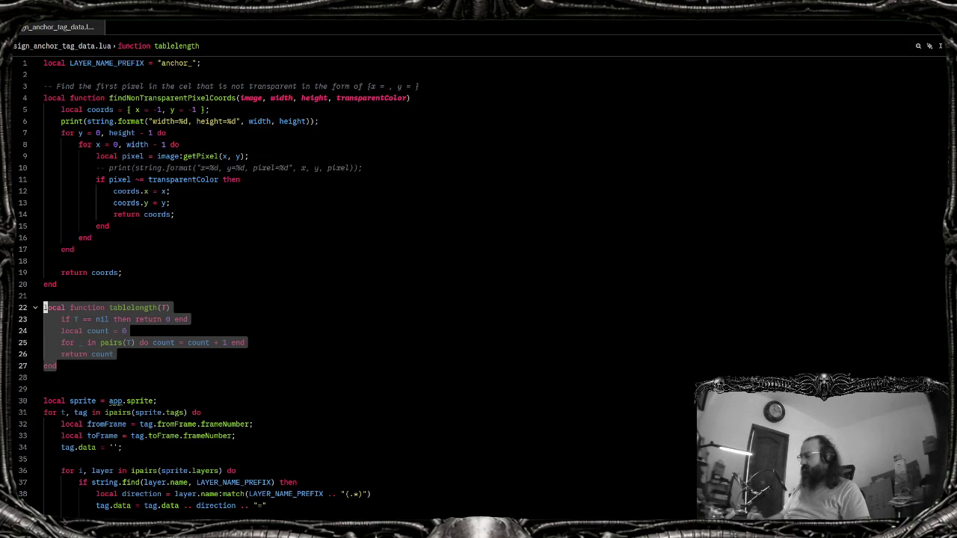
key(ctrl+c)
key(alt+Tab)
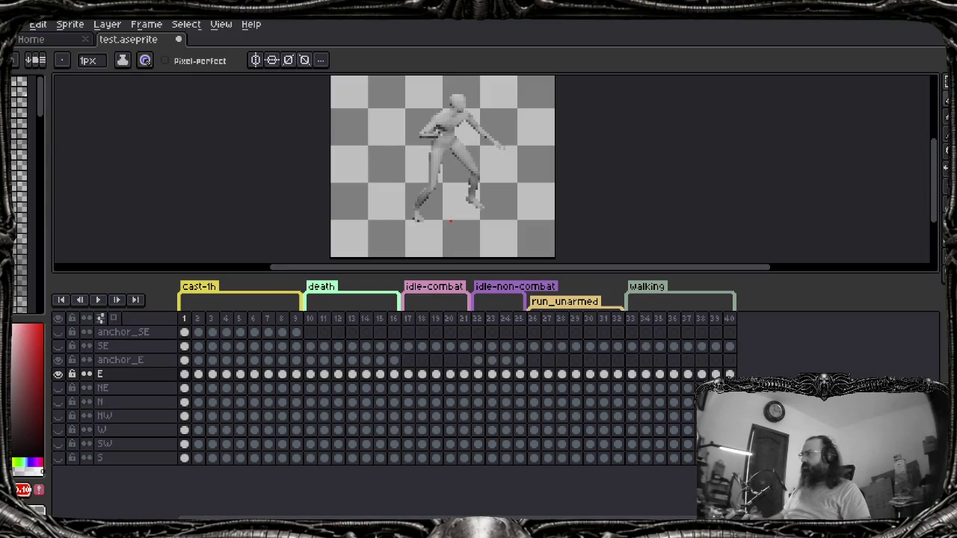
Run assign_anchor_tag_data again and close the line 52 CelsObj error console
key(alt+f)
key(Up)
key(Up)
key(Right)
key(Down)
key(Return)
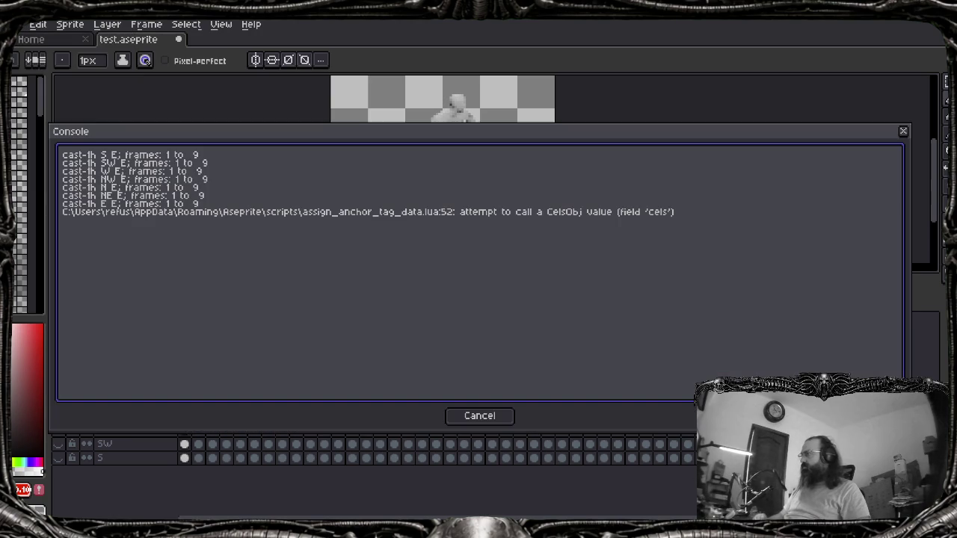
key(Escape)
key(alt+Tab)
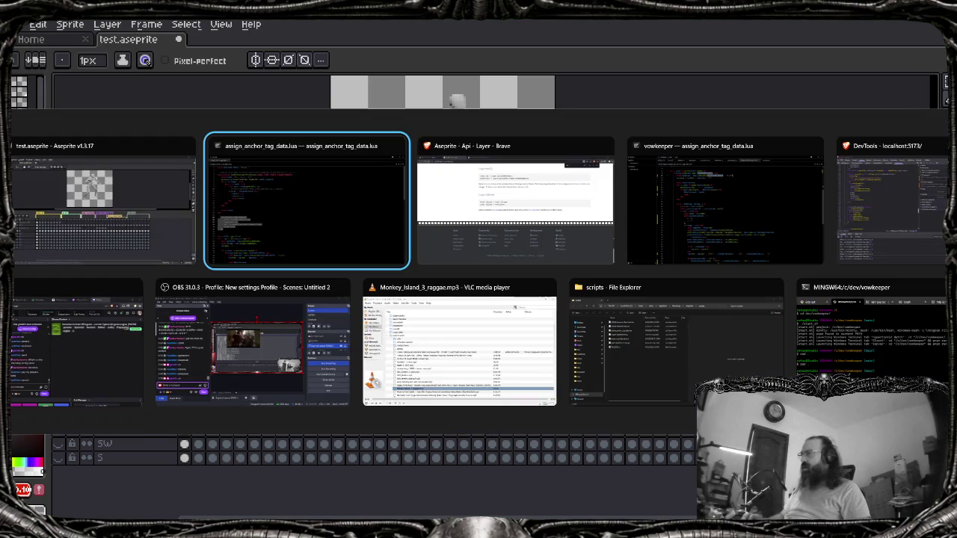
key(alt+Tab)
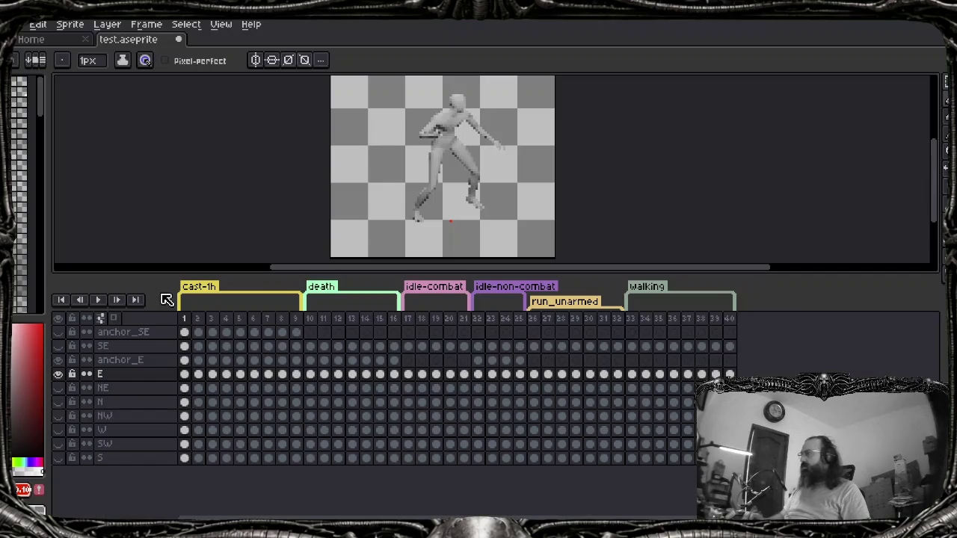
Run the script once more, dismiss the same error, and return to the frame loop in Zed
key(alt+f)
key(Up)
key(Up)
key(Right)
key(Down)
key(Return)
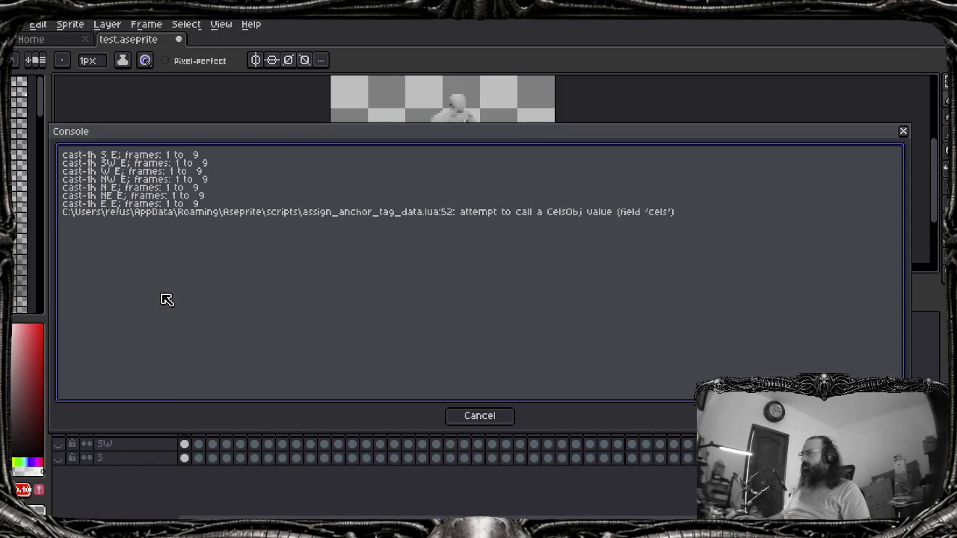
key(Escape)
key(alt+Tab)
scroll(72, 497, down, 10)
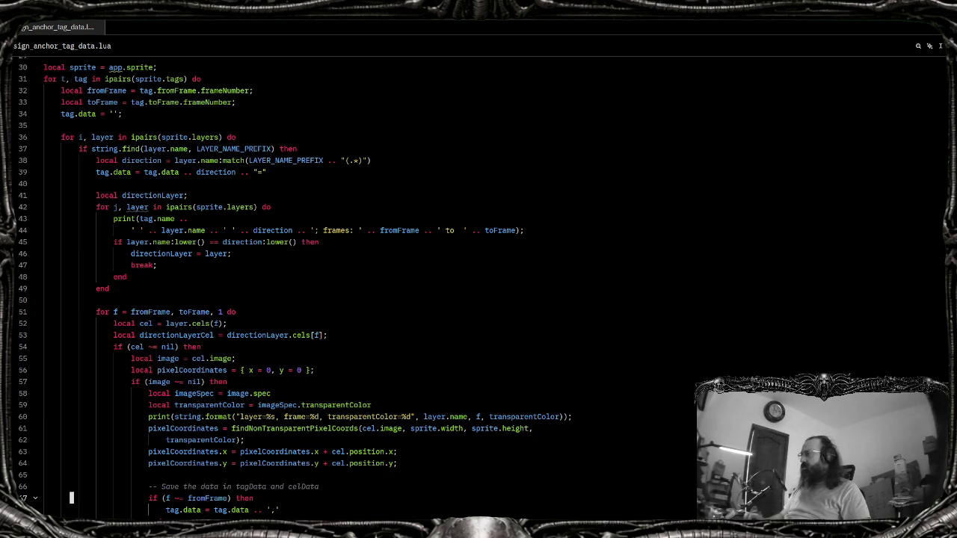
Change the line 52 cel lookup from layer.cels(f) to layer.cel(f)
click(212, 320)
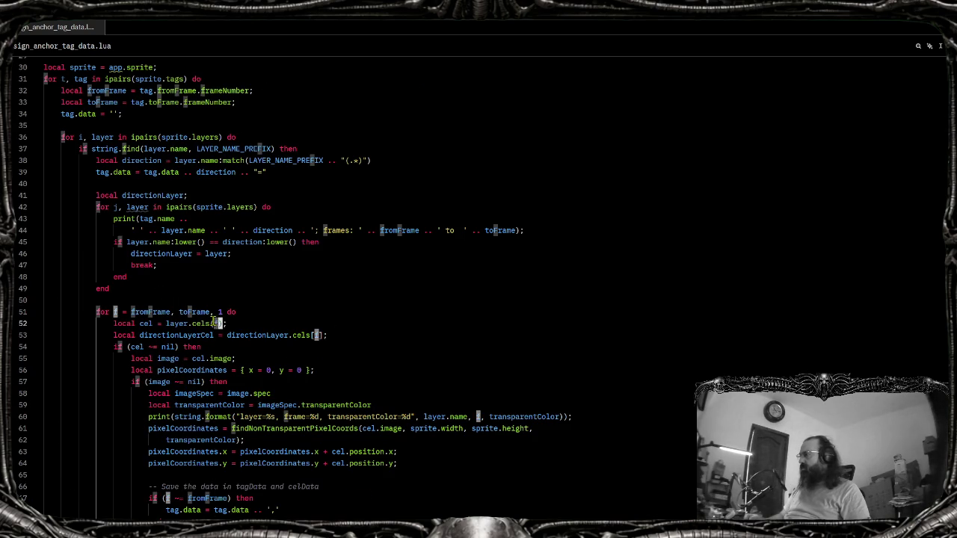
key(x)
key(BackSpace)
text((f)
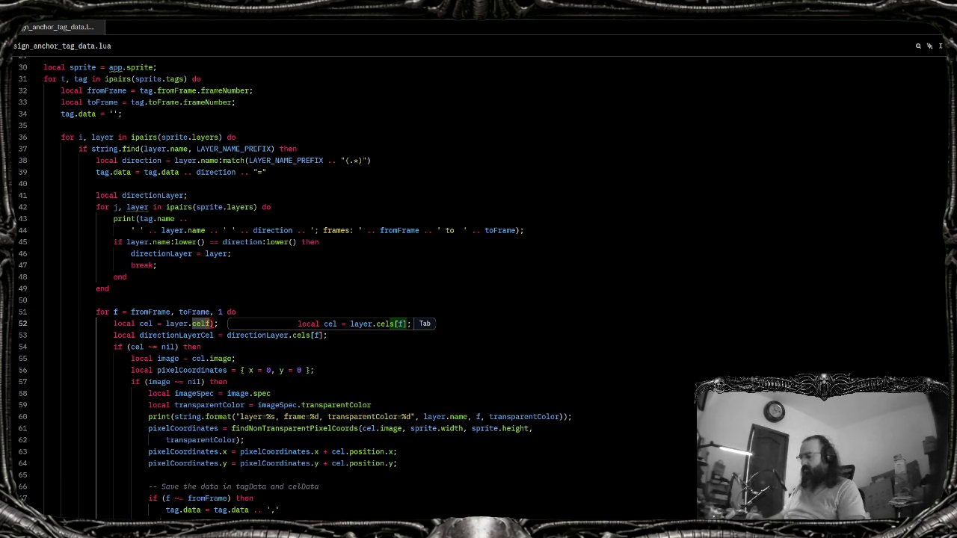
Rerun assign_anchor_tag_data in Aseprite, now getting 'Tried to access a deleted Layer'
key(alt+Tab)
key(alt+f)
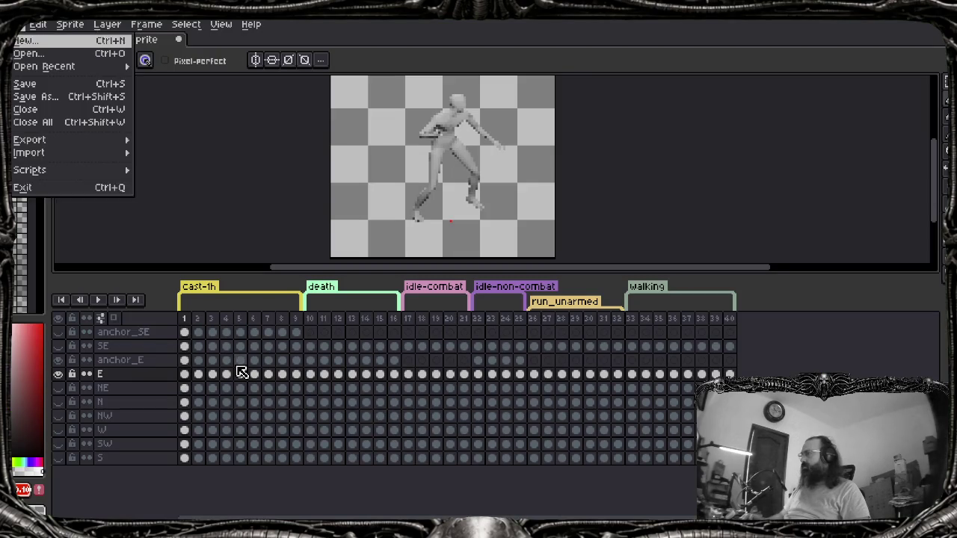
key(Up)
key(Up)
key(Right)
key(Down)
key(Down)
key(Return)
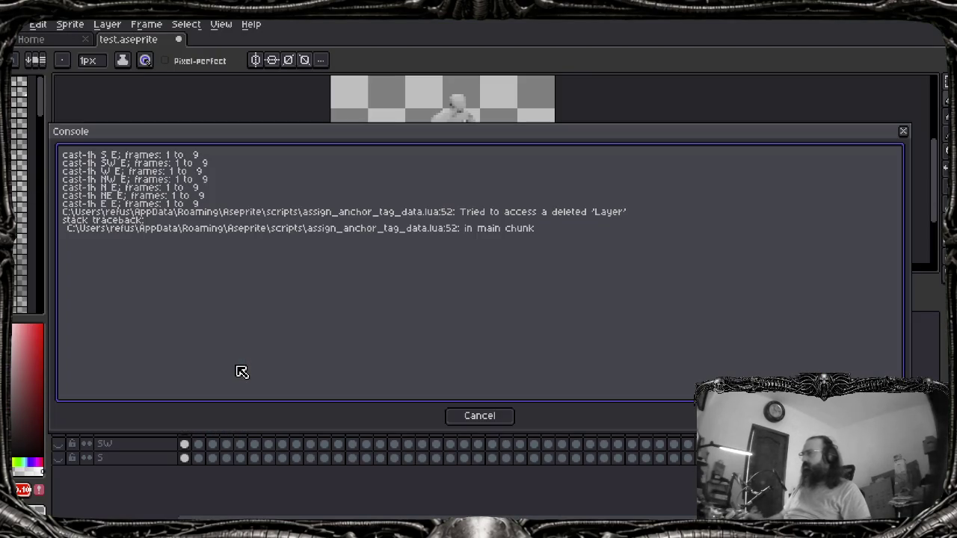
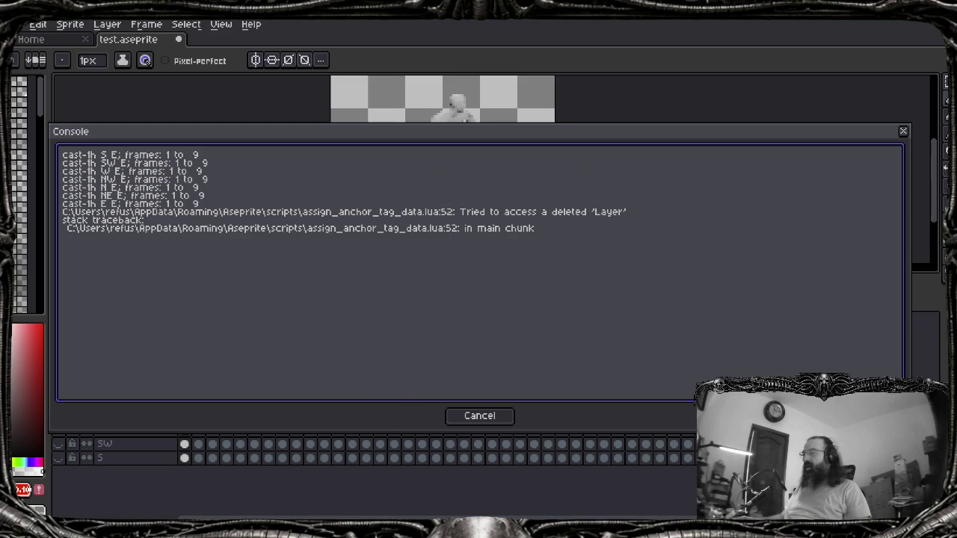
In the browser, web-search 'lua' and open the Wikipedia article on Lua
click(460, 494)
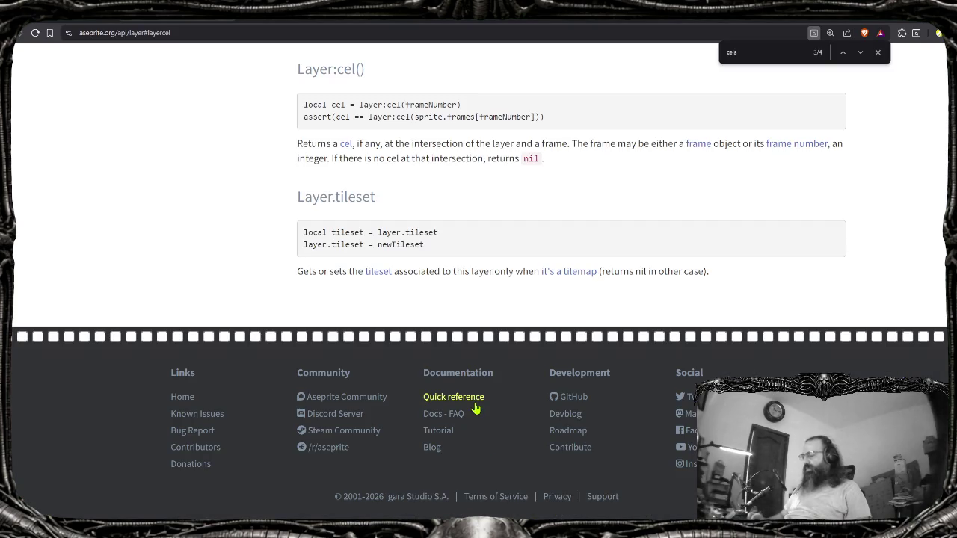
click(396, 396)
text(lua)
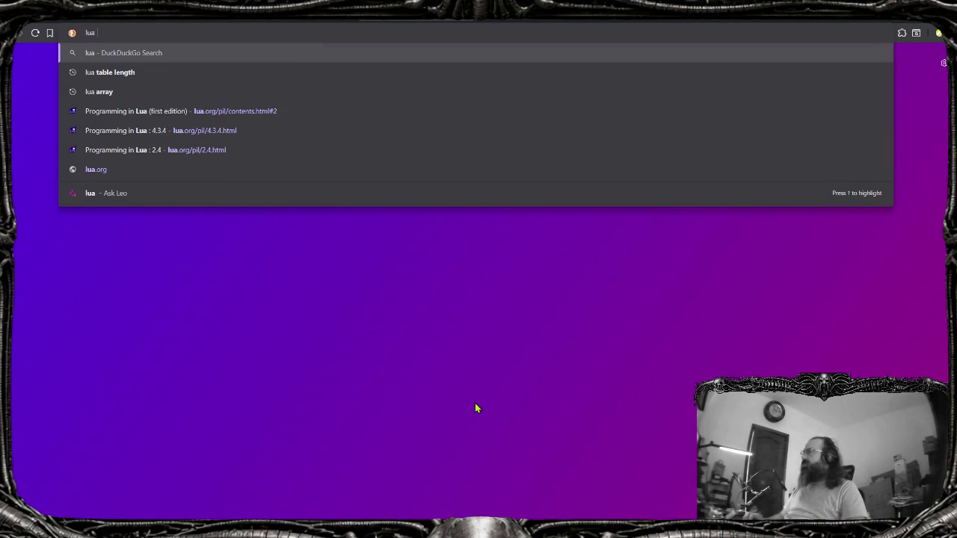
key(Return)
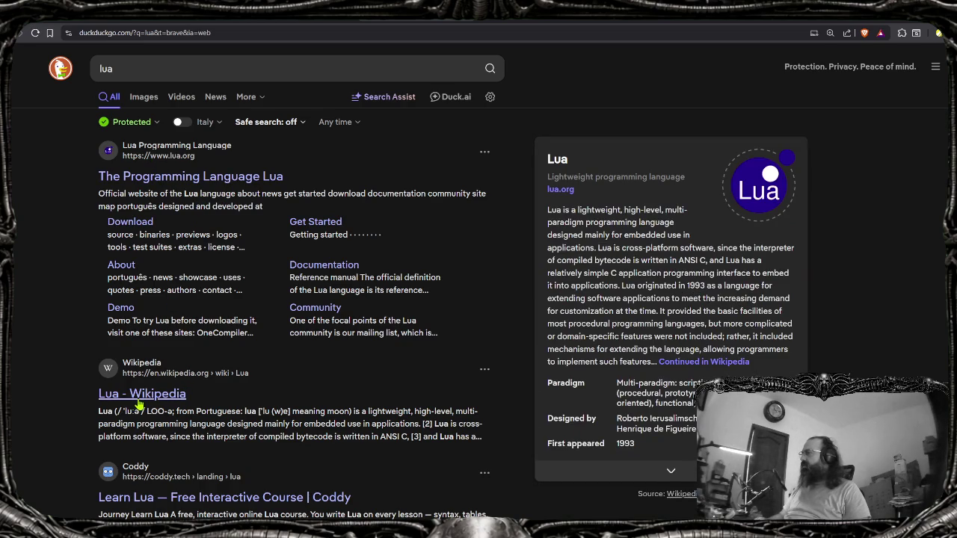
drag(183, 411, 264, 411)
click(399, 414)
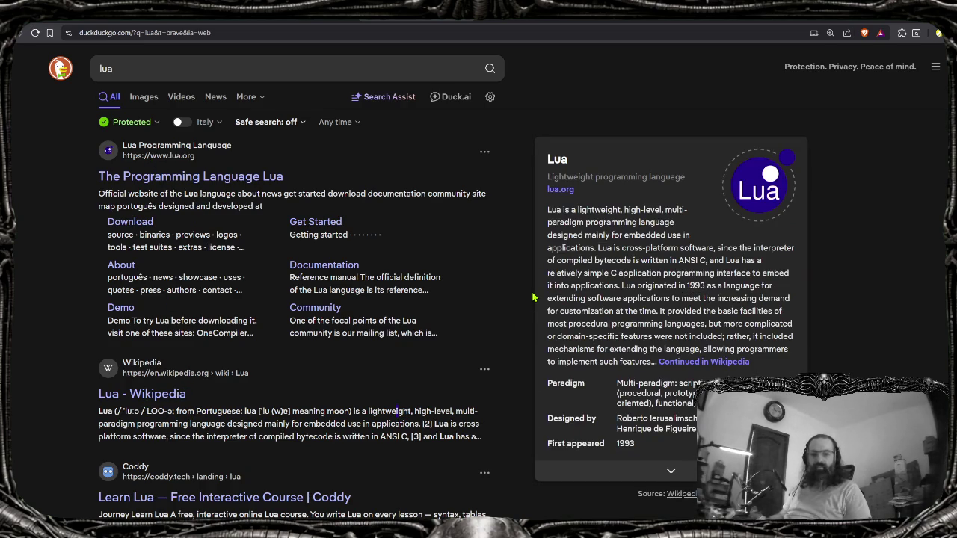
click(321, 446)
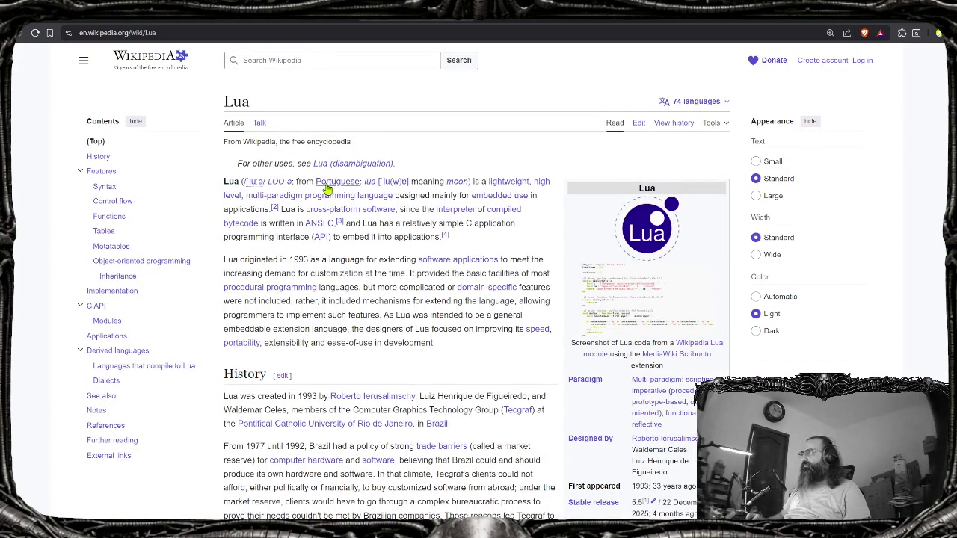
Read the Wiktionary 'lua' etymology (Latin lūna), then go back to the Aseprite error console
click(369, 182)
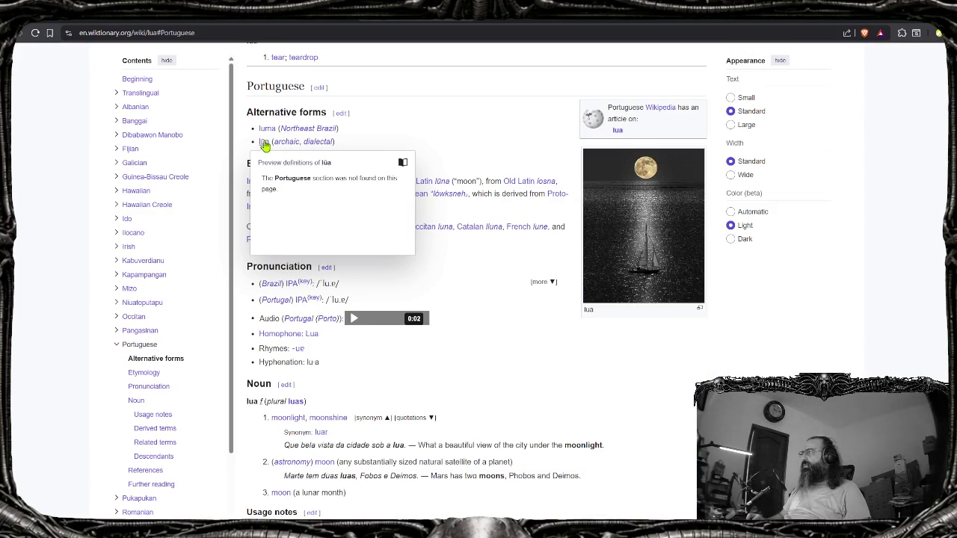
double_click(483, 181)
drag(466, 182, 412, 167)
click(412, 168)
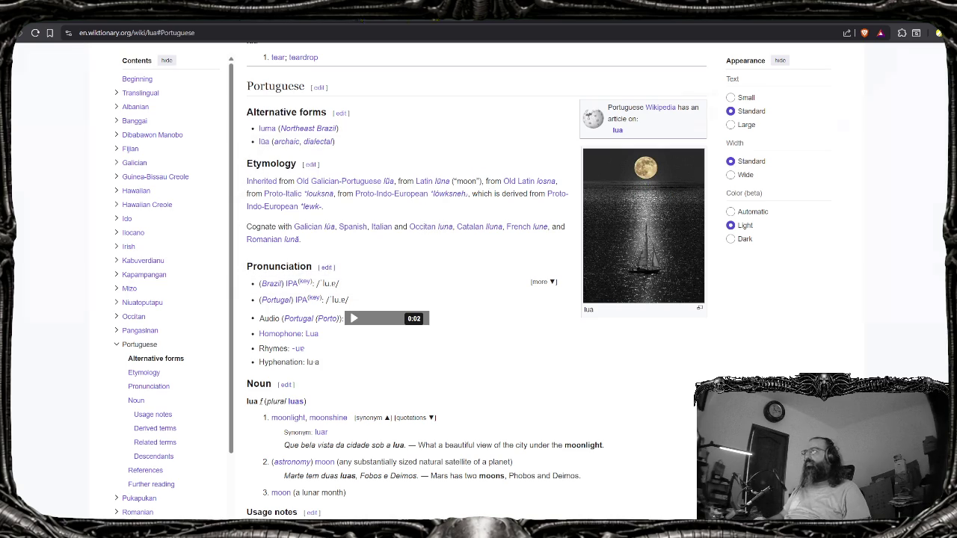
click(284, 21)
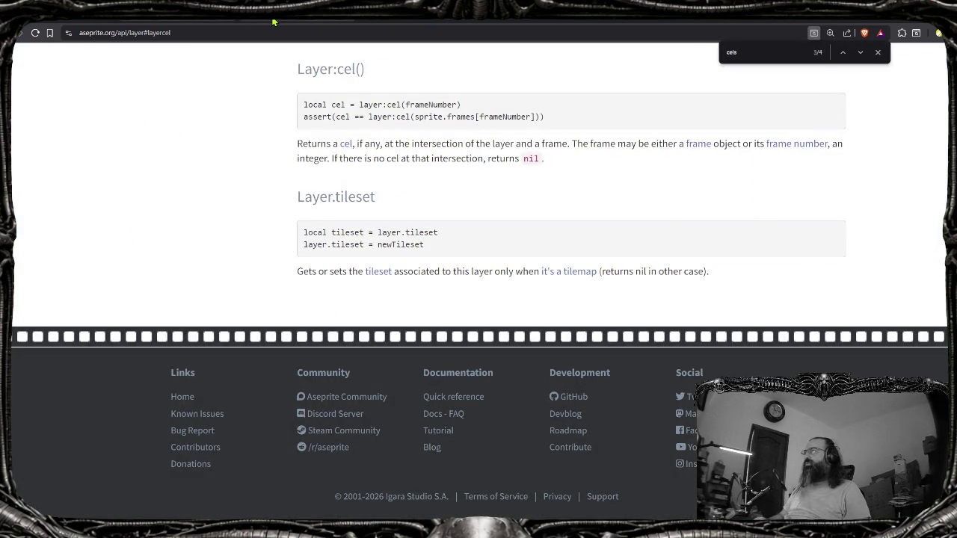
click(273, 23)
key(alt+Tab)
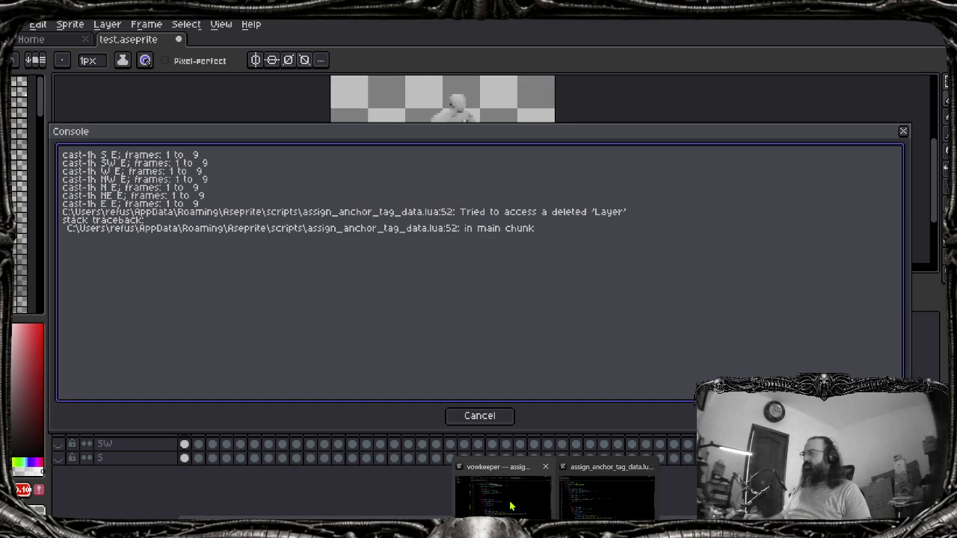
In assign_anchor_tag_data.lua, inspect line 52's layer variable and the inner loop on lines 42–48
click(511, 507)
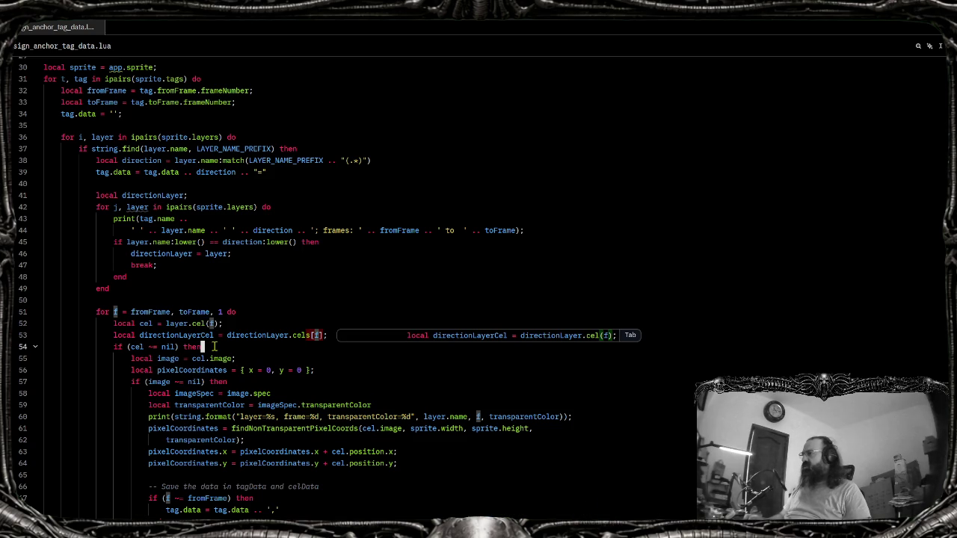
click(164, 312)
click(189, 323)
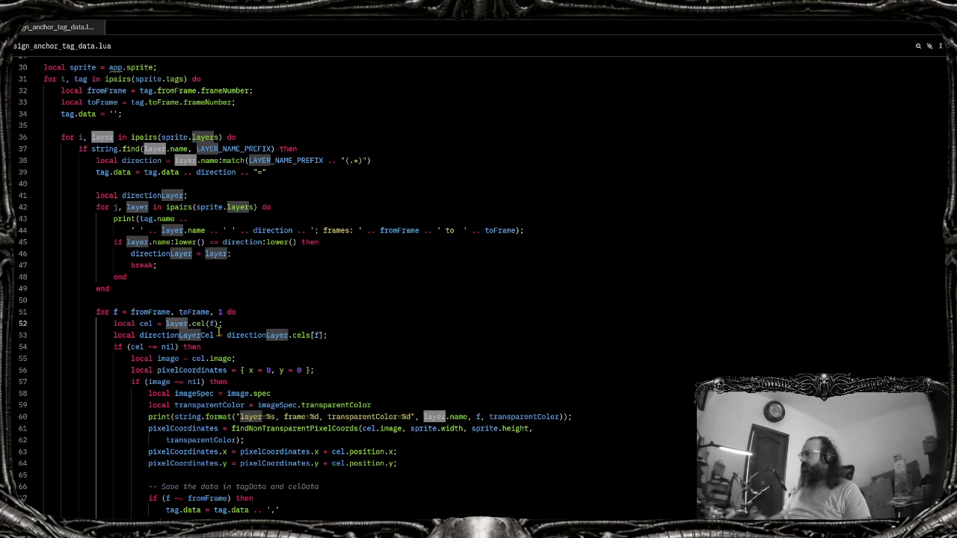
mouse_move(176, 334)
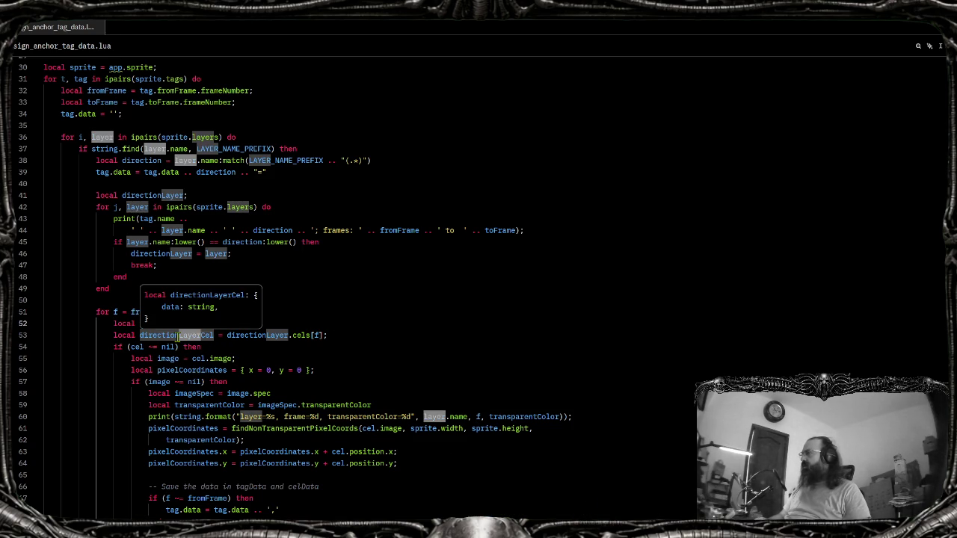
click(136, 208)
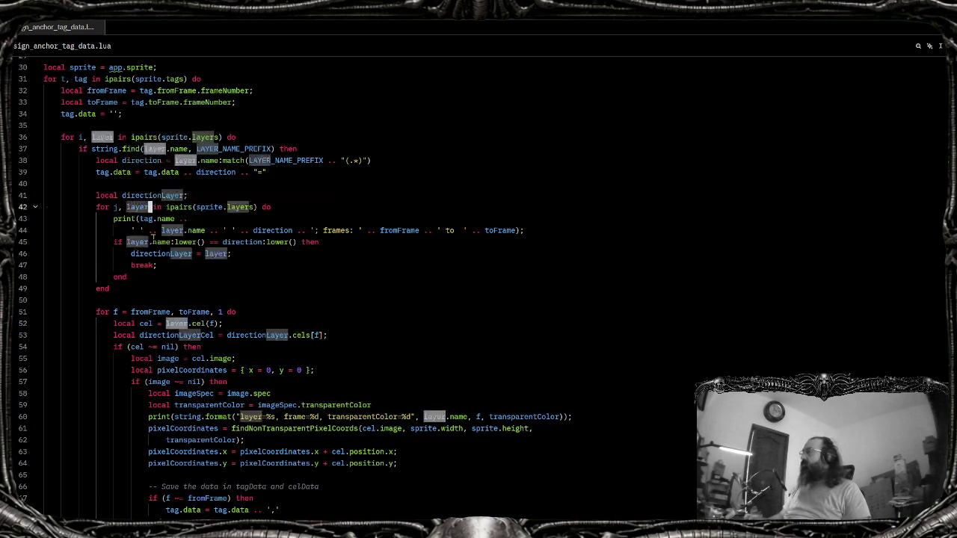
click(140, 268)
click(138, 207)
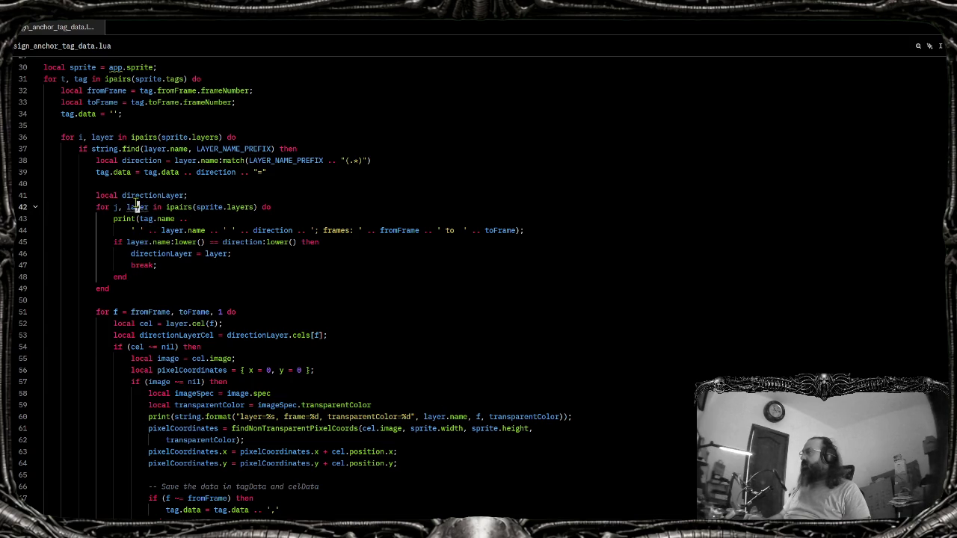
drag(147, 278, 45, 207)
click(164, 263)
click(147, 278)
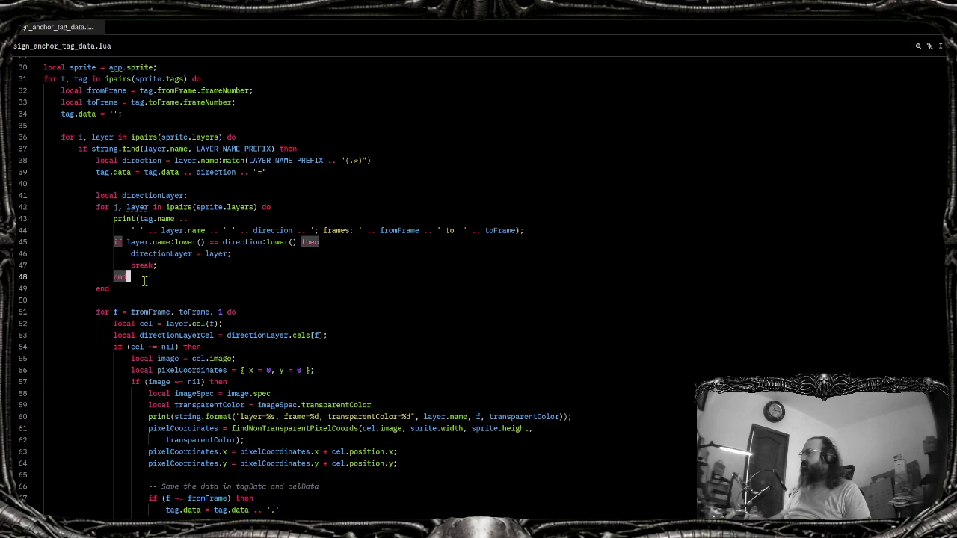
Rename the inner loop's layer variable to l on lines 44–45
click(129, 207)
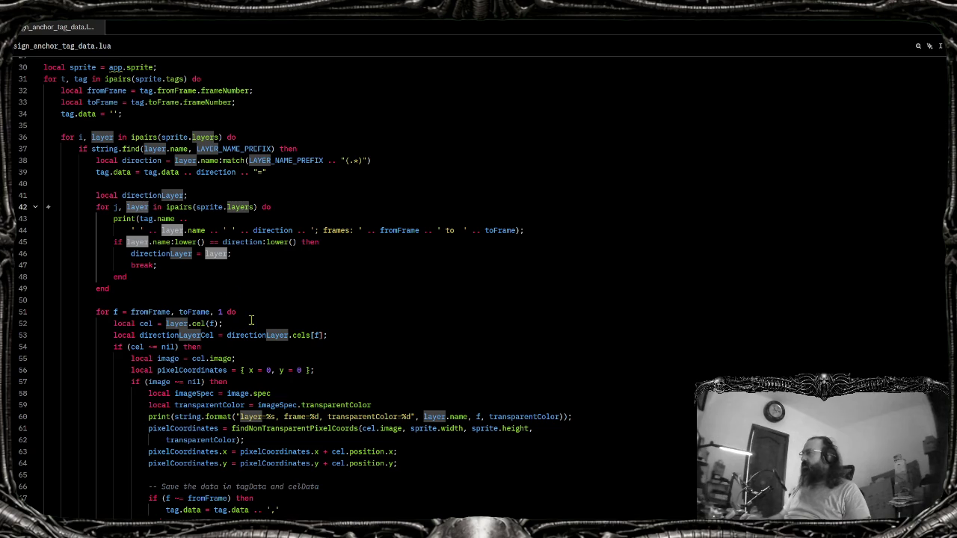
key(ctrl+d)
key(ctrl+d)
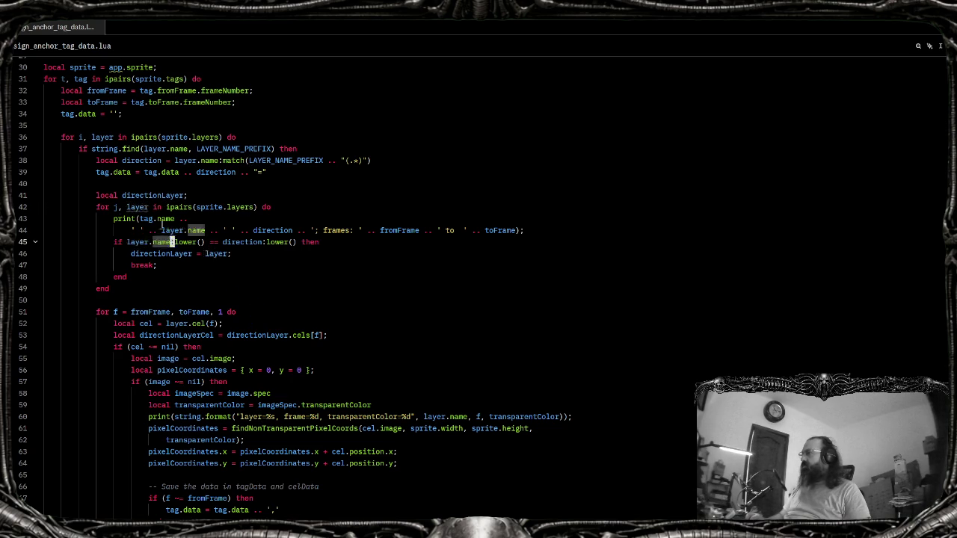
key(Escape)
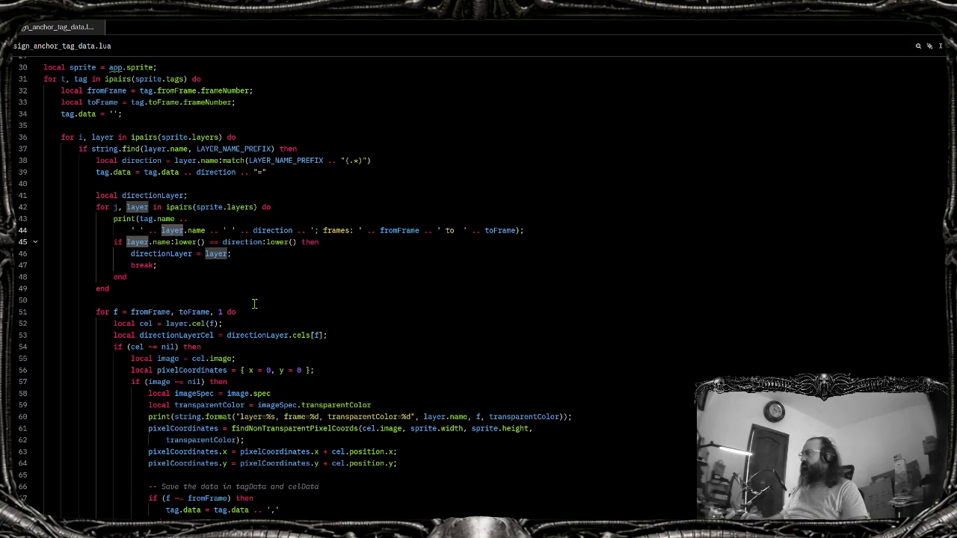
key(BackSpace)
key(BackSpace)
key(BackSpace)
key(BackSpace)
key(Escape)
key(End)
Rename layer to l on line 46 and in the line 42 loop header
key(Down)
key(Left)
key(ctrl+shift+Left)
text(l)
key(Up)
key(Up)
key(Up)
key(ctrl+Left)
key(ctrl+Left)
key(ctrl+Left)
key(ctrl+shift+Right)
text(l)
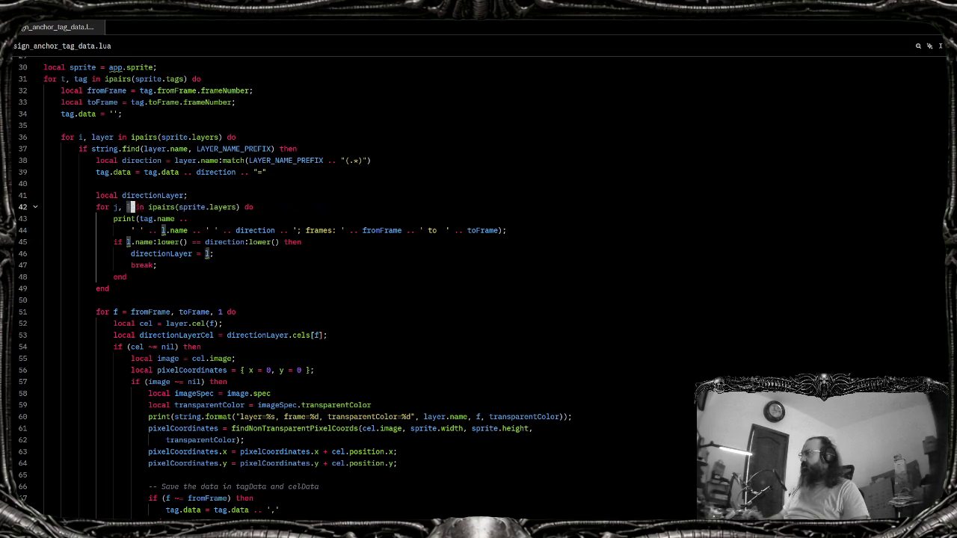
Recheck the layer used in line 52's cel lookup before testing in Aseprite
click(235, 323)
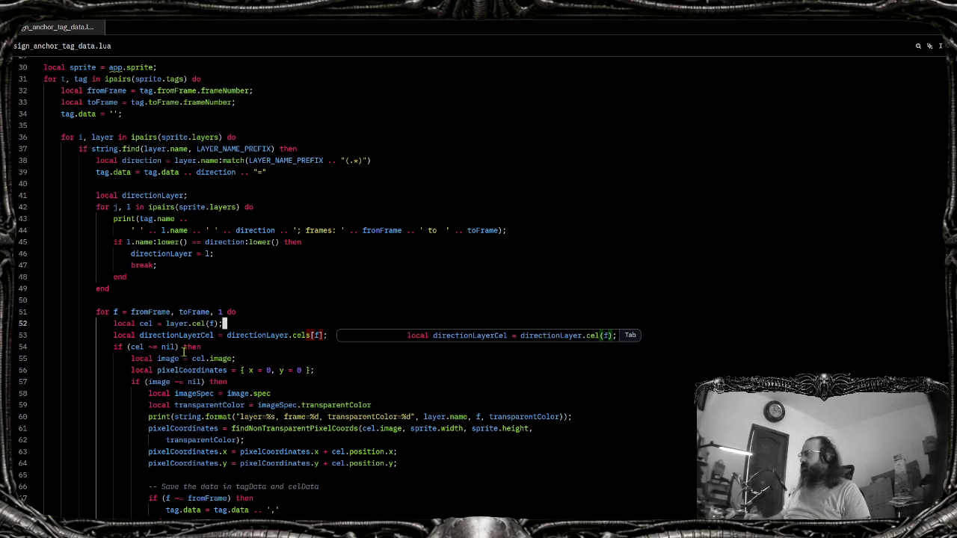
double_click(170, 322)
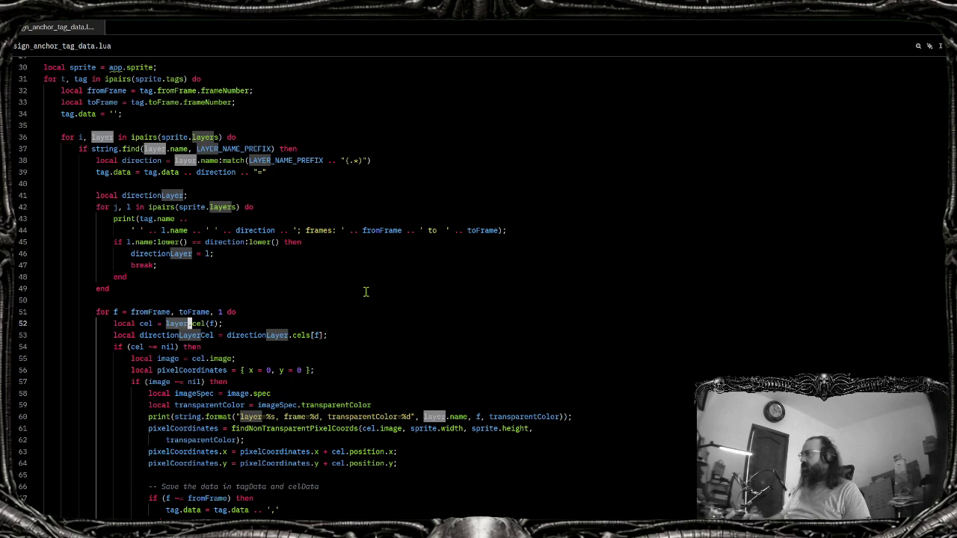
key(alt+Tab)
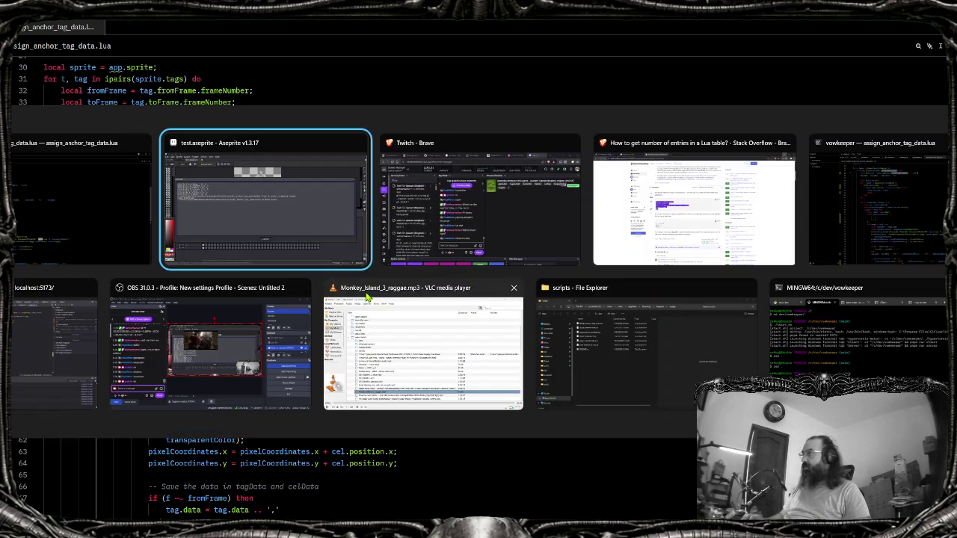
Rerun assign_anchor_tag_data from File > Scripts, see the line 52 deleted-Layer error, and close the console
key(Escape)
key(alt+f)
key(Right)
key(Down)
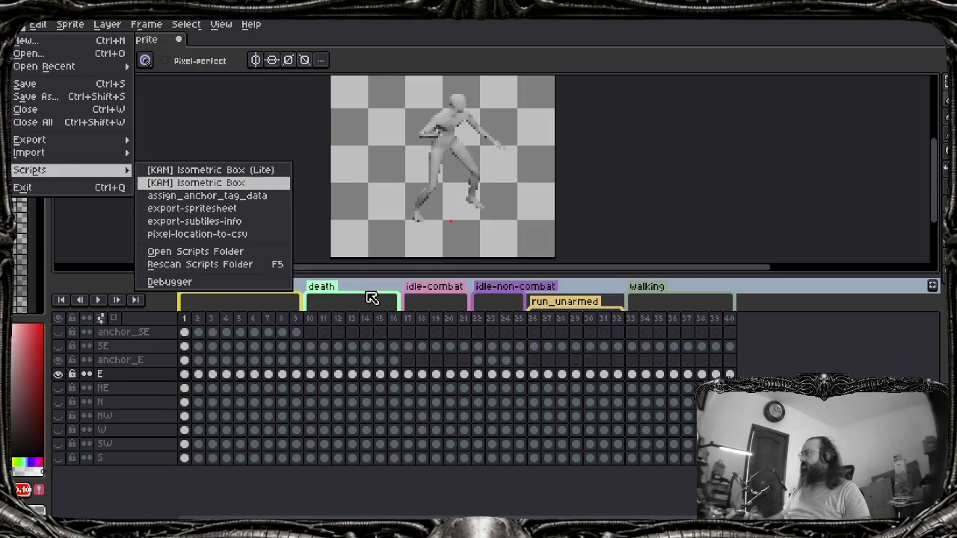
key(Down)
key(Return)
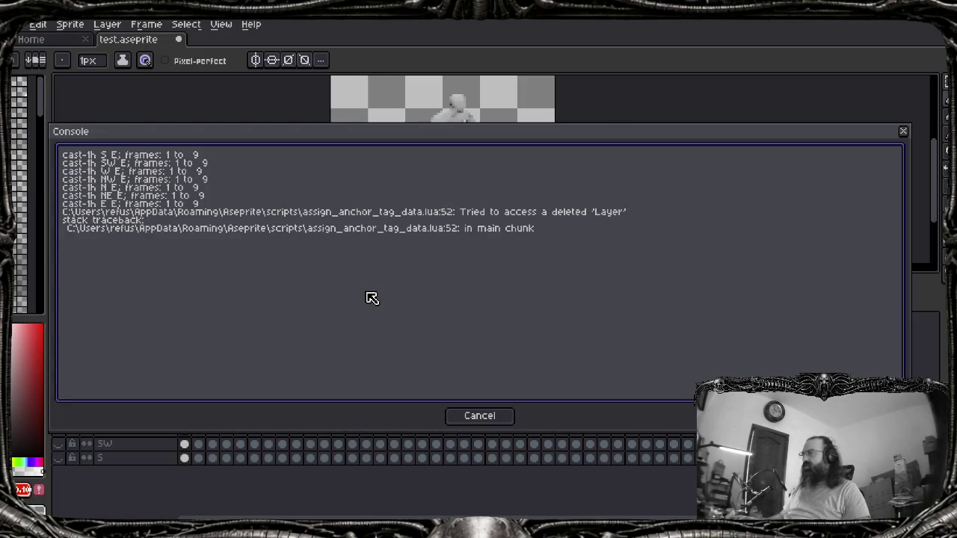
key(Escape)
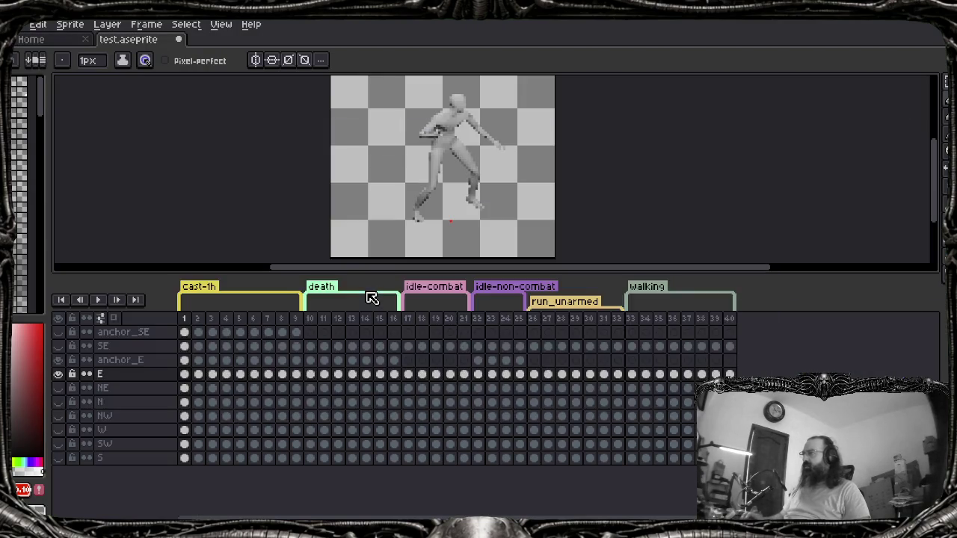
key(alt+Tab)
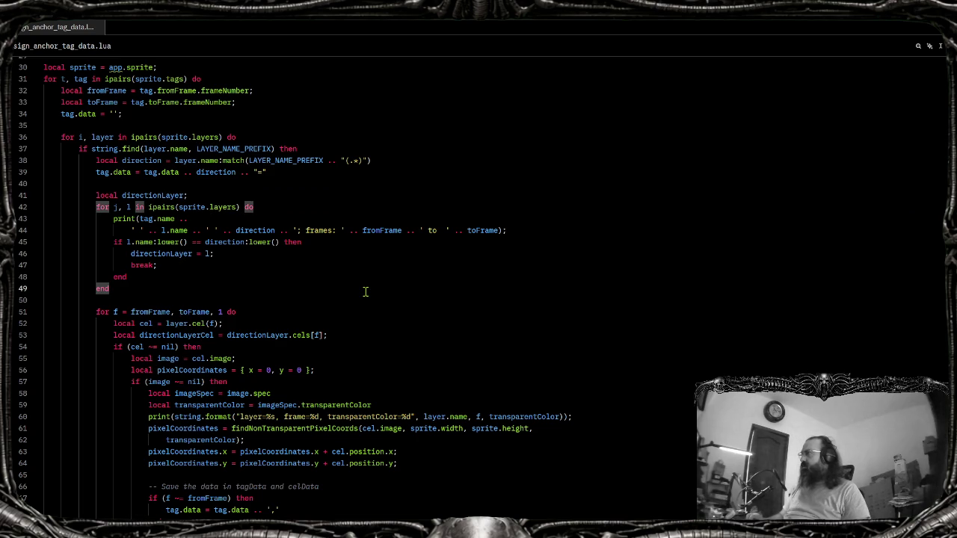
Review line 52, the inner if block and the commented-out tablelength function
triple_click(179, 323)
key(End)
double_click(180, 323)
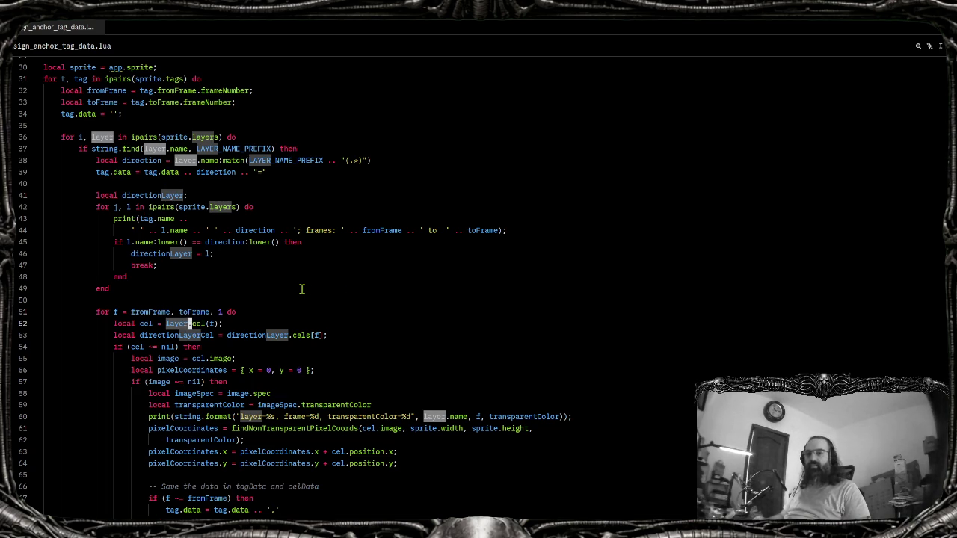
click(261, 275)
scroll(261, 273, down, 4)
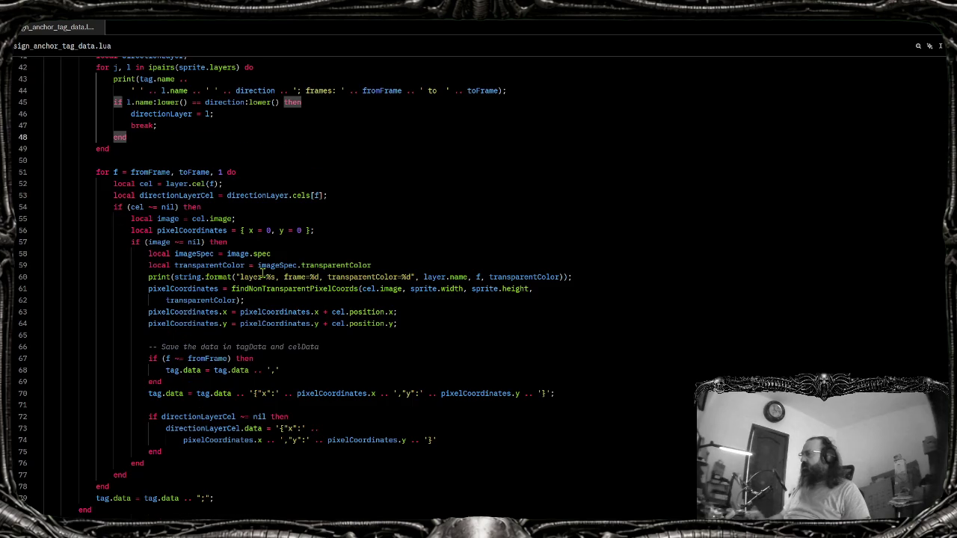
scroll(263, 257, up, 4)
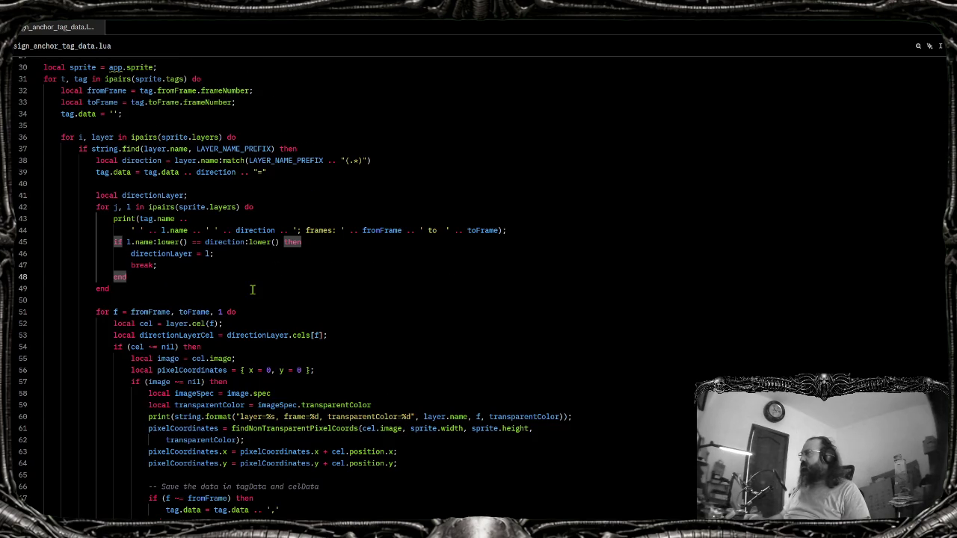
scroll(241, 294, up, 4)
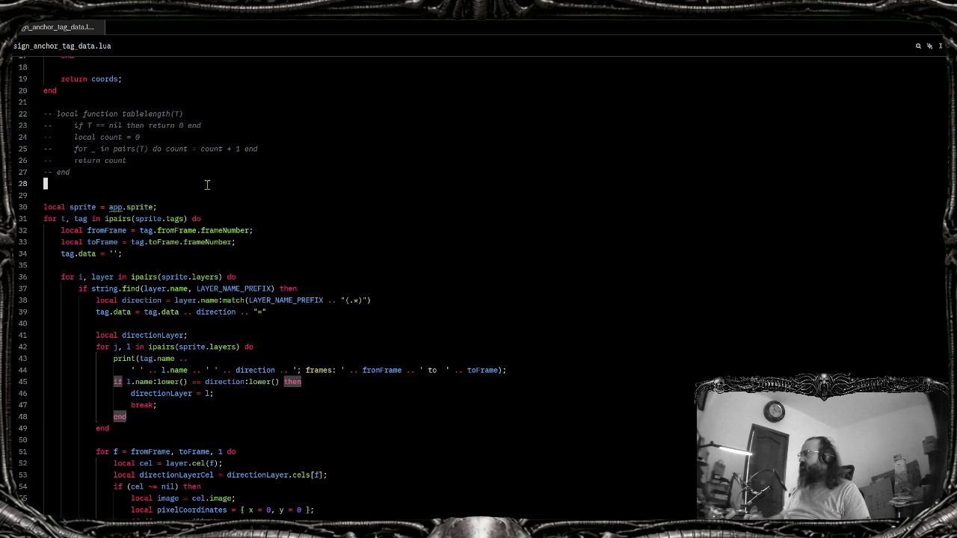
drag(209, 183, 45, 114)
click(144, 199)
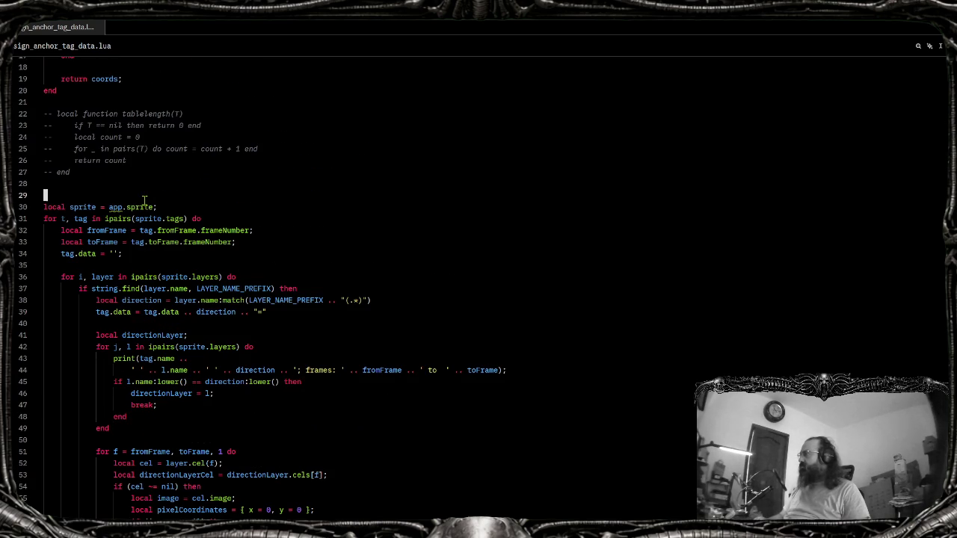
scroll(164, 212, down, 8)
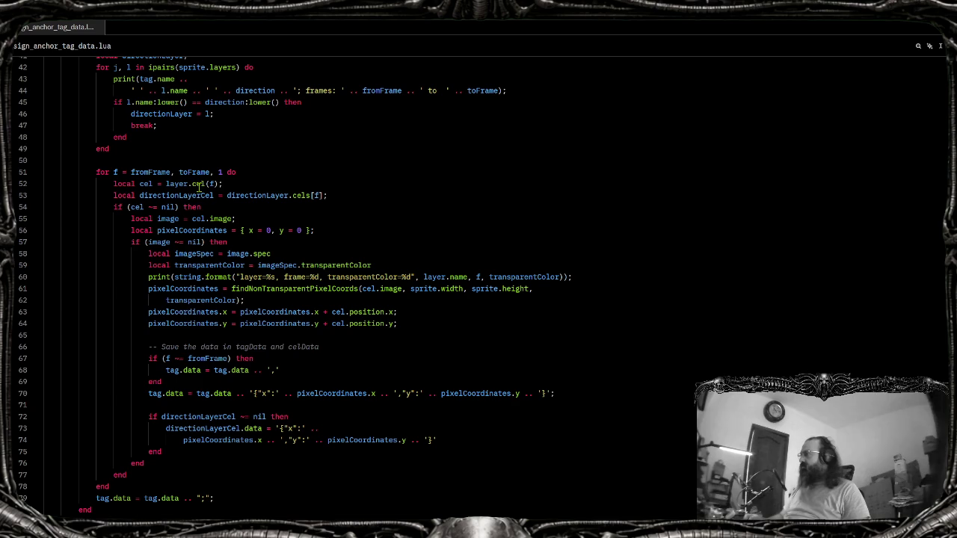
click(206, 183)
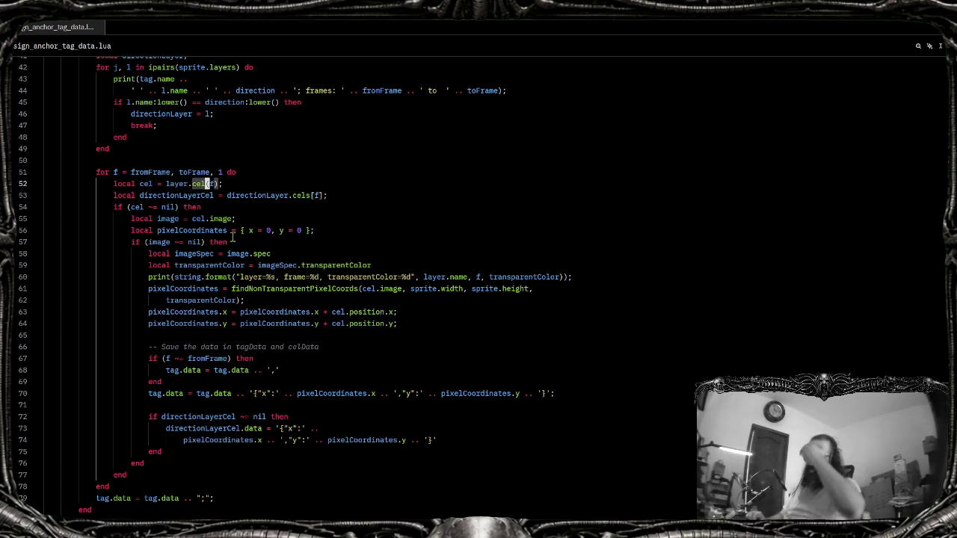
Above the cel lookup, add print('layer=' .. layer.name .. ' frame=' .. f);
key(ctrl+shift+Return)
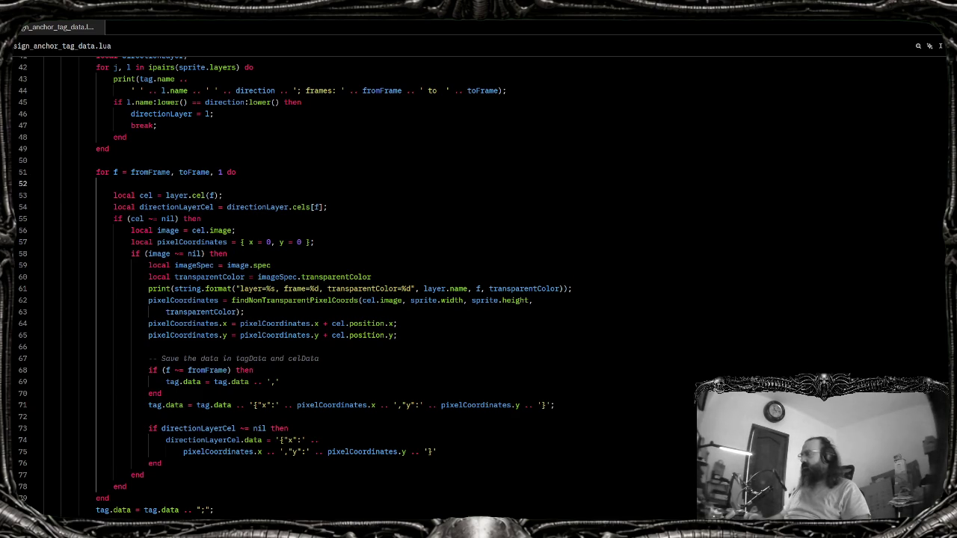
text(print('layer' ..'aye)
key(Escape)
text(r');)
key(End)
text(;)
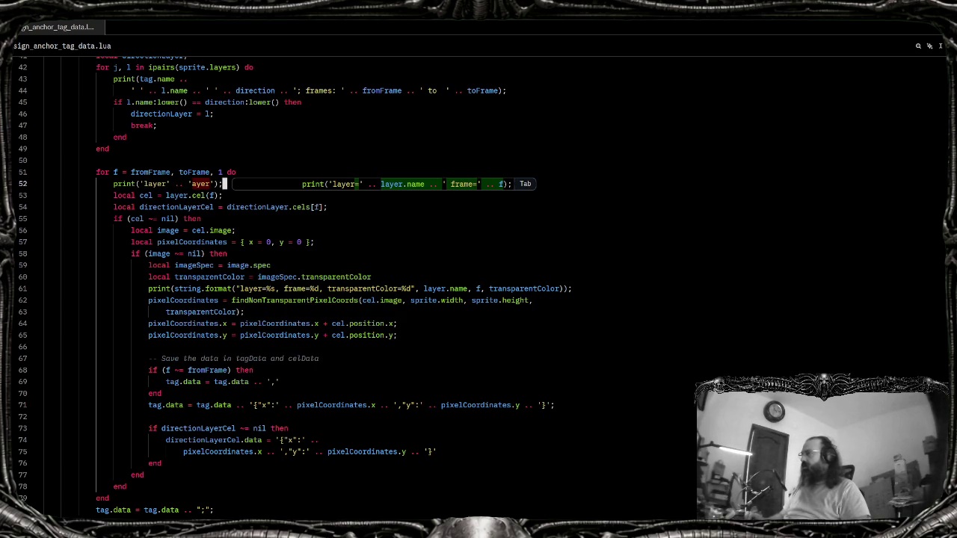
key(Tab)
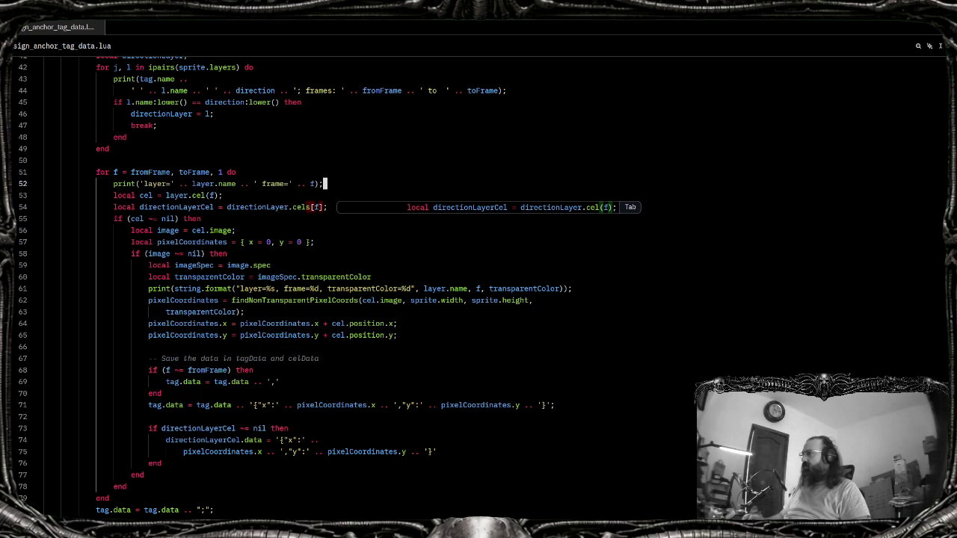
key(Escape)
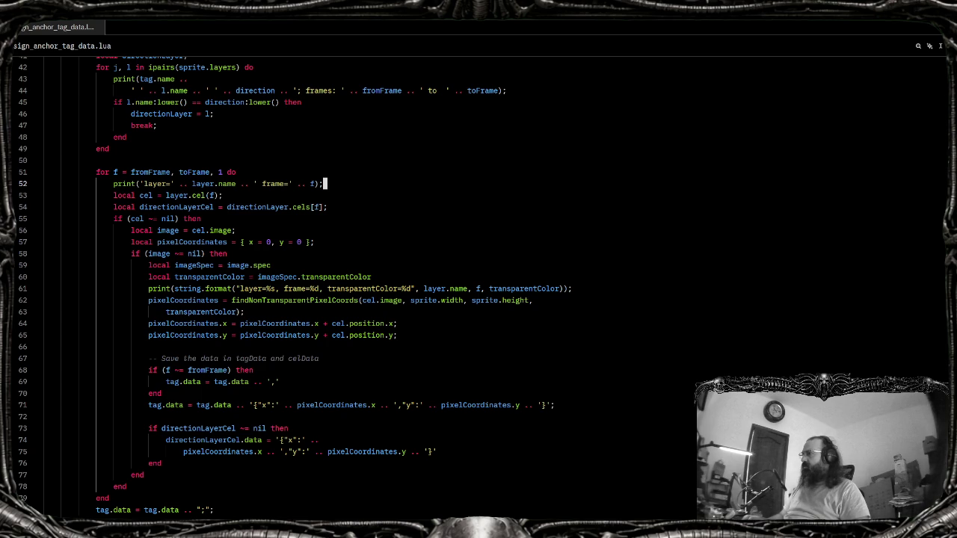
key(alt+Tab)
Run assign_anchor_tag_data and dismiss the line 53 deleted-Layer error in the console
key(alt+f)
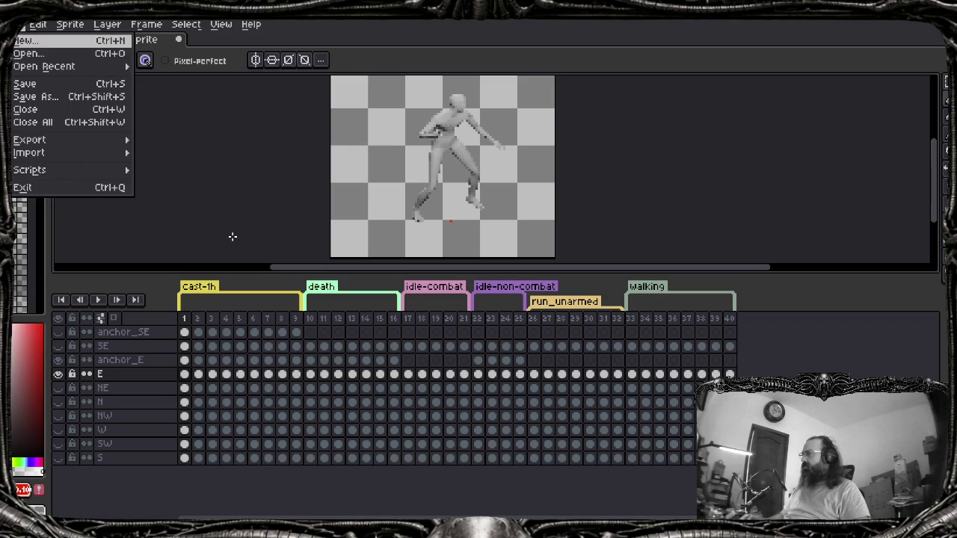
key(Up)
key(Up)
key(Right)
key(Down)
key(Return)
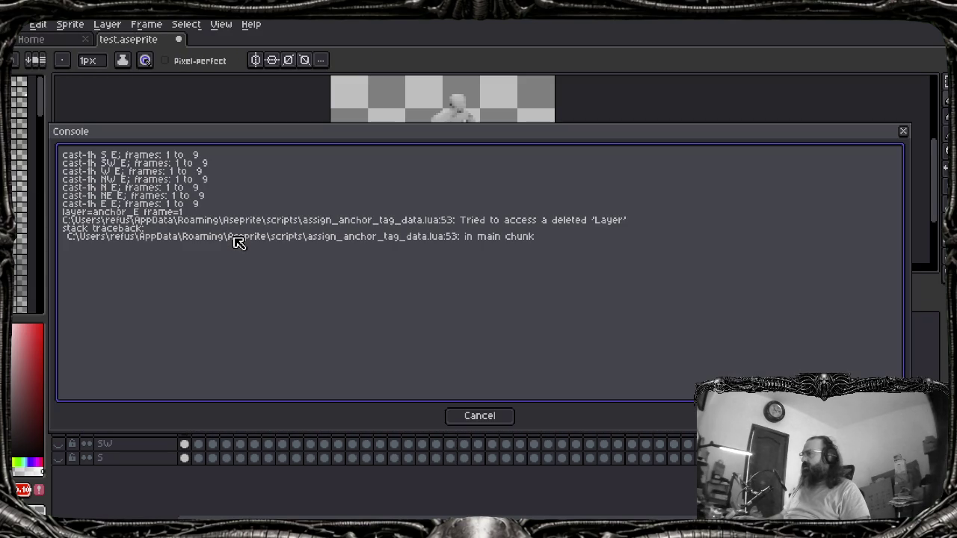
key(Escape)
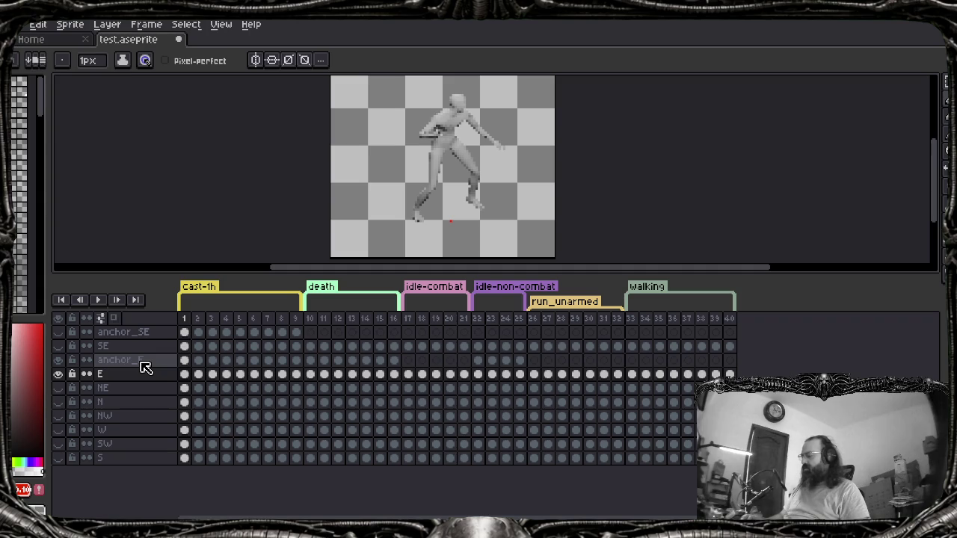
Run the script again, seeing layer=anchor_E frame=1 before the same error
key(alt+f)
key(Up)
key(Up)
key(Right)
key(Down)
key(Down)
key(Return)
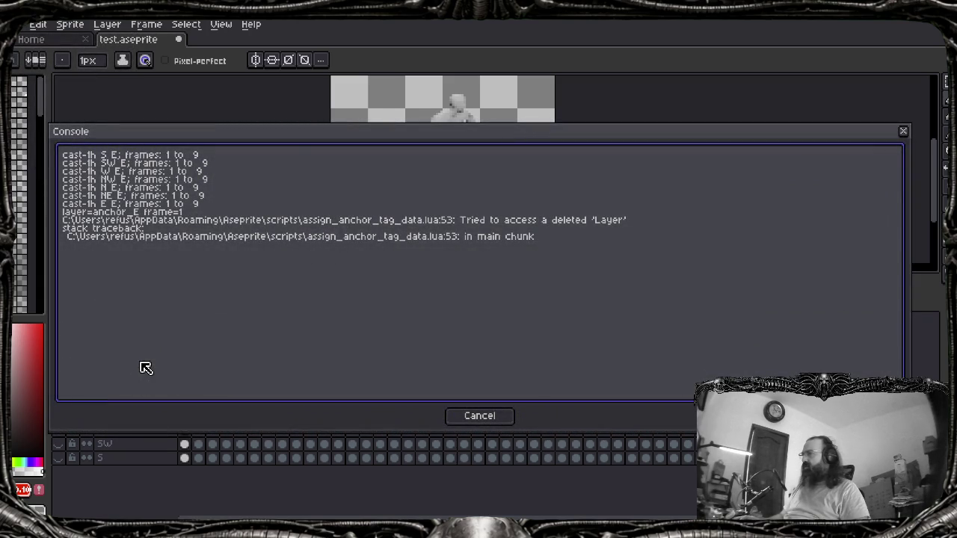
key(Escape)
key(alt+Tab)
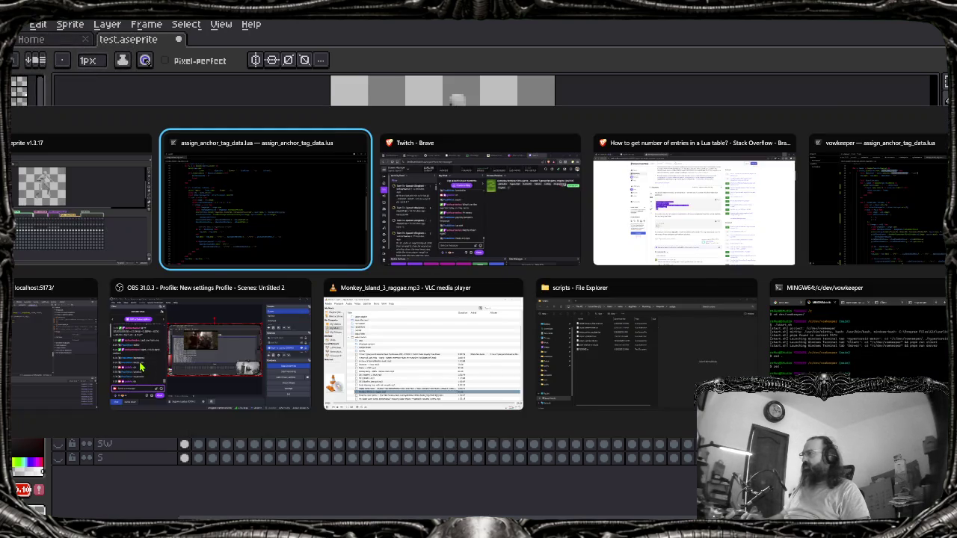
On line 53, change layer.cel(f) to layer.cels[f]
click(221, 195)
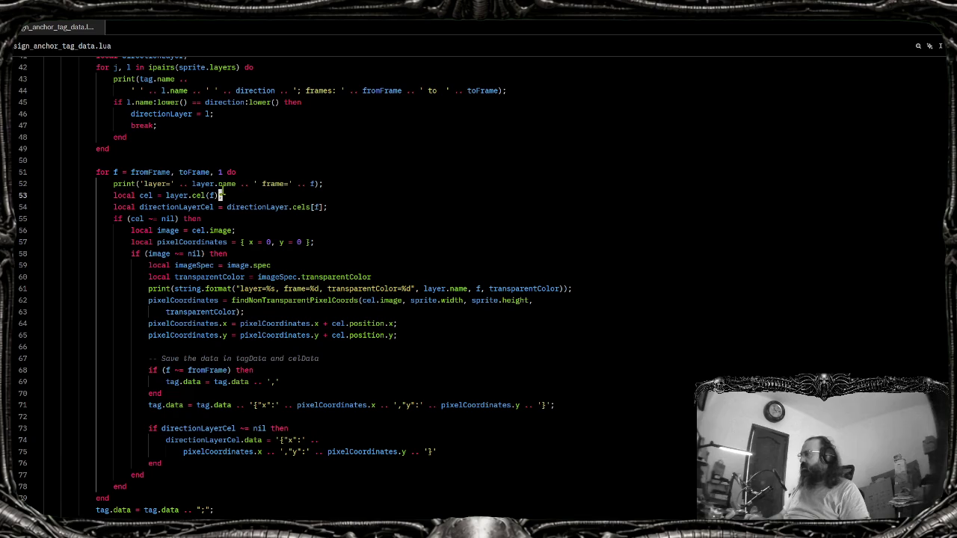
click(205, 196)
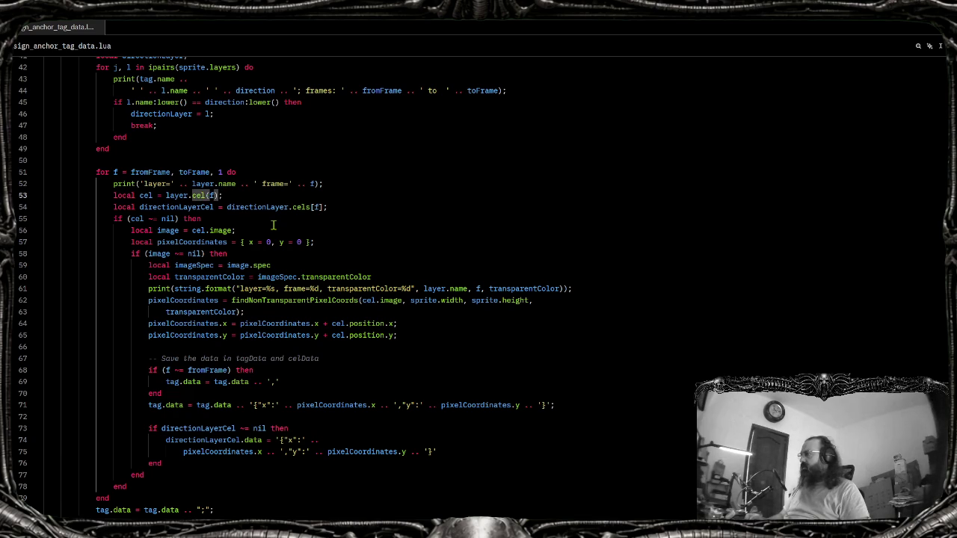
text(cels)
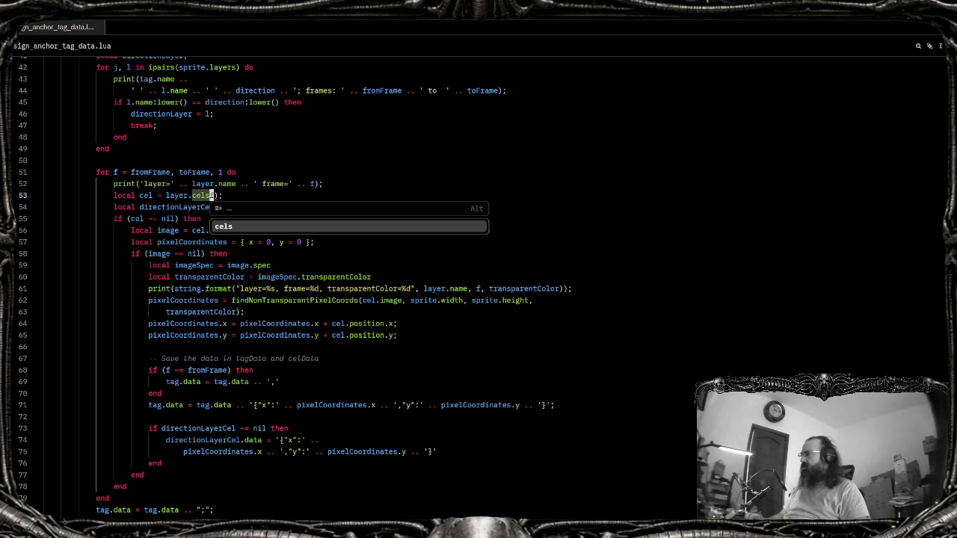
text([f];)
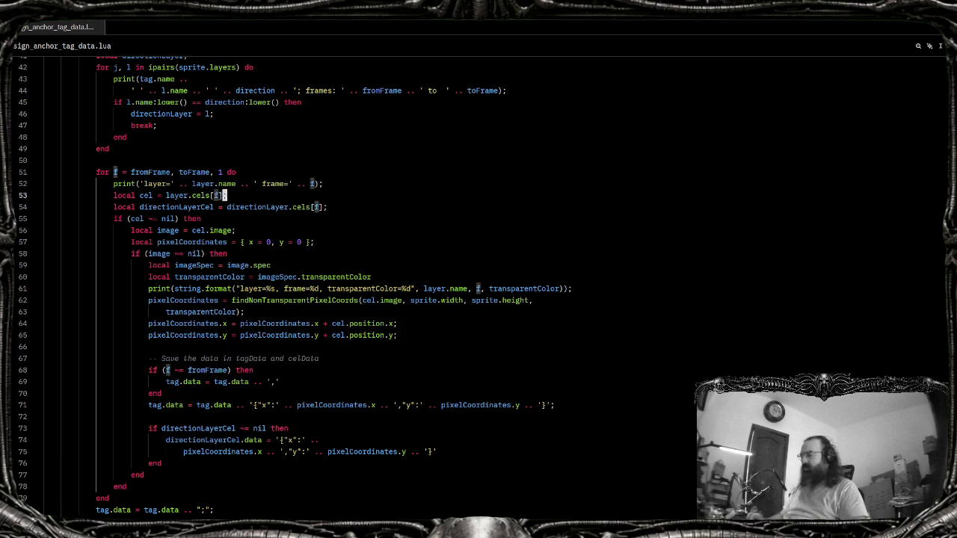
Rerun the edited assign_anchor_tag_data script from File > Scripts in Aseprite
key(alt+Tab)
key(alt+f)
key(Right)
key(Down)
key(Return)
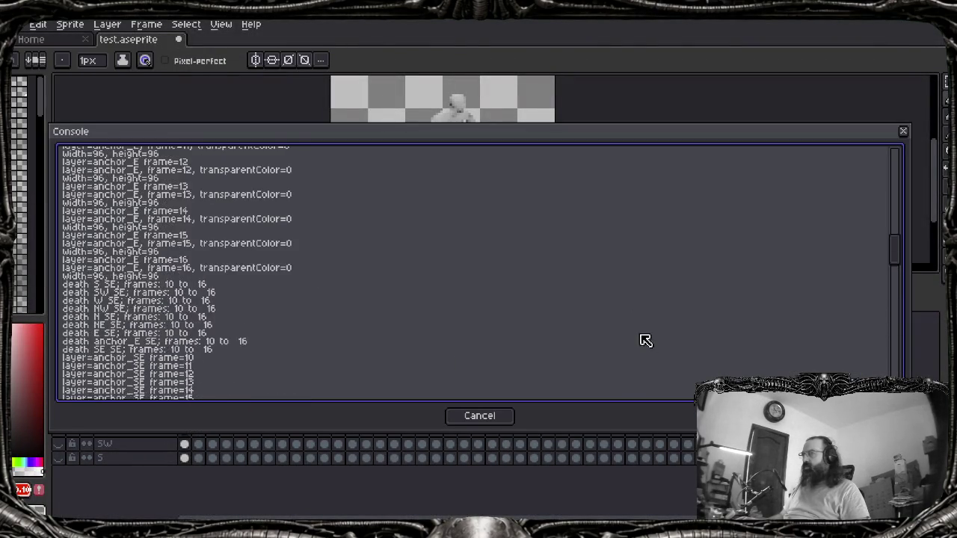
Scroll the console's layer, frame, transparentColor and size lines down to idle-non-combat frames 22–25
scroll(127, 235, down, 2)
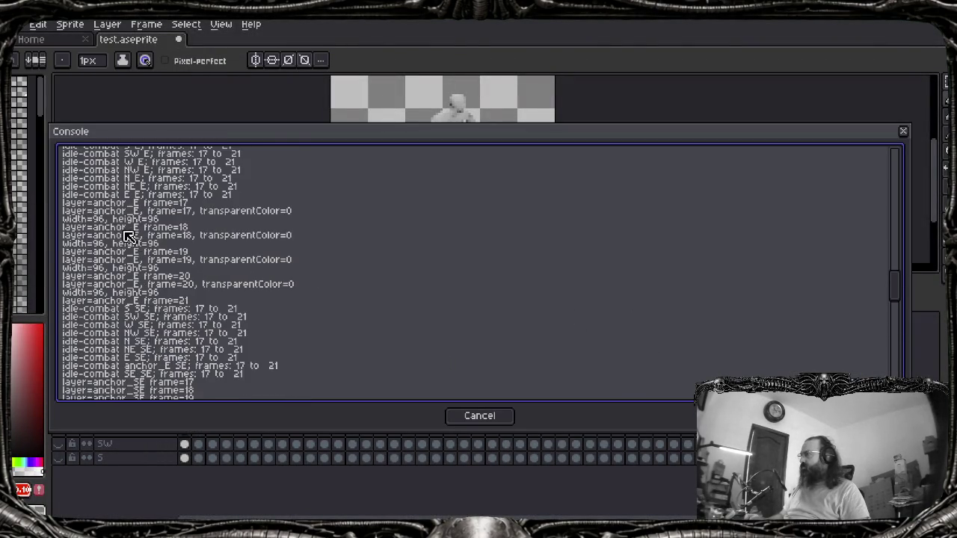
scroll(150, 251, down, 2)
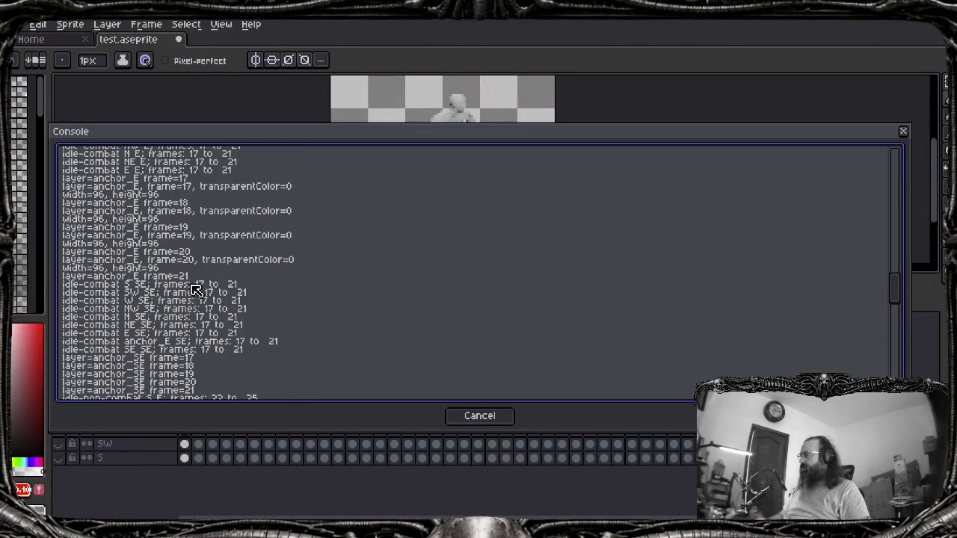
scroll(205, 288, down, 1)
scroll(231, 344, down, 1)
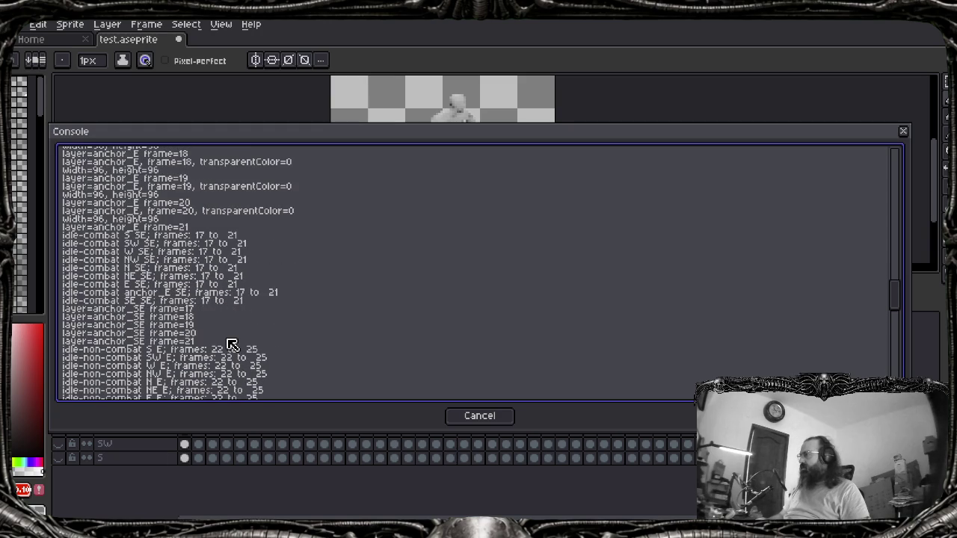
scroll(231, 344, down, 2)
scroll(231, 344, down, 2)
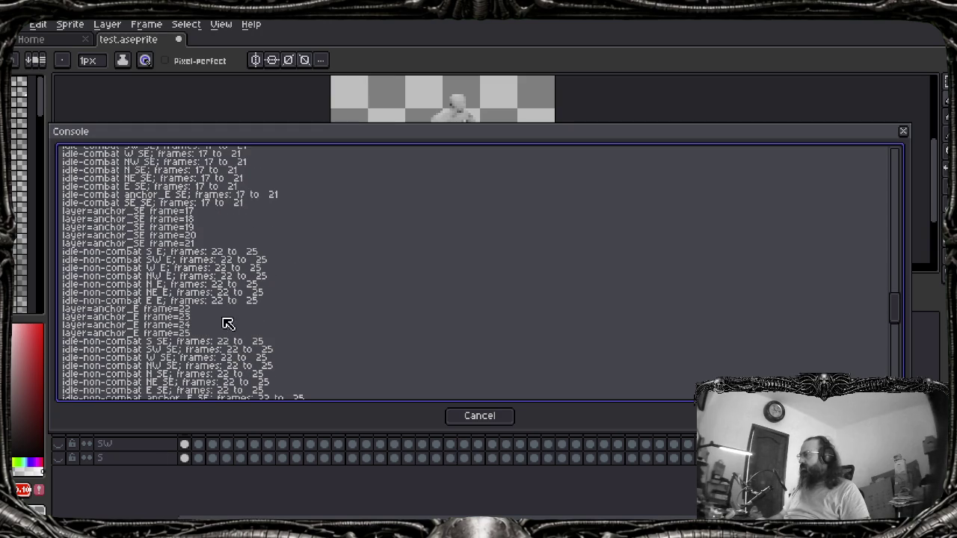
scroll(271, 308, down, 1)
scroll(166, 260, down, 1)
scroll(166, 261, up, 1)
scroll(169, 258, up, 1)
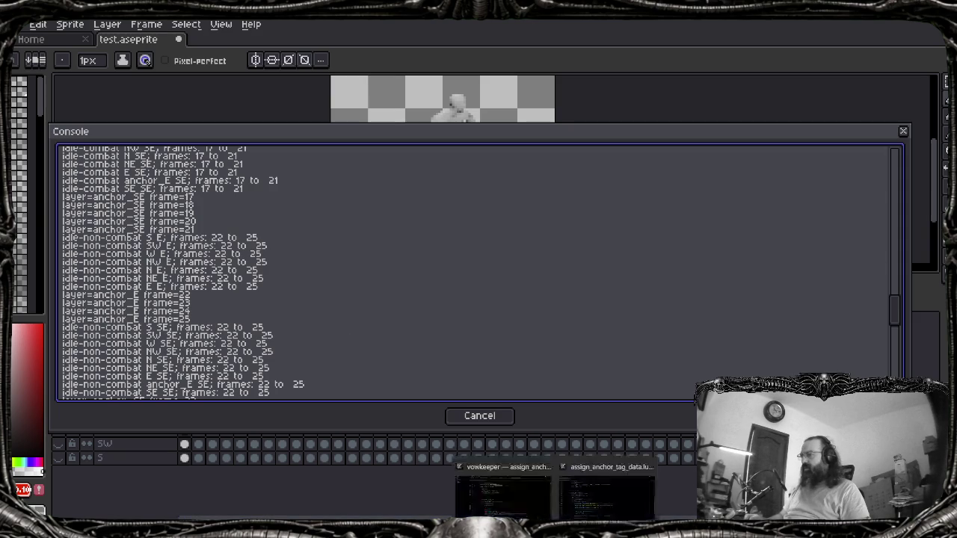
Remove the layer-name part from line 52's print so only the frame number is logged
mouse_move(555, 523)
click(605, 497)
key(Up)
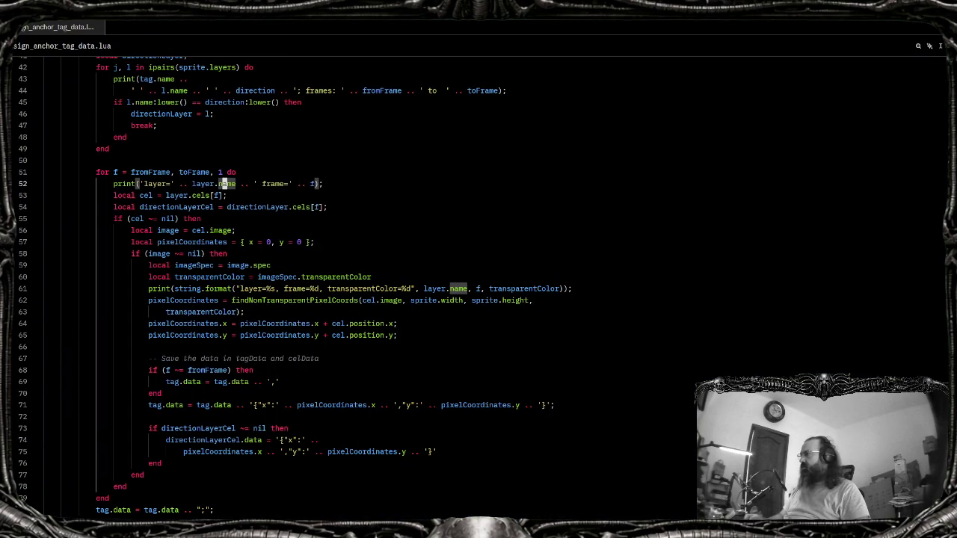
key(Home)
key(ctrl+shift+Right)
key(ctrl+shift+Right)
key(Left)
key(Right)
key(Right)
key(Right)
key(Right)
key(Right)
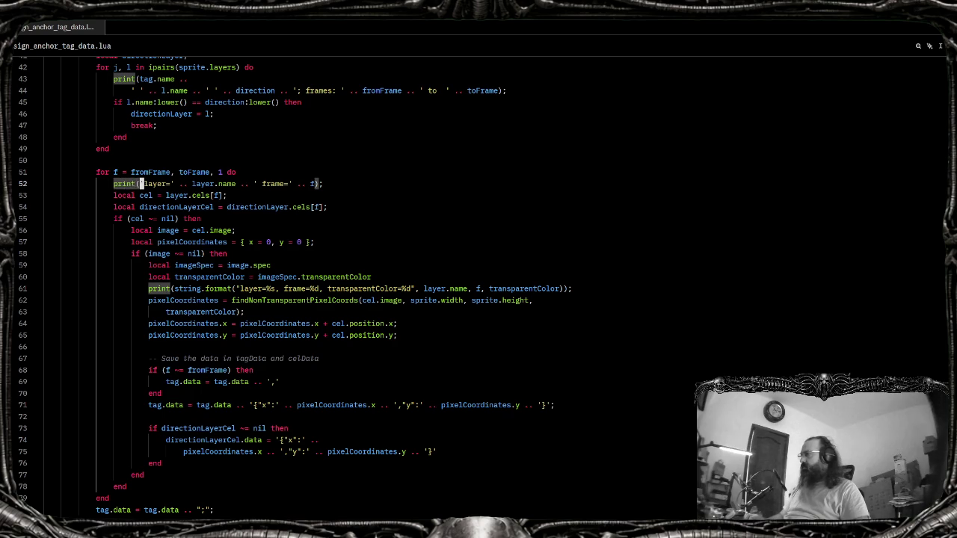
key(ctrl+shift+Right)
key(ctrl+shift+Right)
key(ctrl+shift+Right)
key(ctrl+shift+Right)
key(ctrl+shift+Right)
key(ctrl+shift+Right)
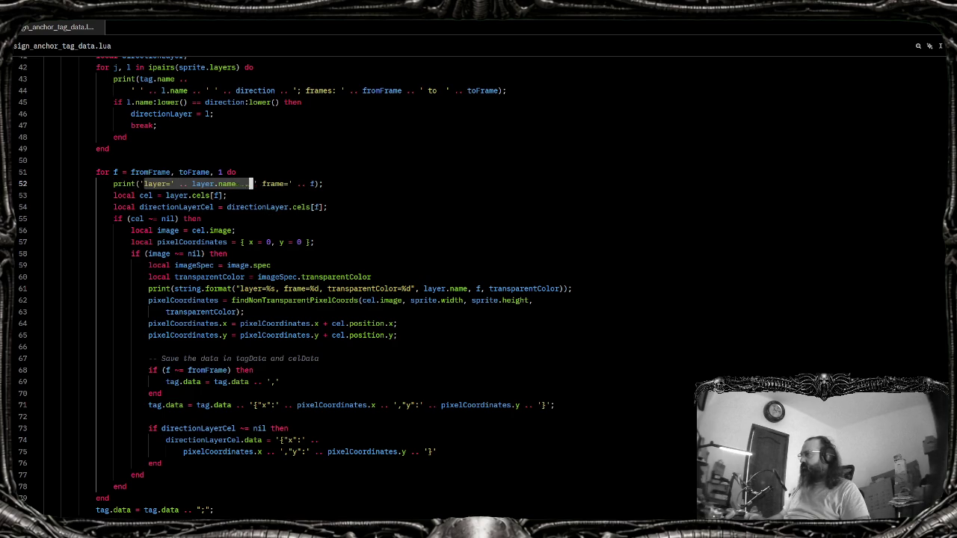
key(shift+Right)
key(shift+Right)
key(Delete)
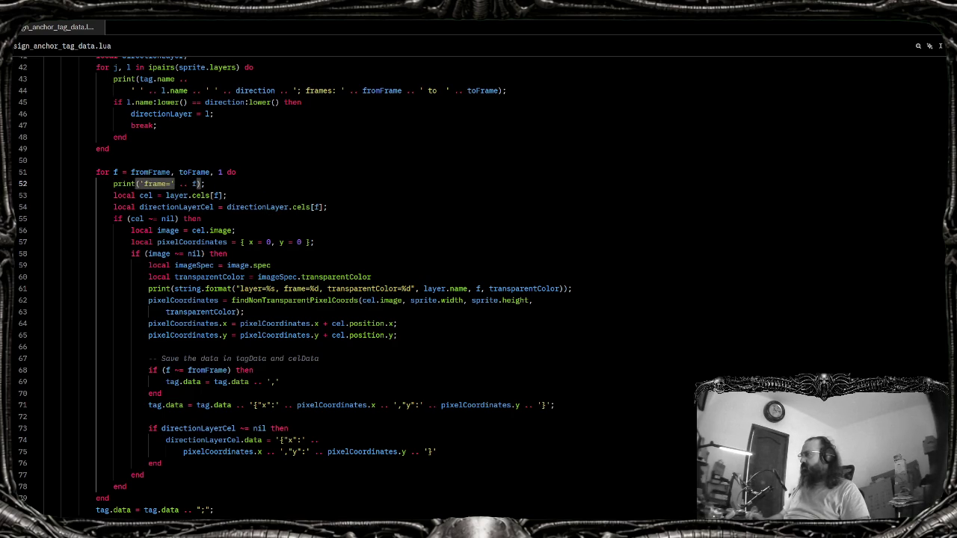
In Aseprite, close the old console and bring up the Scripts list
key(alt+Tab)
key(Escape)
key(alt+f)
key(Up)
key(Up)
key(Right)
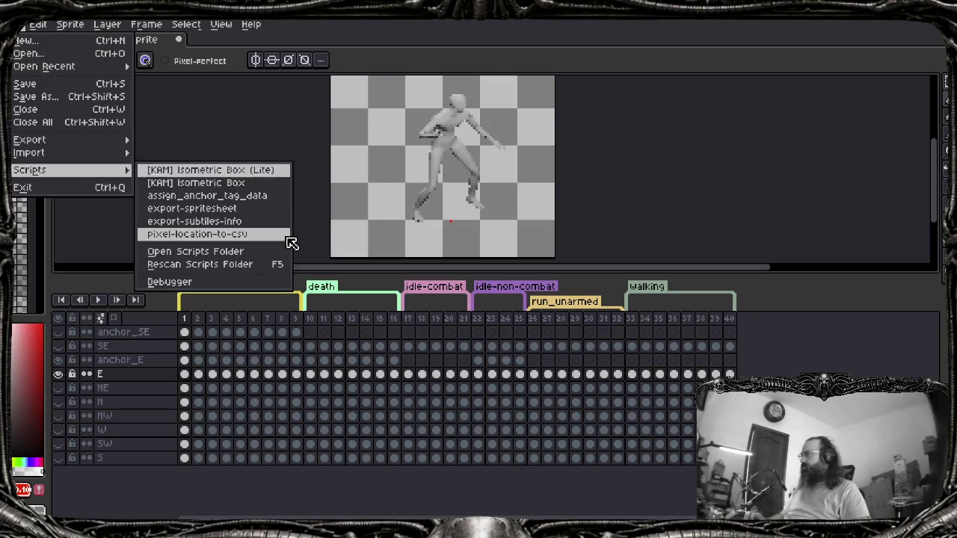
key(Down)
key(Down)
Run assign_anchor_tag_data and scroll the output showing anchor_E cels at 96×96, transparentColor=0
click(287, 239)
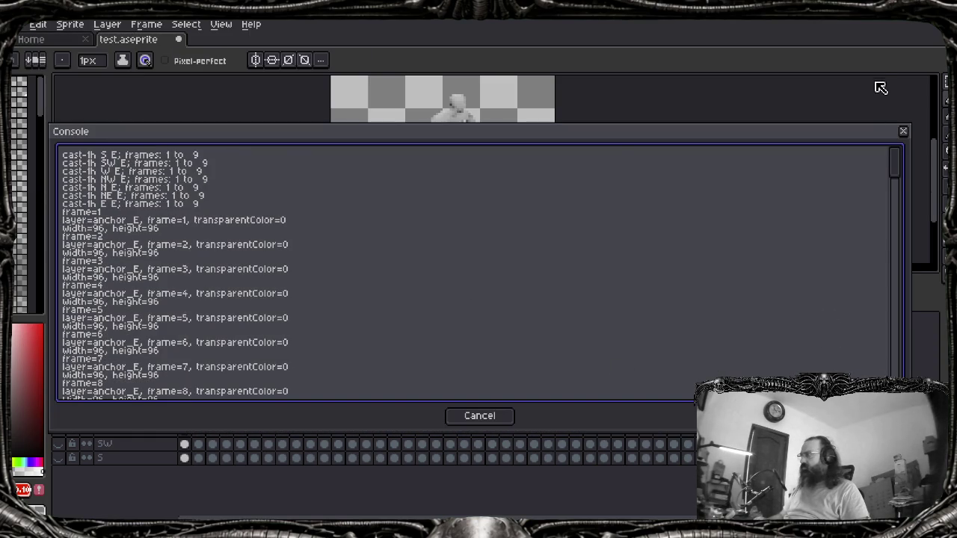
scroll(106, 221, down, 2)
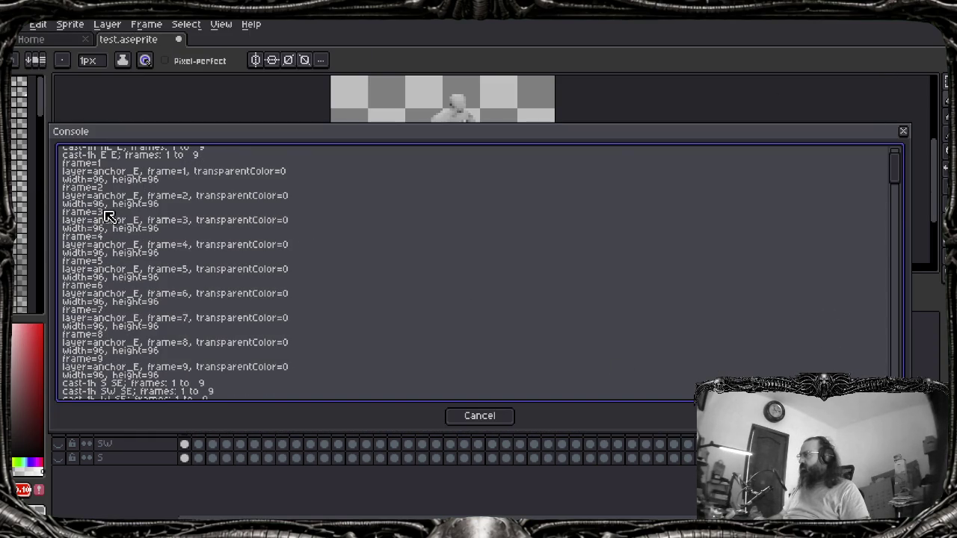
scroll(107, 217, up, 2)
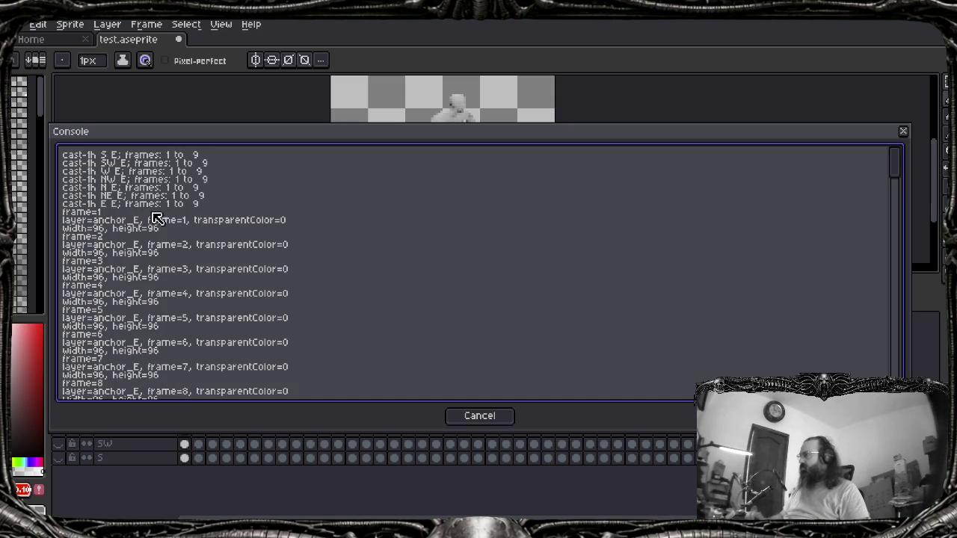
scroll(111, 226, down, 1)
scroll(110, 226, down, 7)
scroll(111, 228, down, 4)
scroll(112, 228, down, 5)
scroll(115, 228, down, 5)
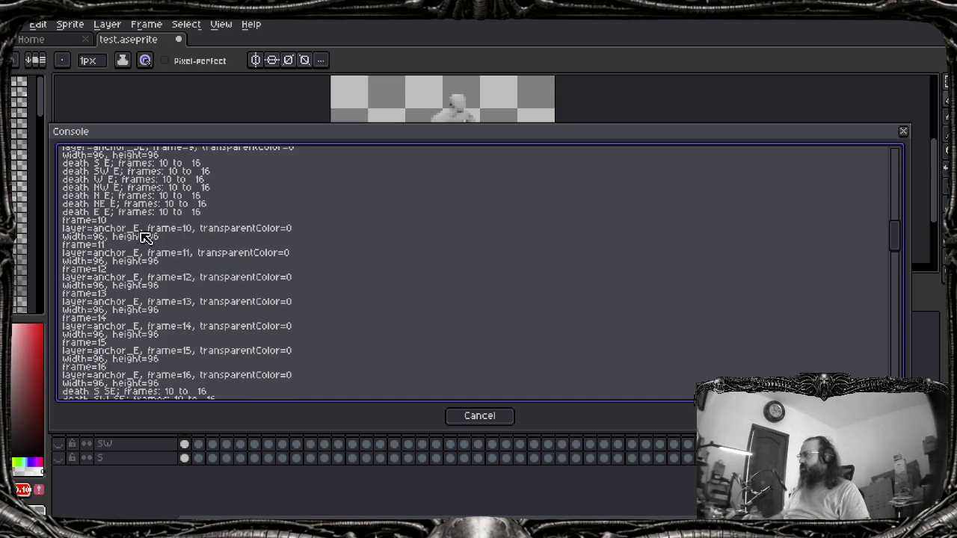
scroll(144, 234, down, 3)
scroll(145, 234, down, 4)
scroll(143, 231, down, 2)
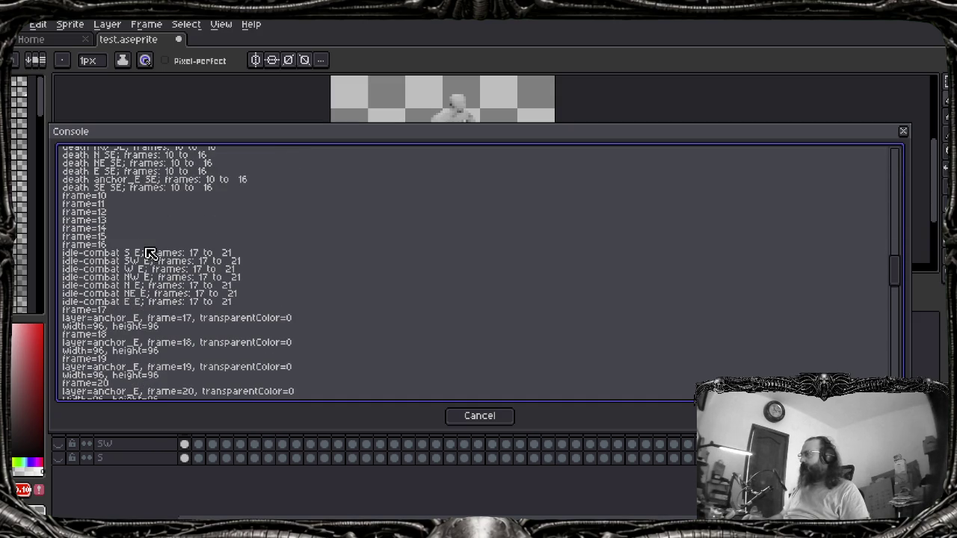
scroll(147, 250, down, 4)
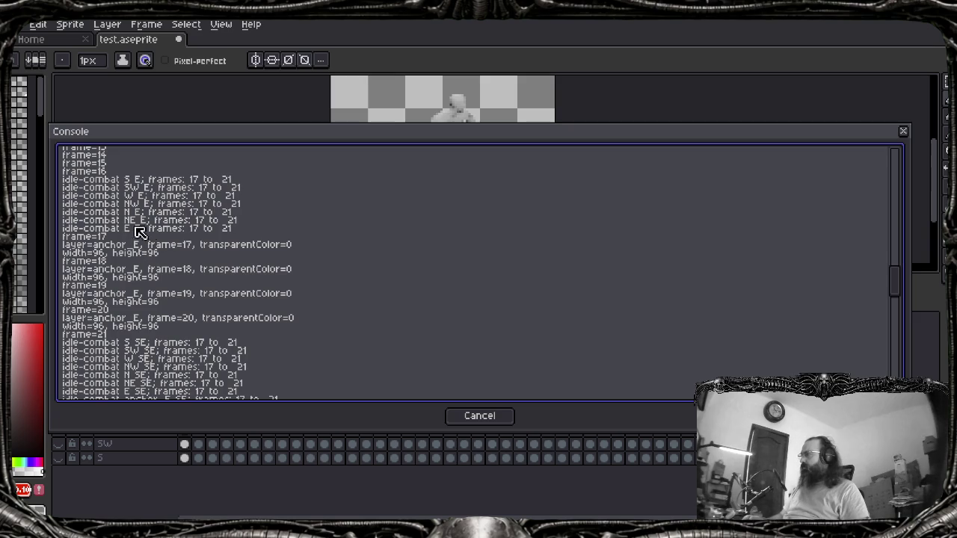
scroll(225, 258, up, 1)
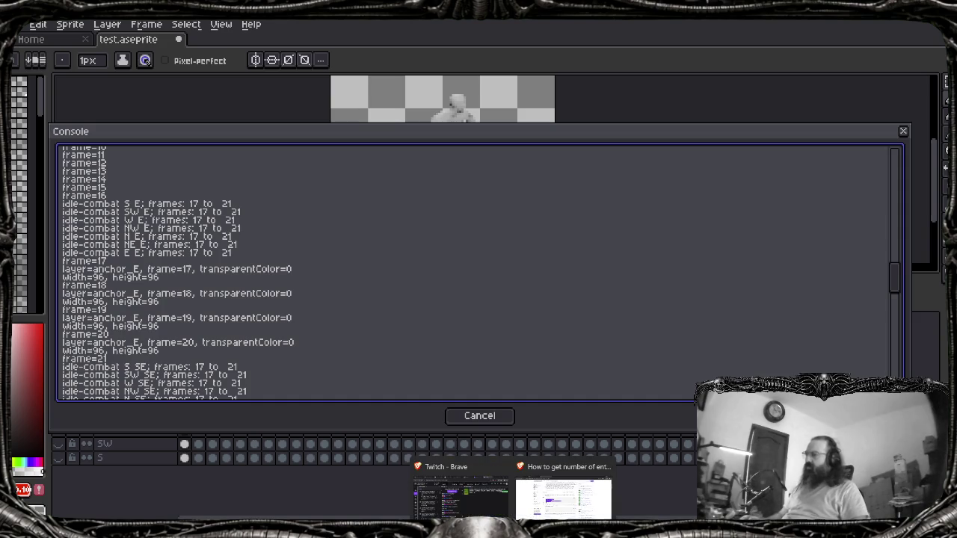
Review the Layer:cel() entry in the Aseprite Layer API docs, then return to the script
click(568, 493)
key(ctrl+Tab)
scroll(363, 337, up, 3)
scroll(363, 337, up, 2)
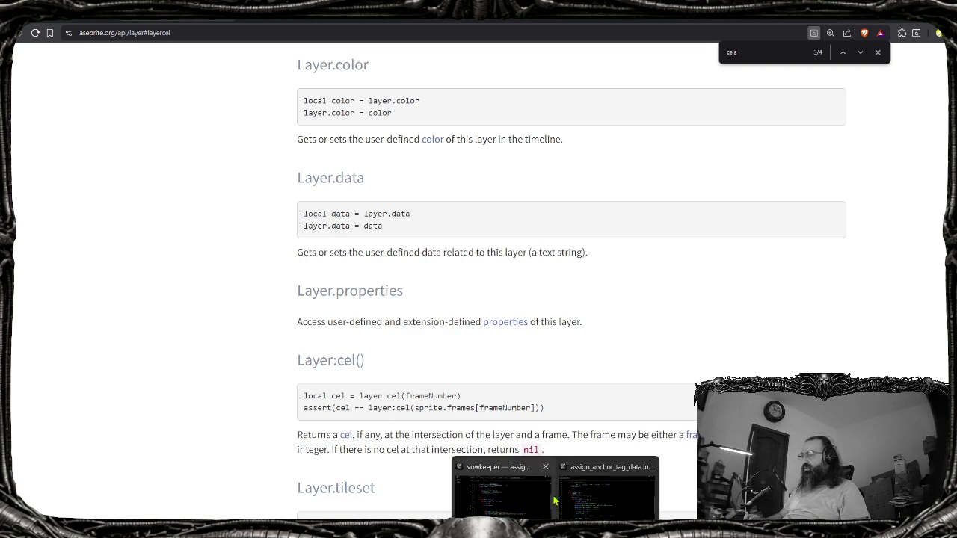
click(534, 508)
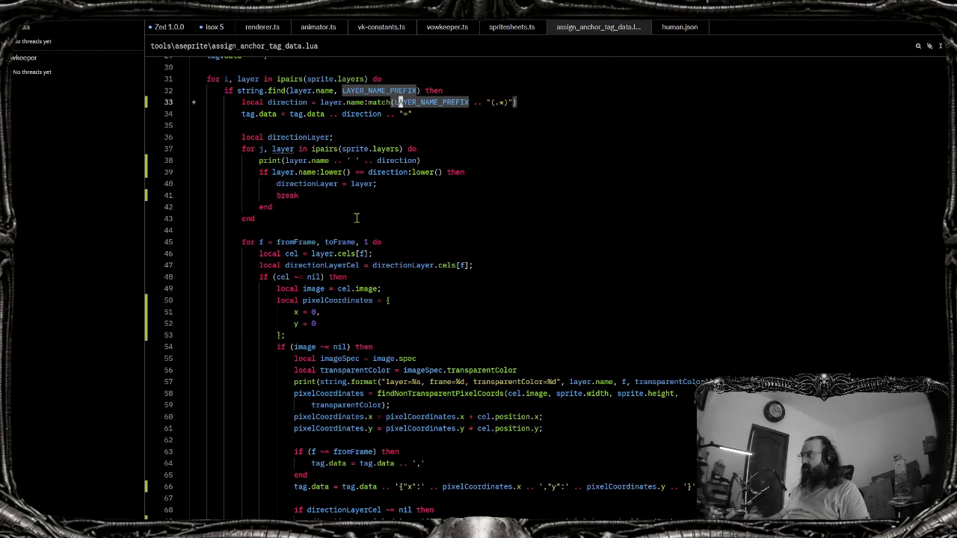
Change line 46 to call layer:cel(f) instead of indexing layer.cels[f]
click(342, 253)
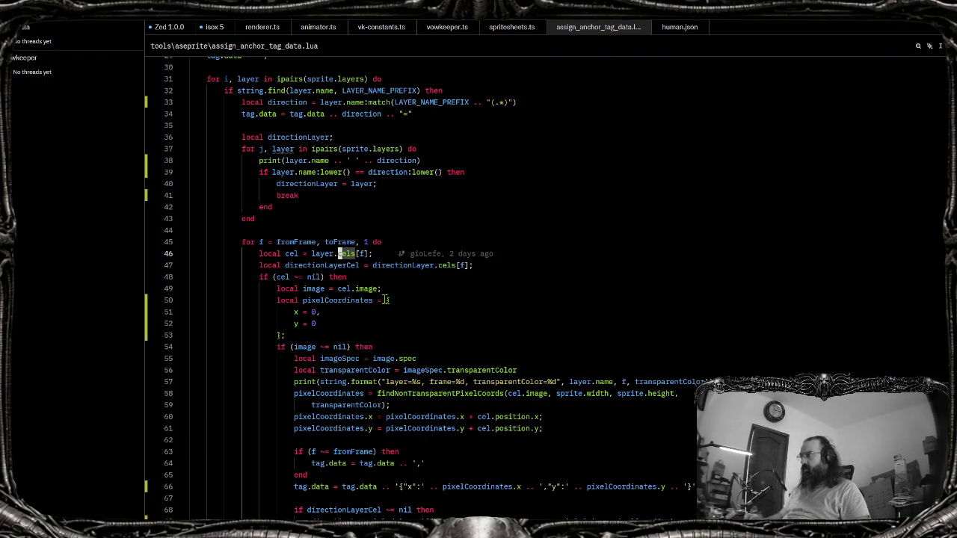
text(:)
key(BackSpace)
key(Delete)
key(Delete)
key(Delete)
text((f))
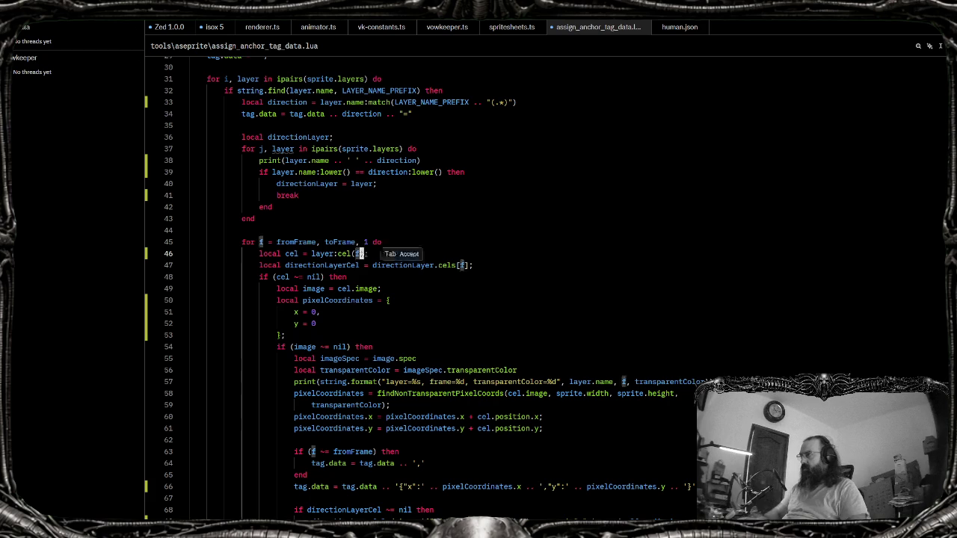
Change line 47 to directionLayer:cel(f), then return to Aseprite
key(Down)
key(Left)
key(Left)
key(Left)
key(Left)
key(Left)
key(Left)
key(BackSpace)
text(:)
drag(438, 264, 449, 266)
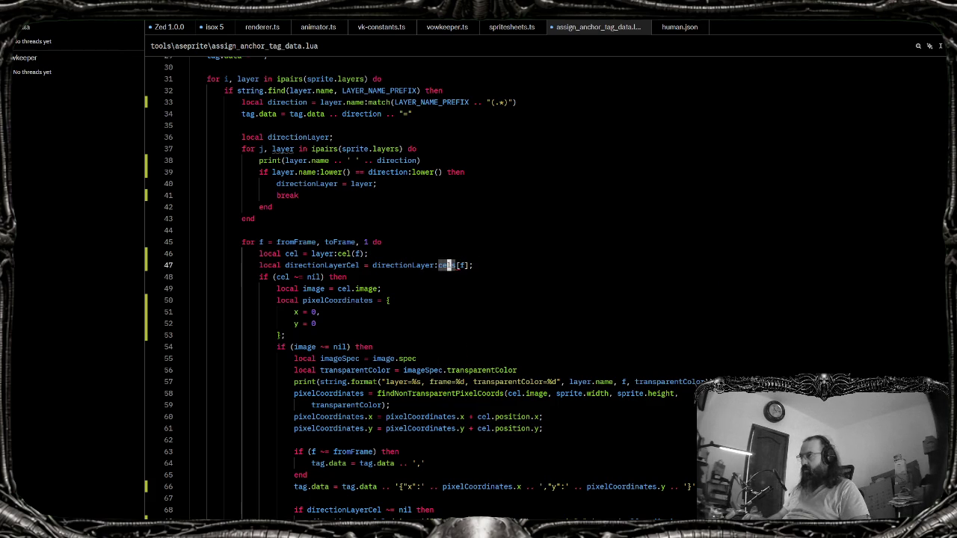
key(Delete)
key(Delete)
text(()
key(Right)
key(Delete)
text())
key(alt+Tab)
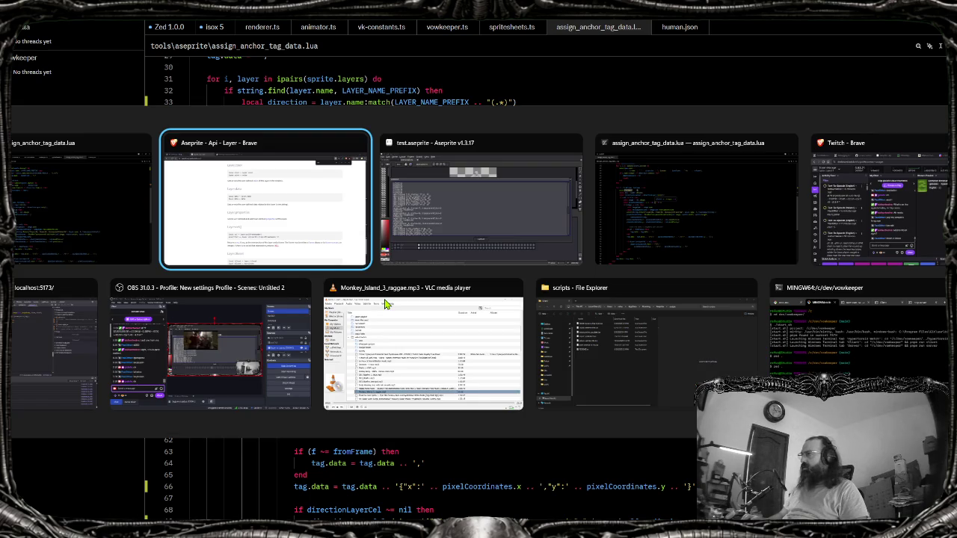
key(alt+Tab)
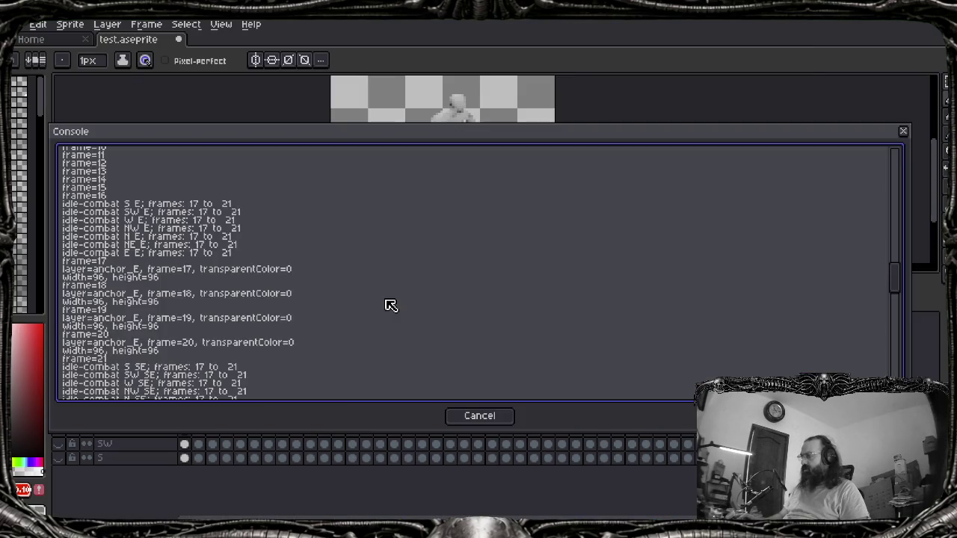
Rerun the assign_anchor_tag_data script from File > Scripts
key(Escape)
key(alt+f)
key(Up)
key(Up)
key(Right)
key(Down)
key(Down)
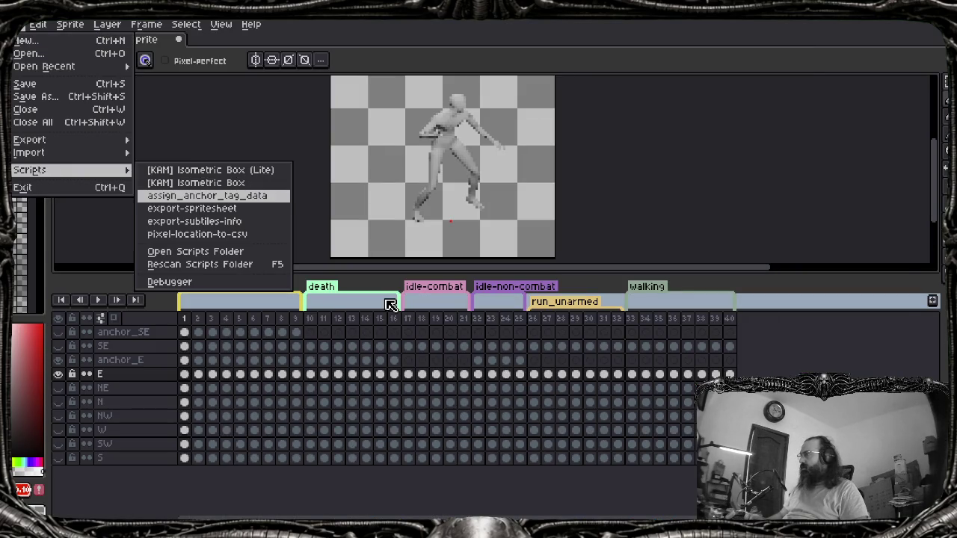
key(Return)
Review the console output, move the console down to reveal the timeline, and close it
scroll(390, 304, up, 3)
scroll(366, 306, up, 3)
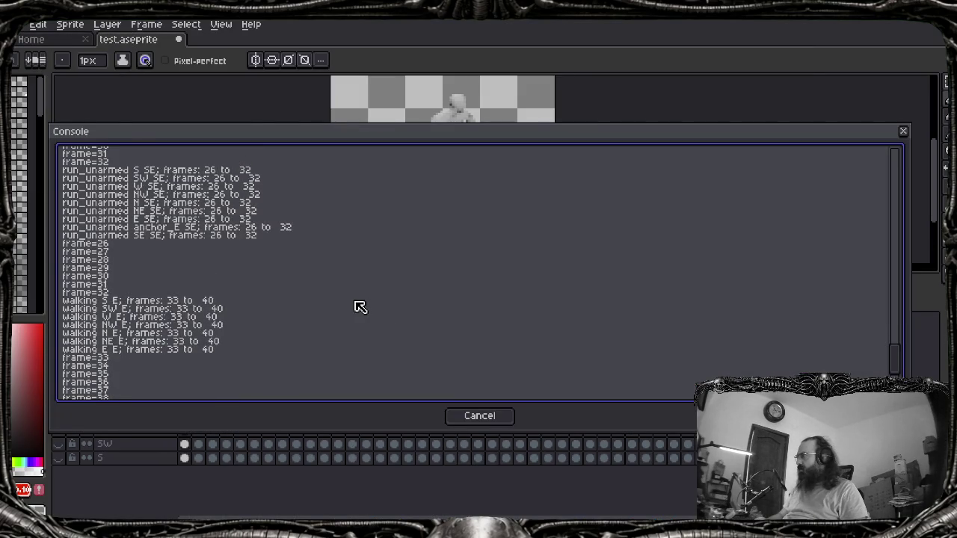
scroll(356, 307, up, 3)
scroll(352, 308, up, 4)
scroll(350, 308, up, 2)
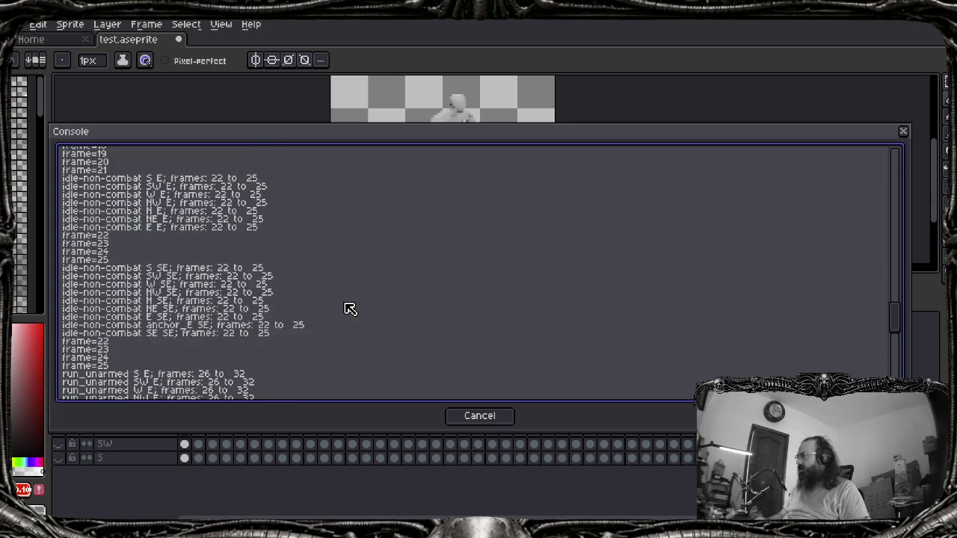
scroll(350, 309, up, 2)
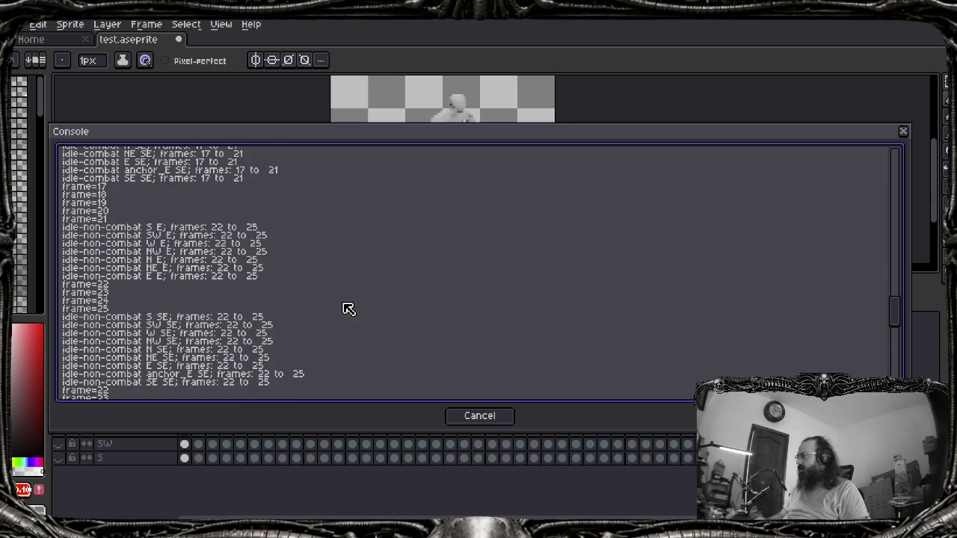
scroll(312, 311, up, 2)
scroll(312, 311, up, 2)
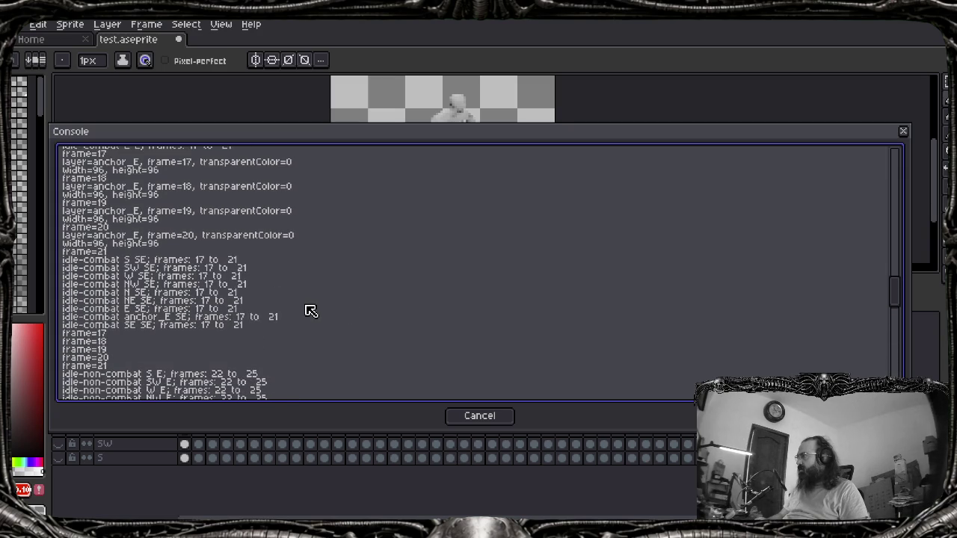
scroll(311, 311, up, 2)
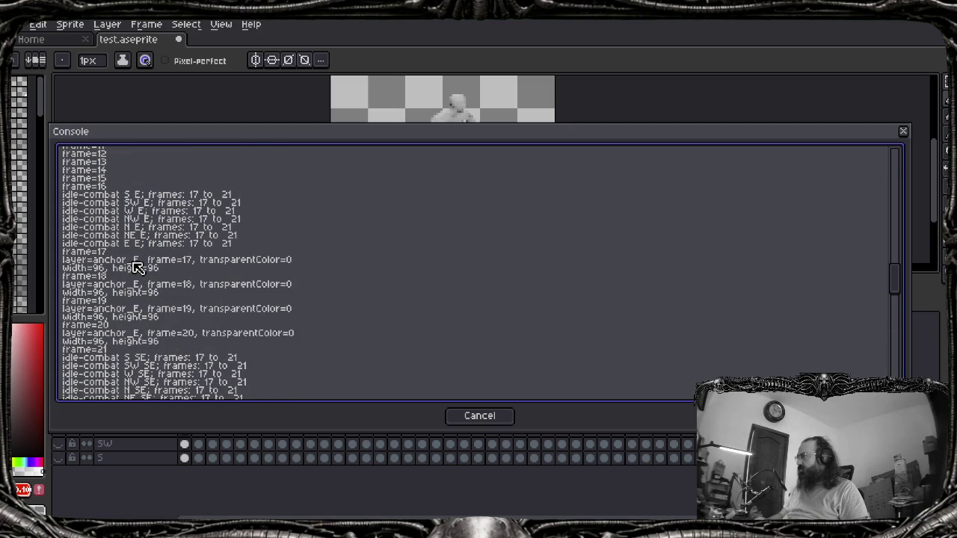
scroll(134, 265, up, 1)
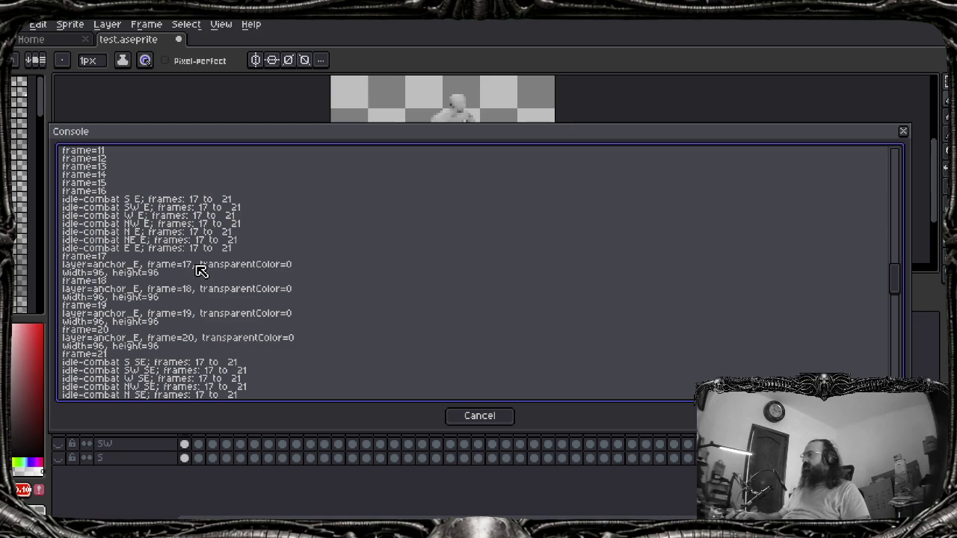
mouse_move(537, 140)
mouse_down()
mouse_move(529, 405)
mouse_move(532, 165)
mouse_up()
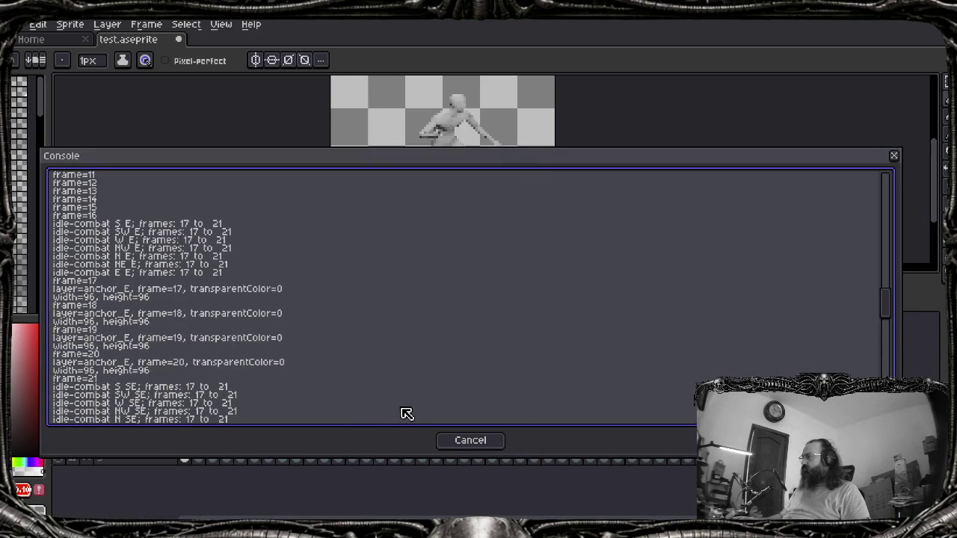
click(470, 439)
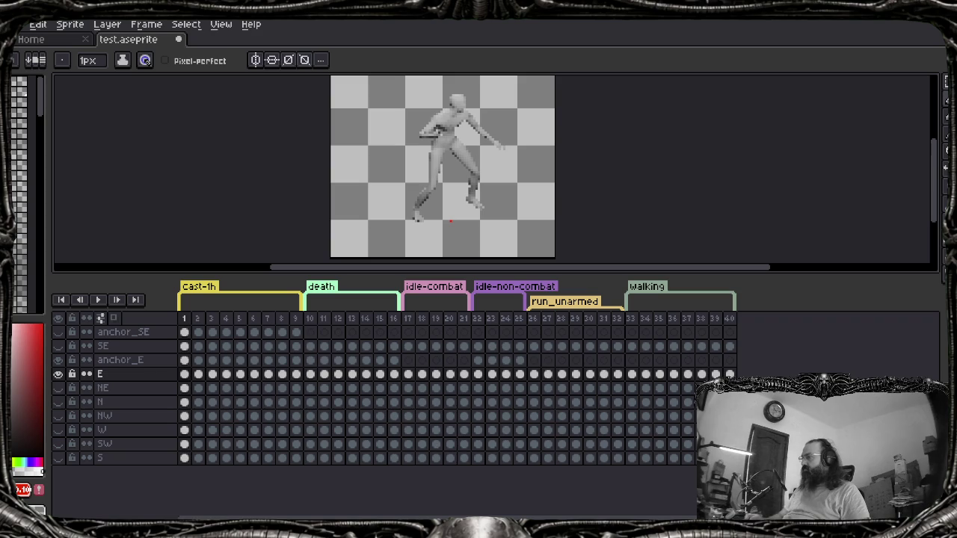
Glance at the script in Zed, then select an anchor_E cel in the idle-combat range
click(517, 492)
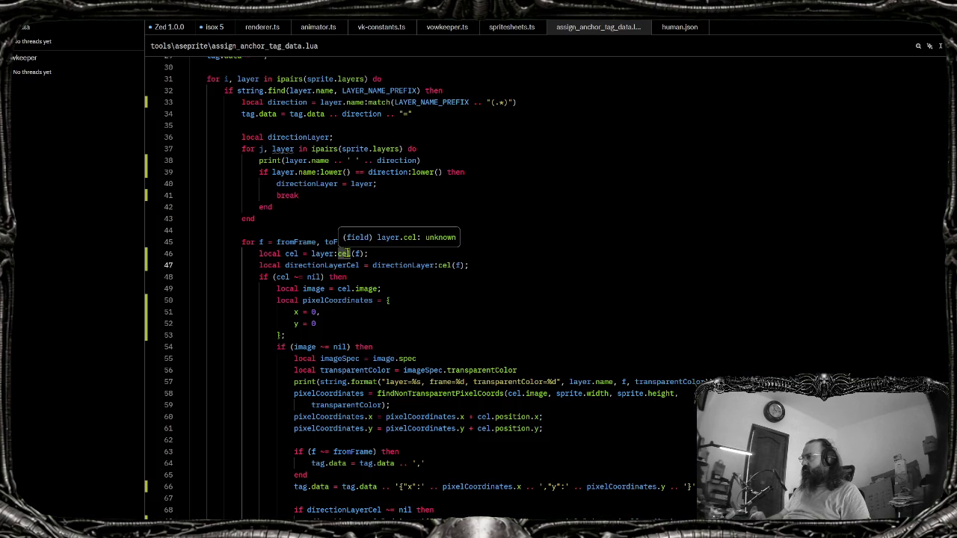
key(alt+Tab)
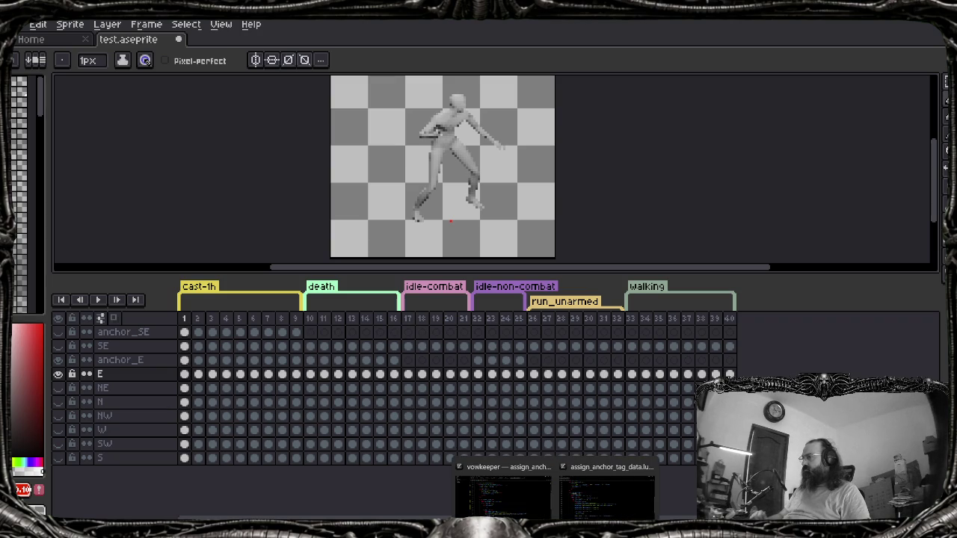
click(464, 359)
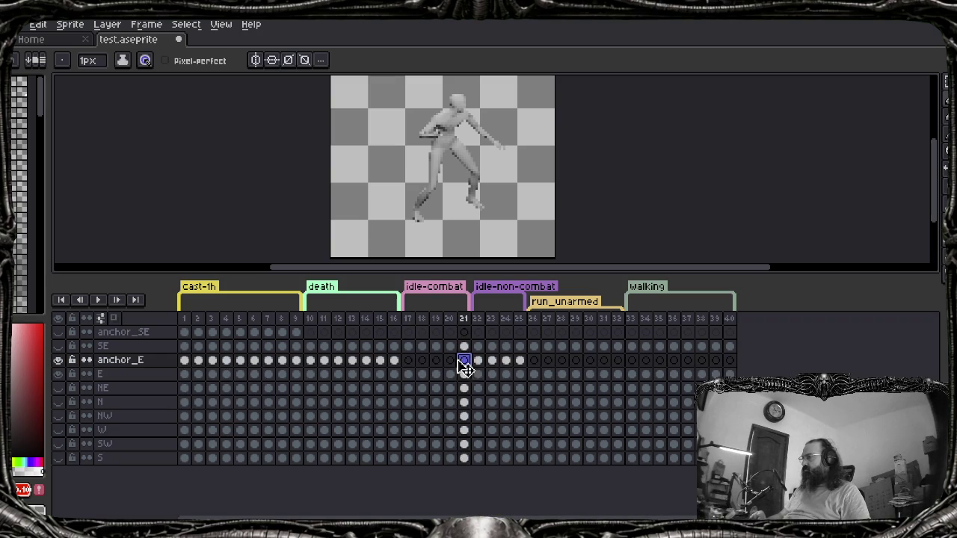
click(408, 360)
key(alt+Tab)
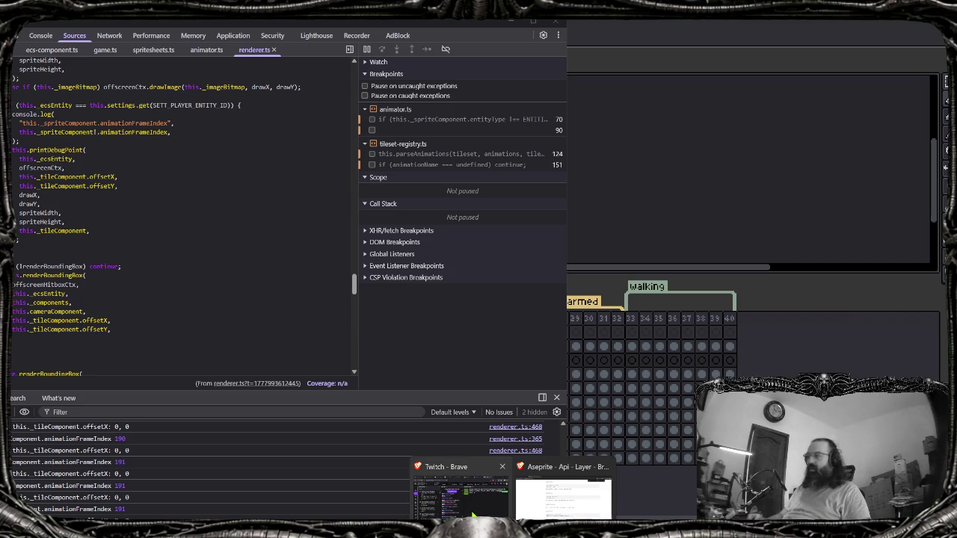
Read through the Aseprite Layer API docs in the browser
click(564, 490)
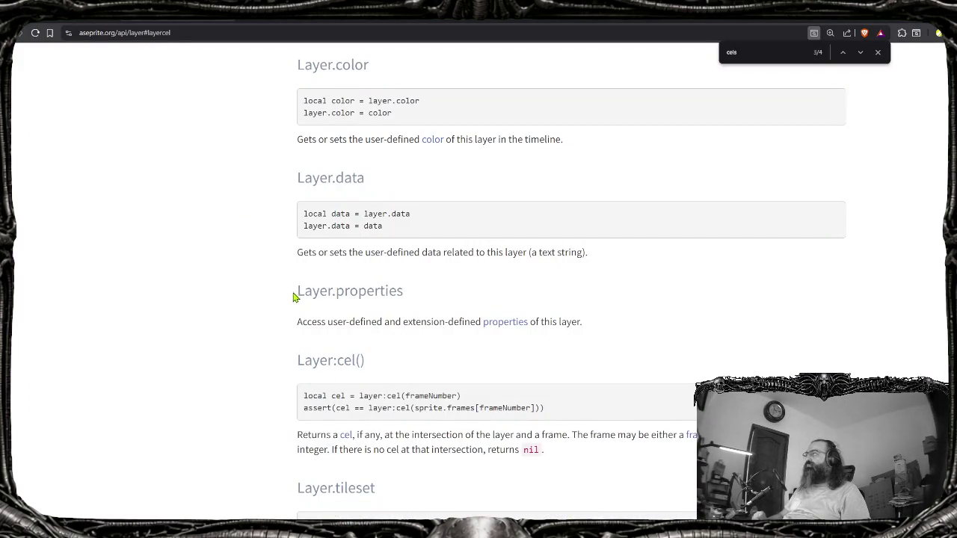
scroll(296, 299, up, 3)
scroll(294, 307, up, 3)
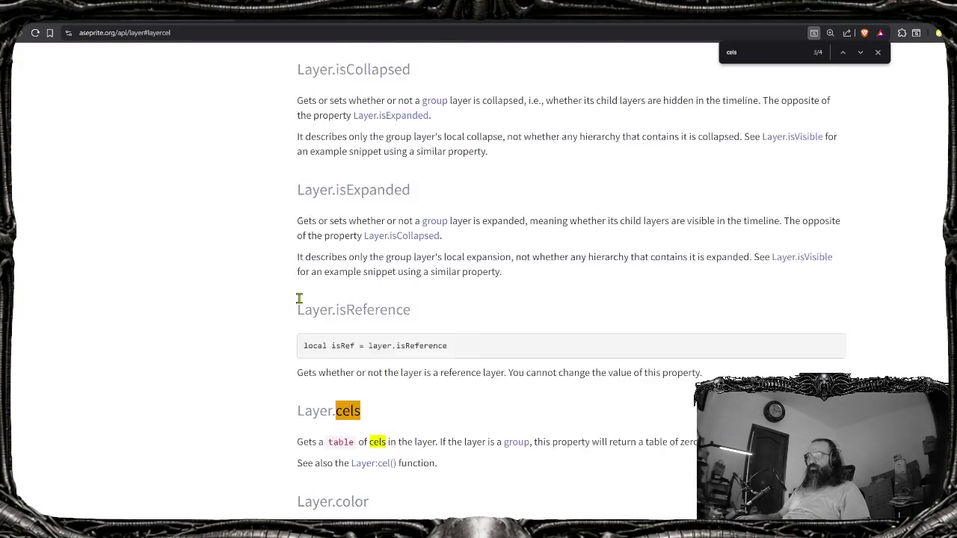
scroll(299, 298, up, 3)
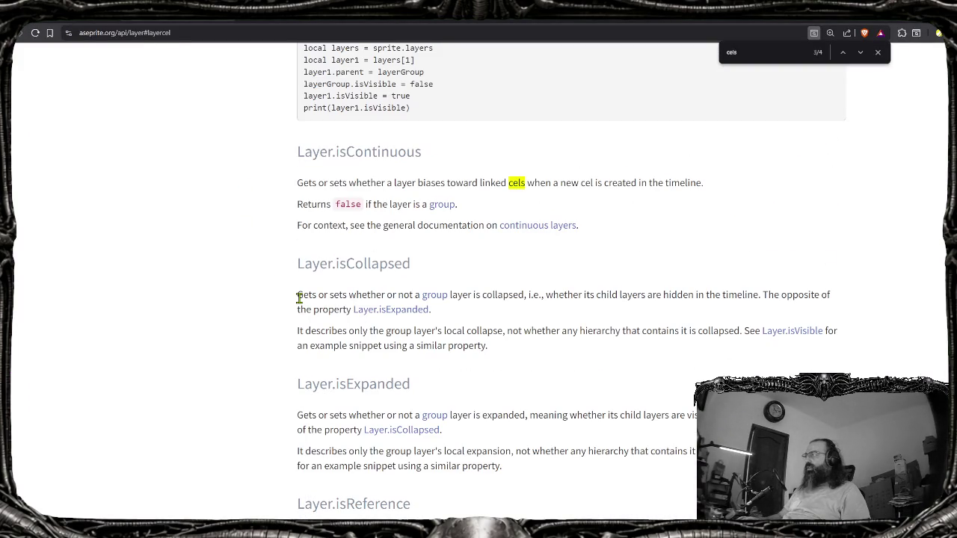
scroll(299, 299, up, 1)
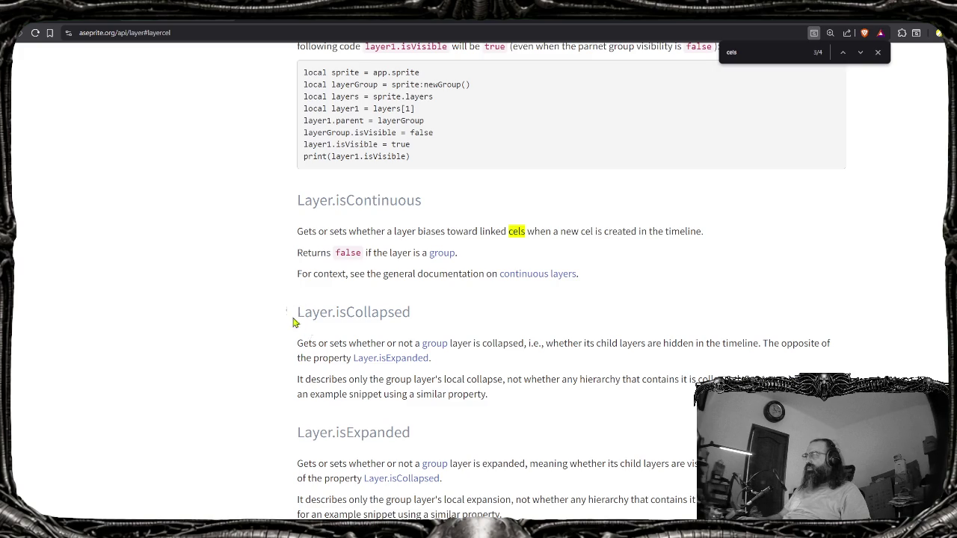
scroll(293, 322, up, 5)
scroll(292, 323, up, 2)
scroll(292, 325, up, 1)
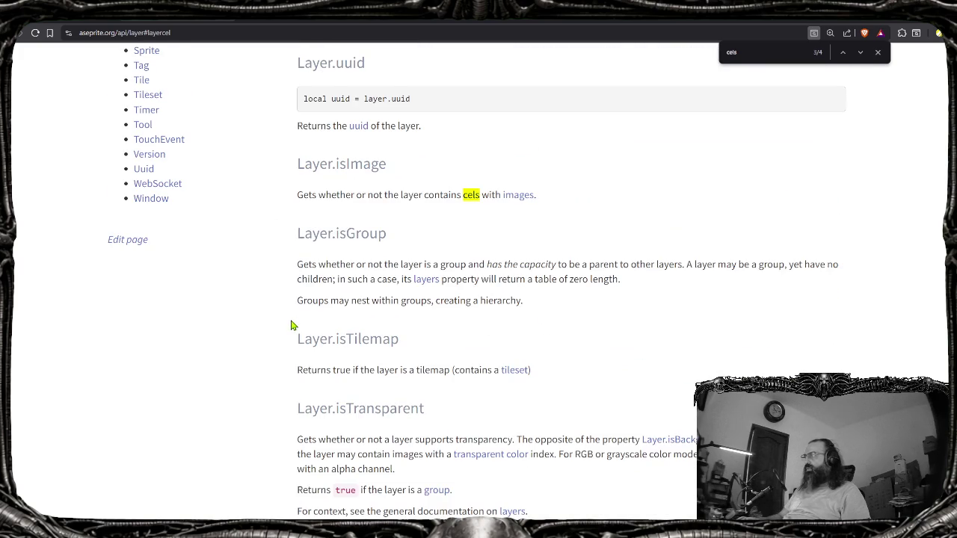
scroll(292, 326, up, 2)
scroll(292, 325, up, 5)
scroll(292, 325, up, 2)
scroll(292, 324, up, 2)
scroll(292, 325, up, 3)
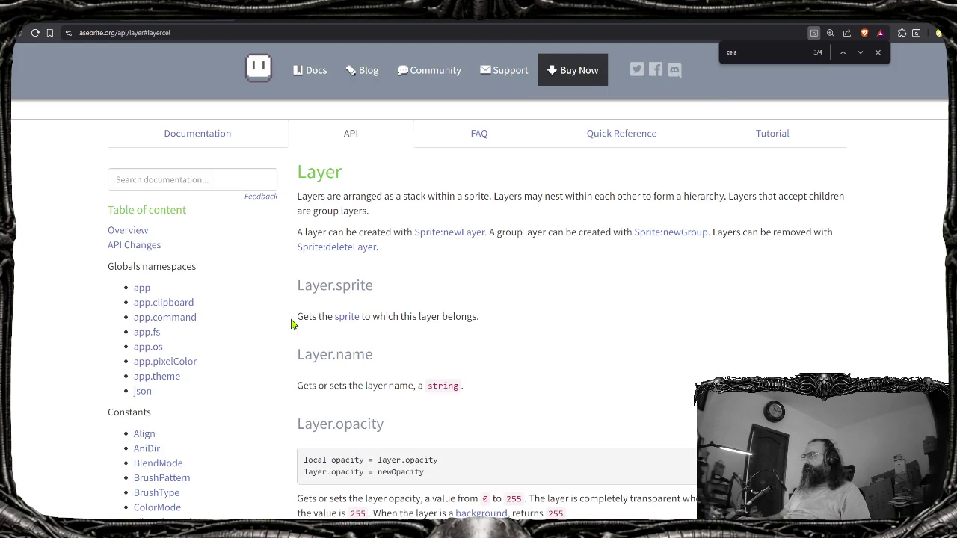
scroll(292, 323, down, 5)
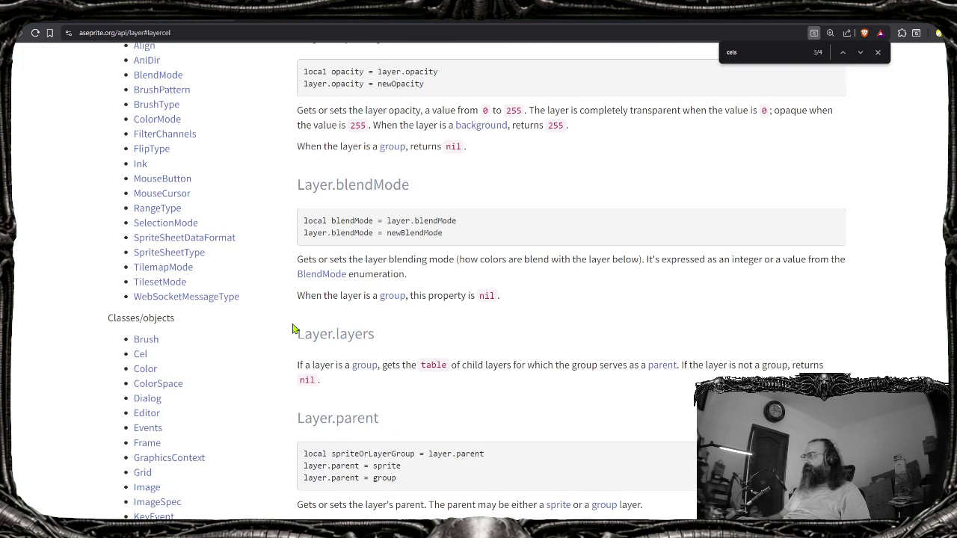
scroll(292, 324, down, 2)
scroll(292, 324, down, 1)
Search DuckDuckGo in a new tab for 'aseprite not continuos cels api' and skim the results
key(ctrl+t)
text(aseprite)
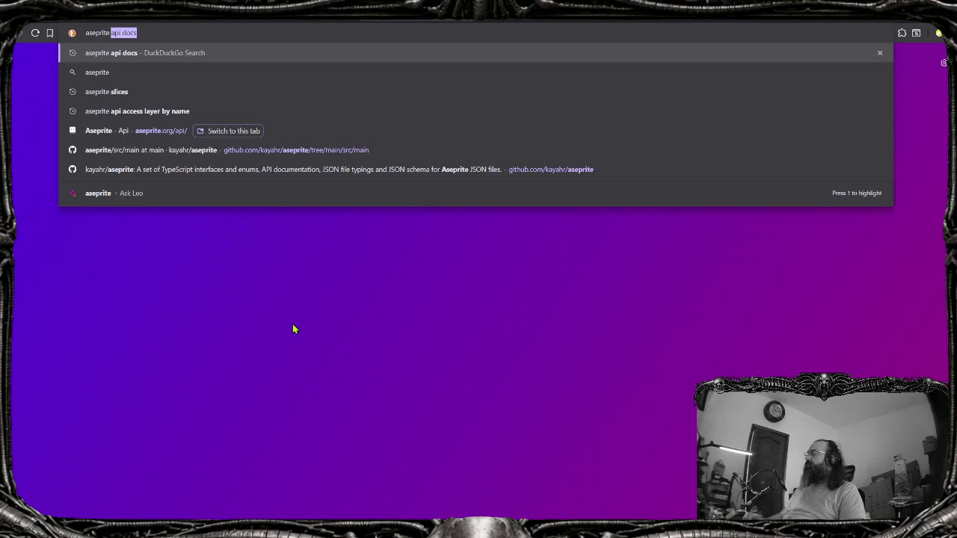
text( not continuos cels )
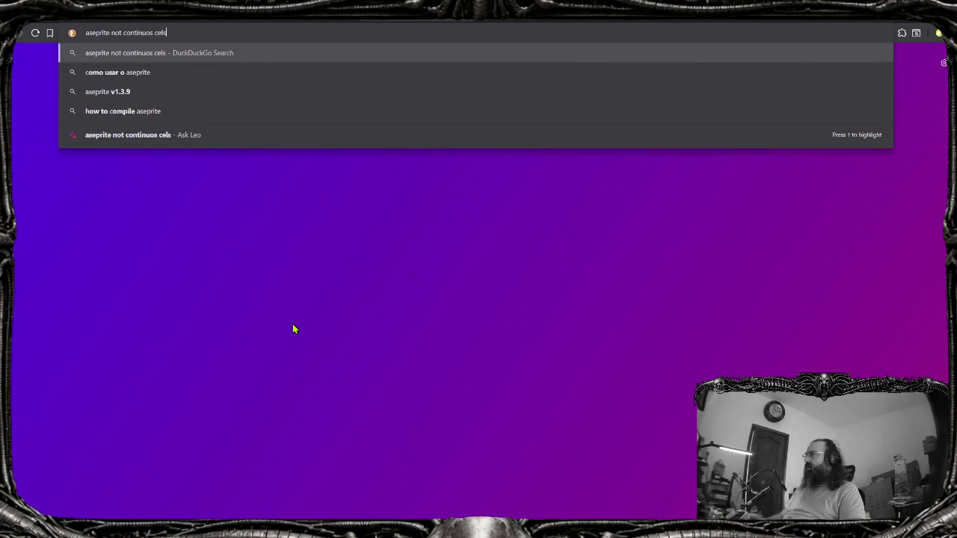
text(api)
key(Return)
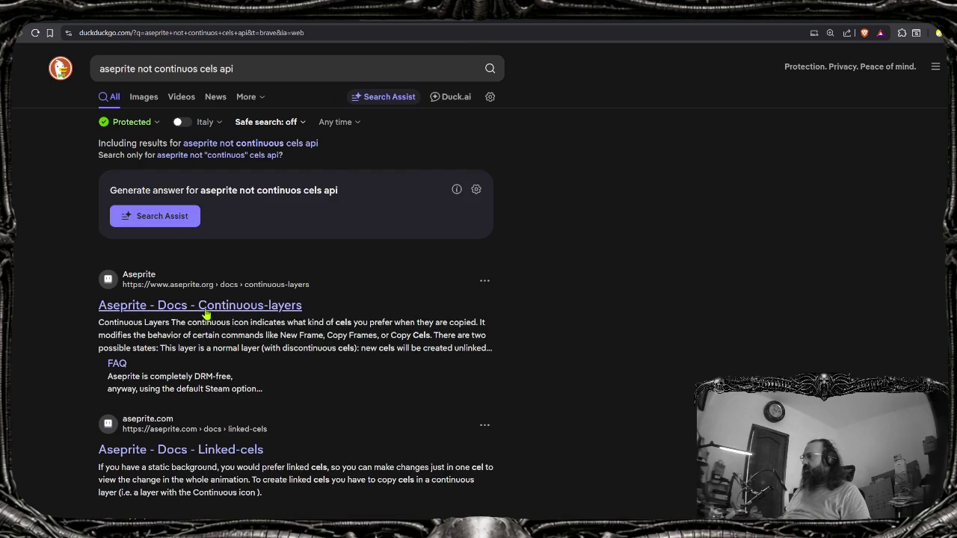
scroll(207, 314, down, 1)
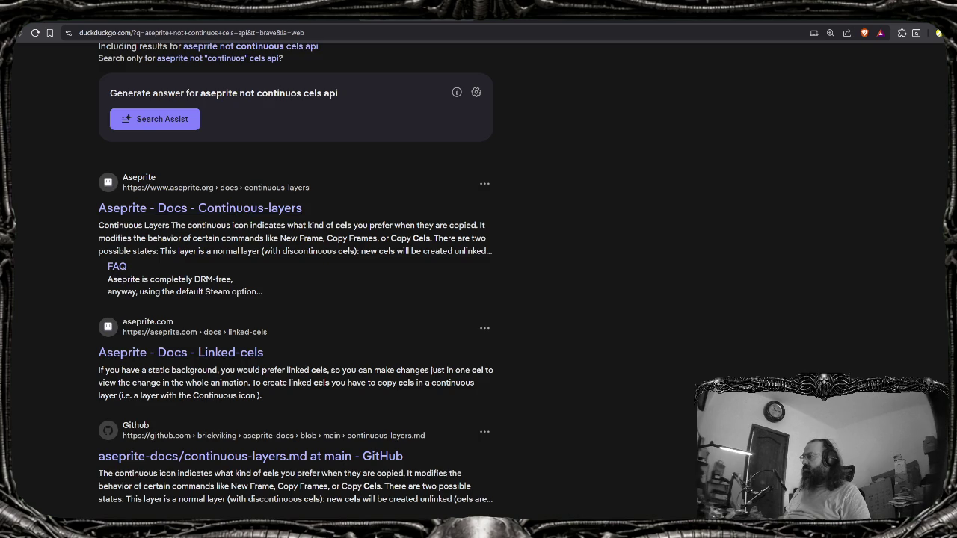
key(alt+Tab)
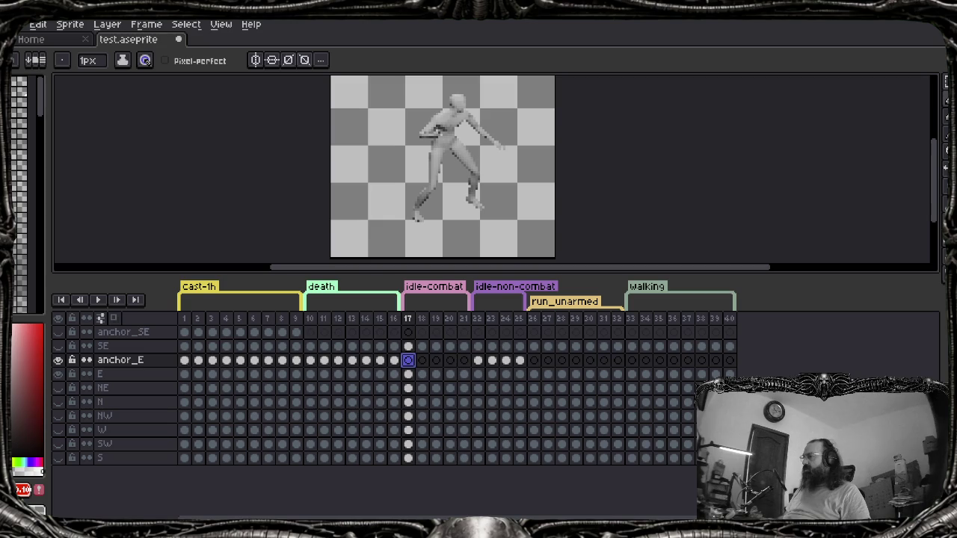
Inspect the anchor_E layer's properties and its frame 17 cel menu without changes
right_click(138, 359)
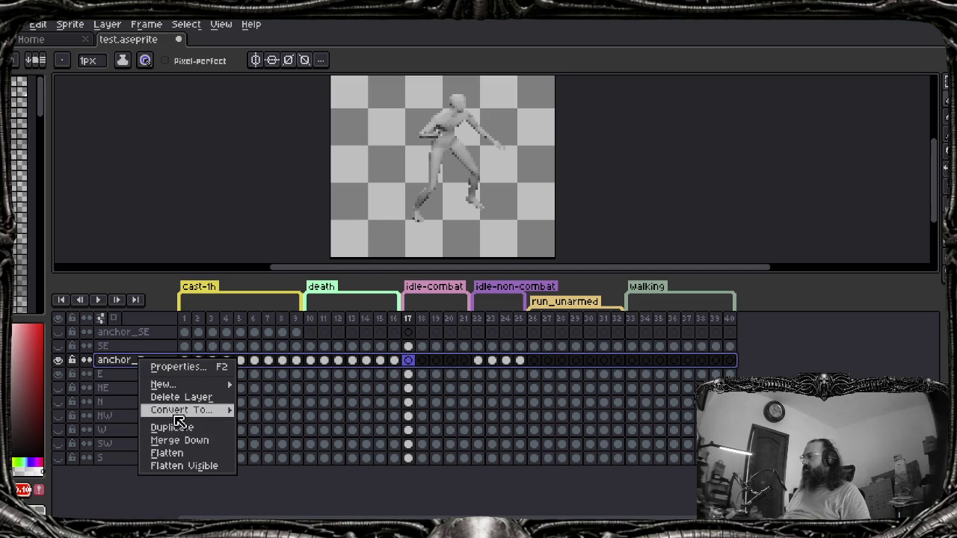
mouse_move(182, 410)
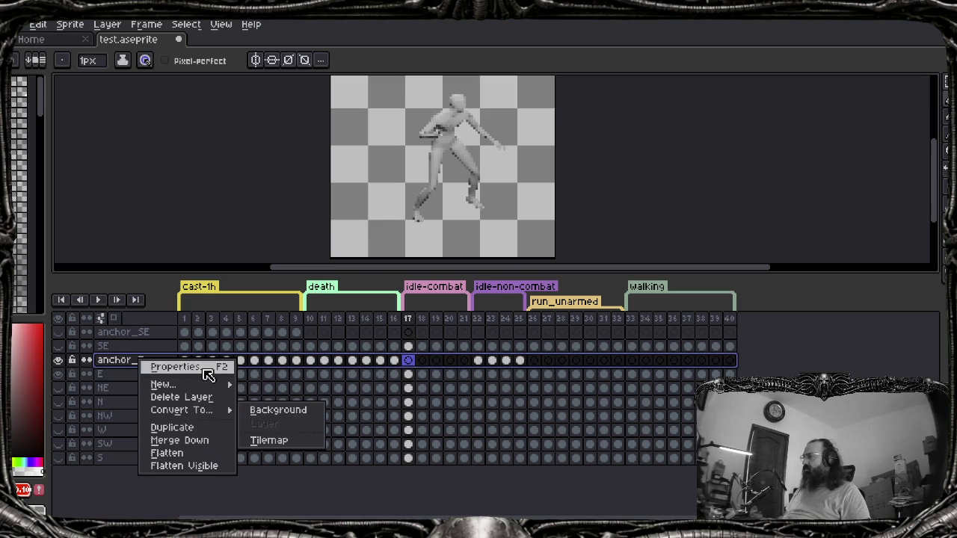
click(207, 374)
click(281, 315)
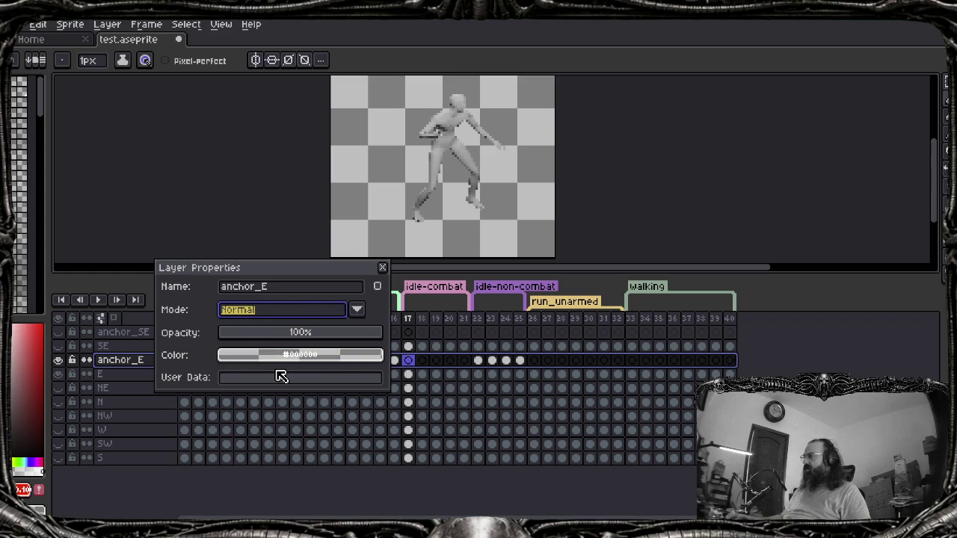
key(Return)
right_click(407, 360)
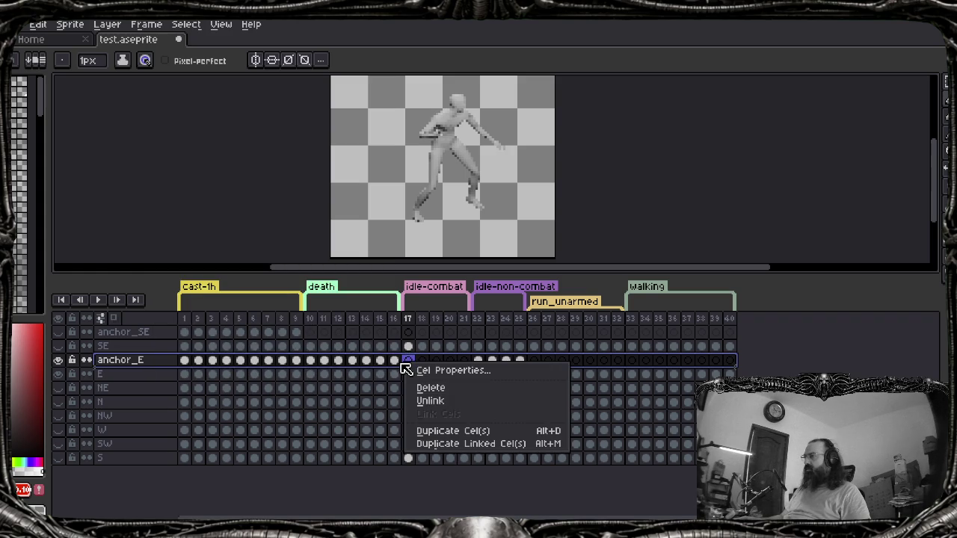
key(Escape)
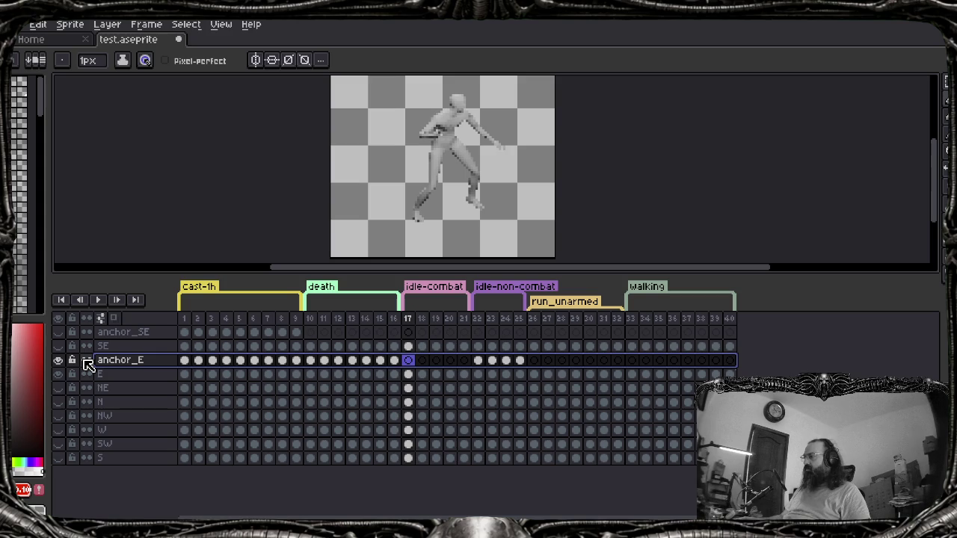
Make the anchor_E layer continuous and bring up the File > Scripts list
click(86, 361)
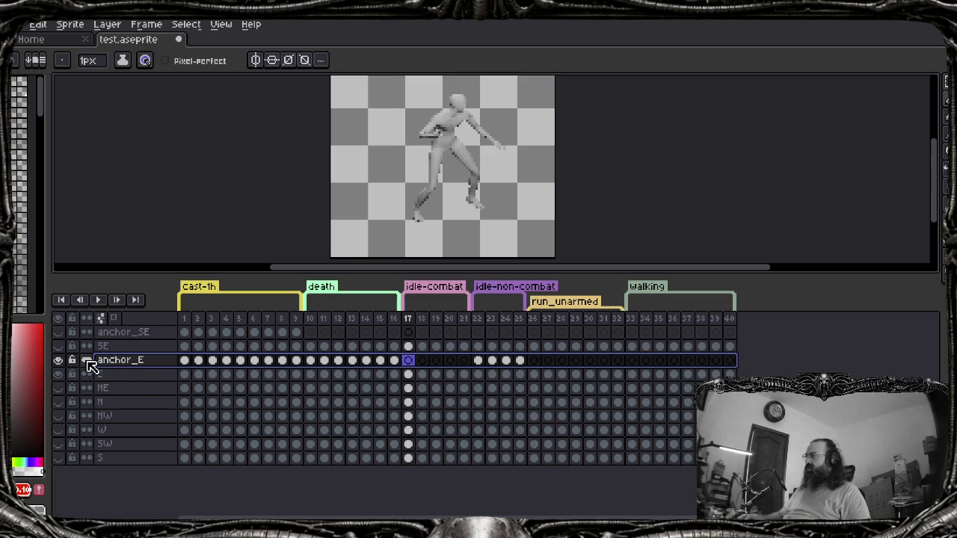
key(alt+f)
key(Up)
key(Up)
key(Right)
key(Down)
key(Down)
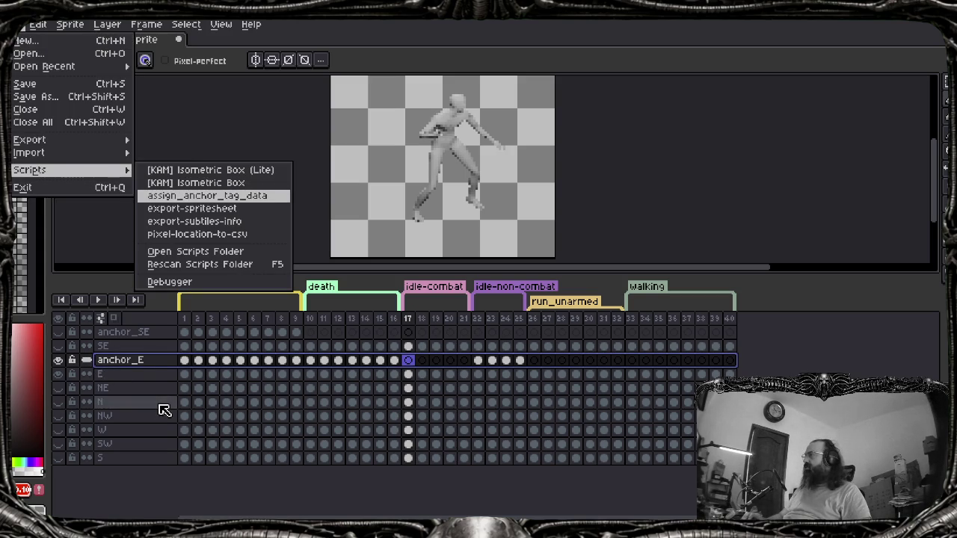
Run assign_anchor_tag_data, check the anchor_E cel log for frames 17–20, then close the console
key(Return)
scroll(260, 347, up, 5)
scroll(256, 358, up, 5)
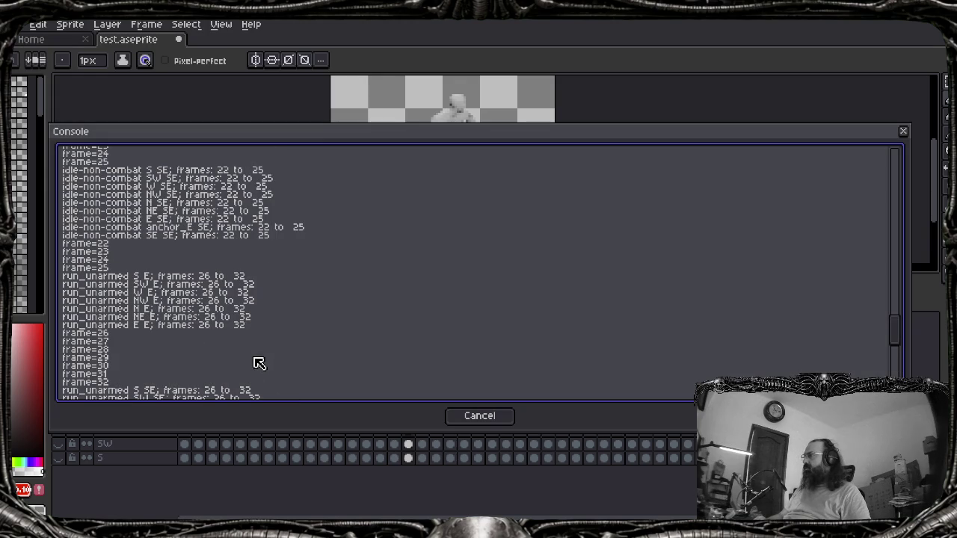
scroll(257, 367, up, 5)
scroll(257, 367, up, 4)
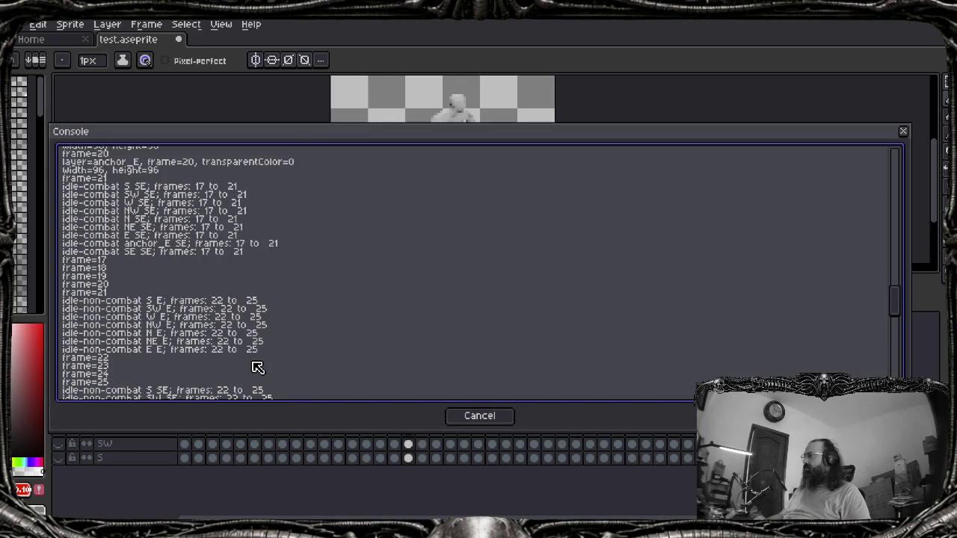
scroll(257, 367, up, 3)
scroll(258, 368, up, 4)
scroll(259, 371, up, 3)
scroll(260, 371, down, 3)
scroll(259, 372, down, 2)
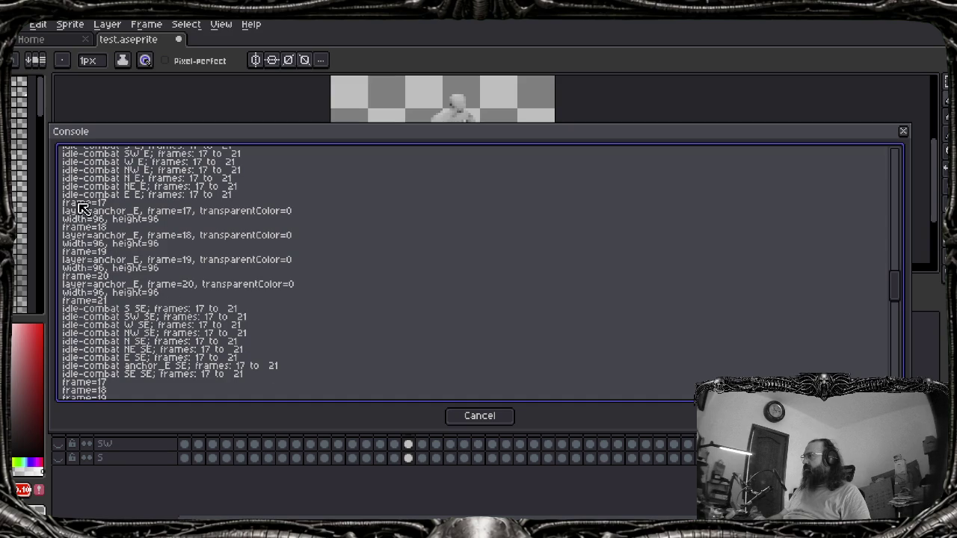
click(485, 417)
Open Cel Properties and step through layer E cels at frames 17–19 to read their user data
right_click(408, 362)
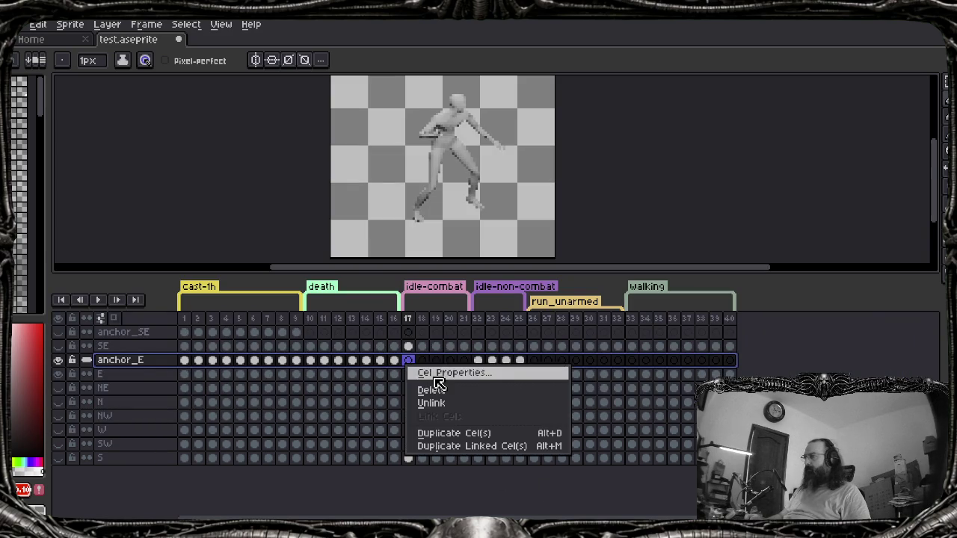
click(432, 373)
right_click(409, 376)
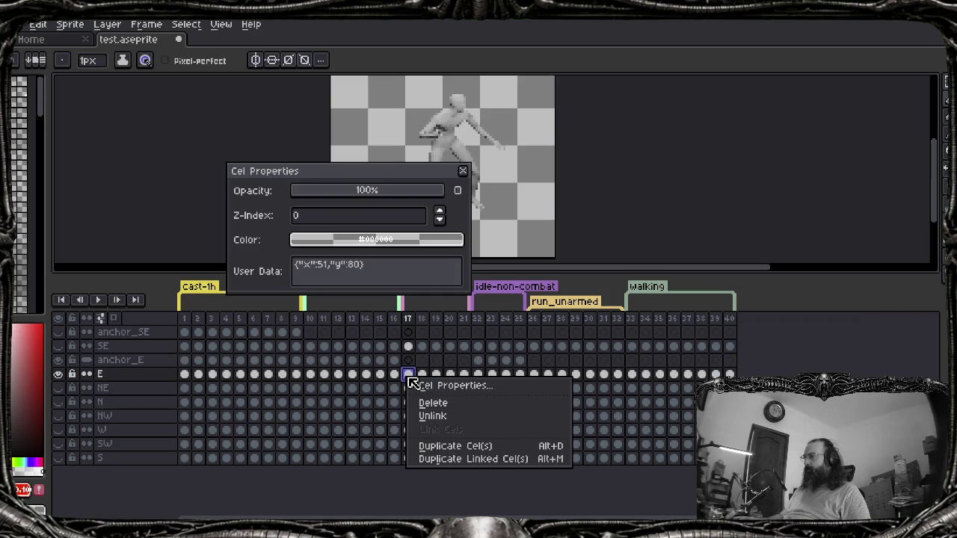
click(409, 378)
click(478, 376)
right_click(478, 376)
click(456, 372)
click(408, 375)
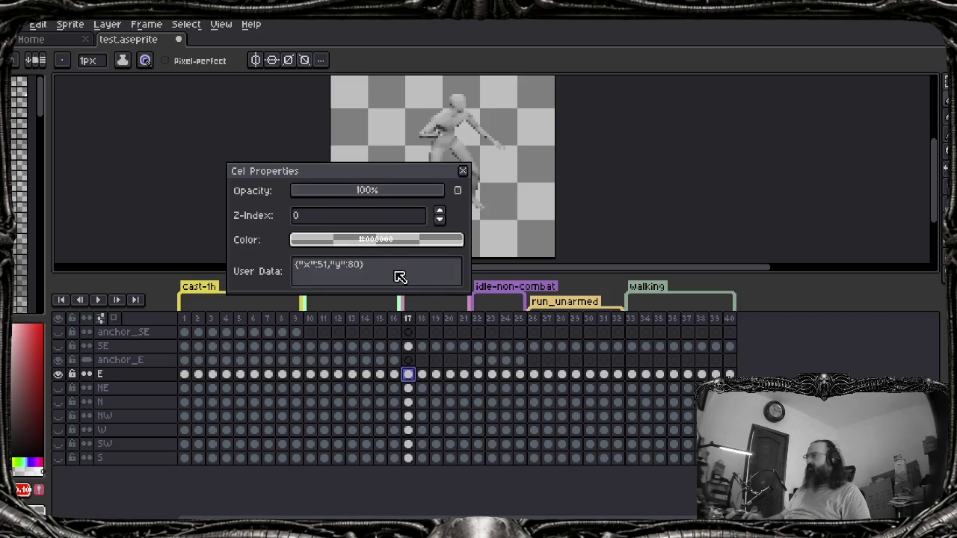
click(421, 374)
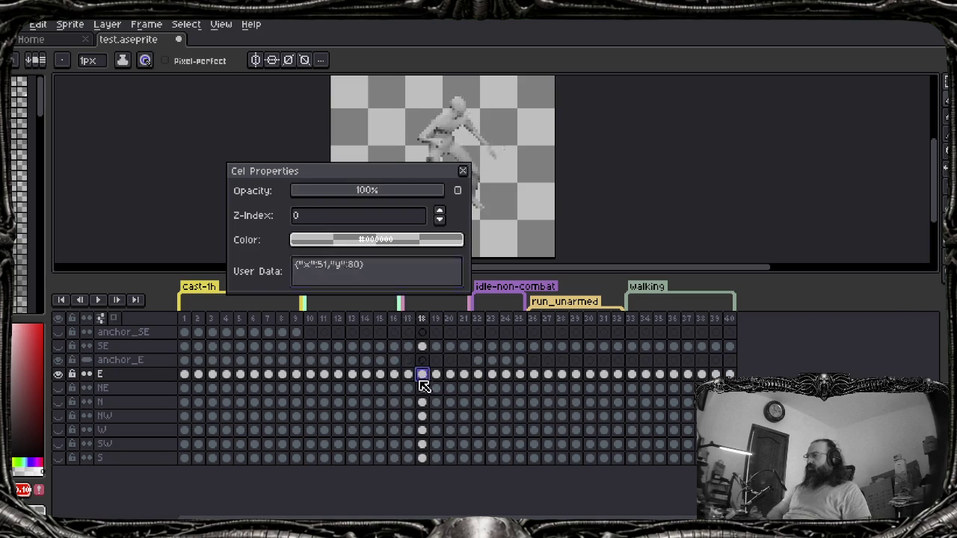
drag(374, 266, 292, 267)
click(436, 374)
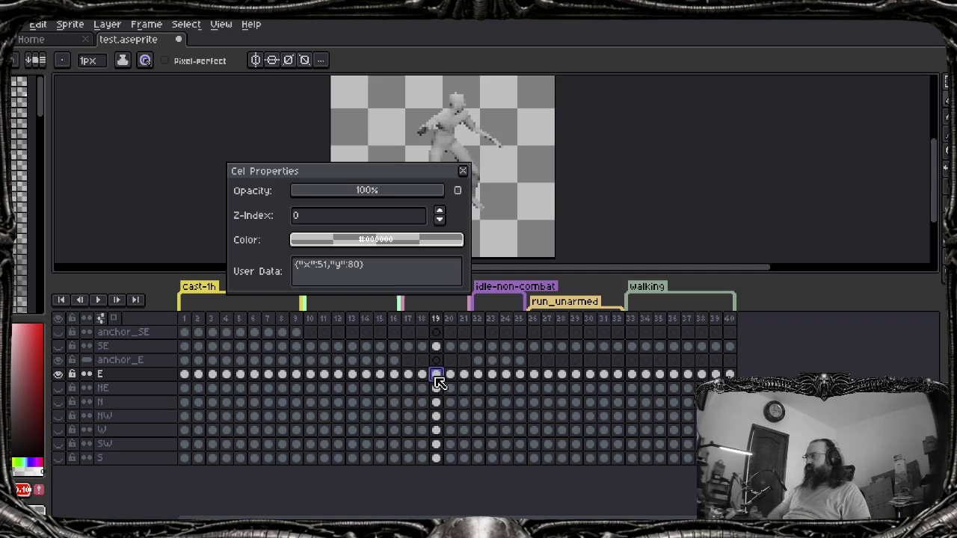
Clear the user data of layer E's frame 19 and frame 20 cels
click(384, 284)
key(ctrl+a)
key(BackSpace)
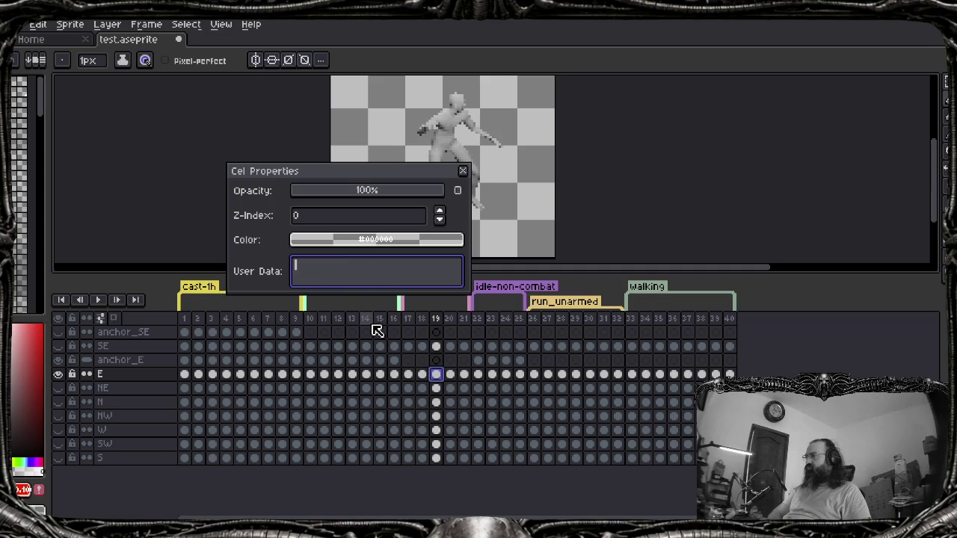
click(448, 373)
click(392, 269)
key(ctrl+a)
key(BackSpace)
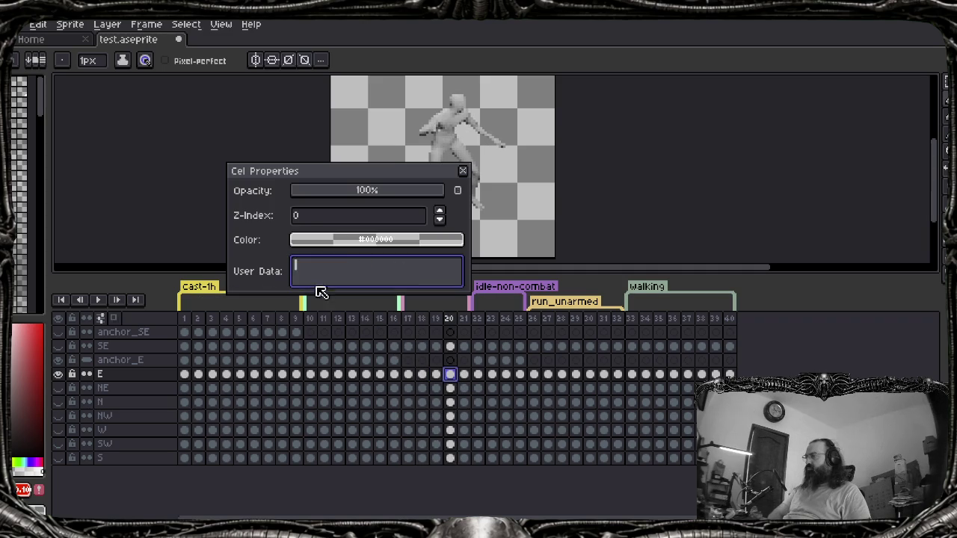
click(463, 388)
mouse_move(507, 523)
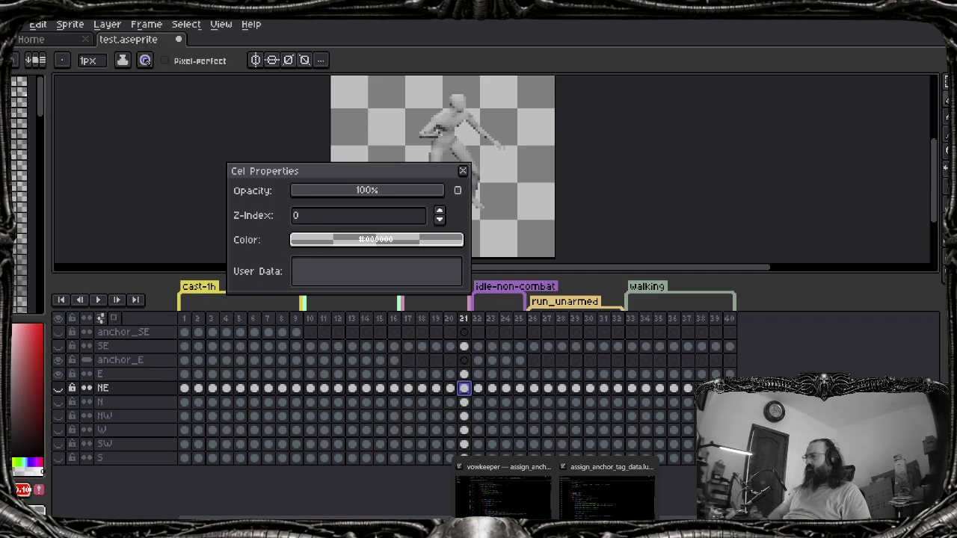
click(606, 493)
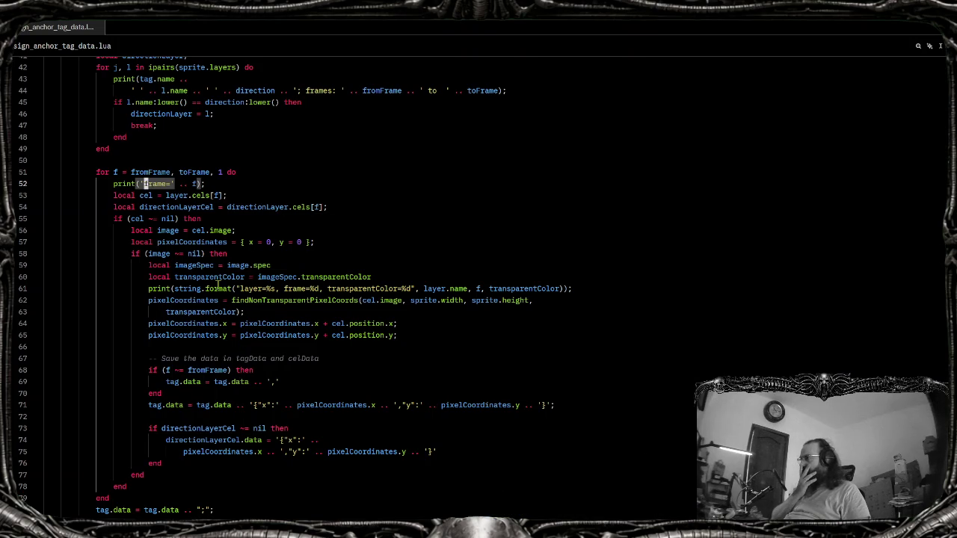
Highlight every use of directionLayerCel and fromFrame in the script's tag loop
click(239, 441)
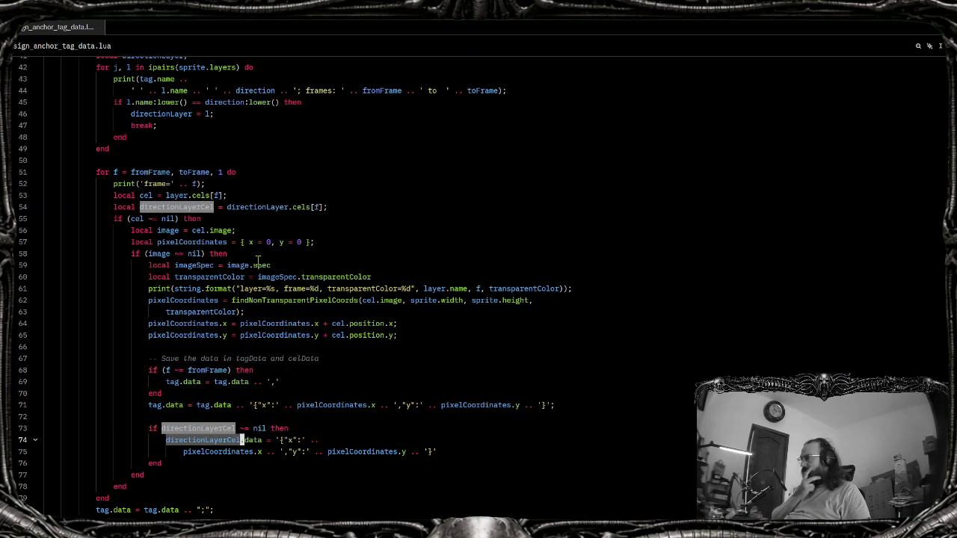
scroll(205, 222, up, 4)
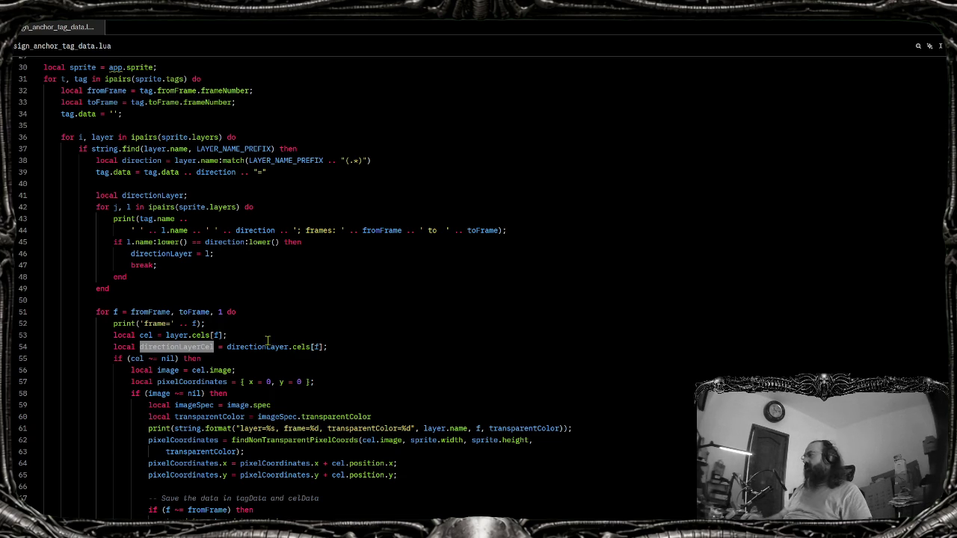
click(163, 311)
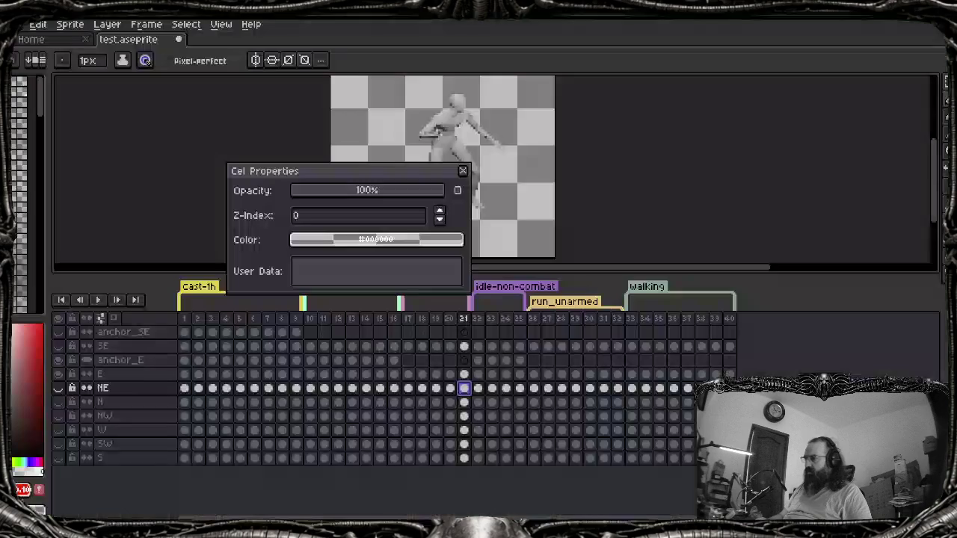
Close Cel Properties and select the anchor_E cel at frame 17
click(463, 172)
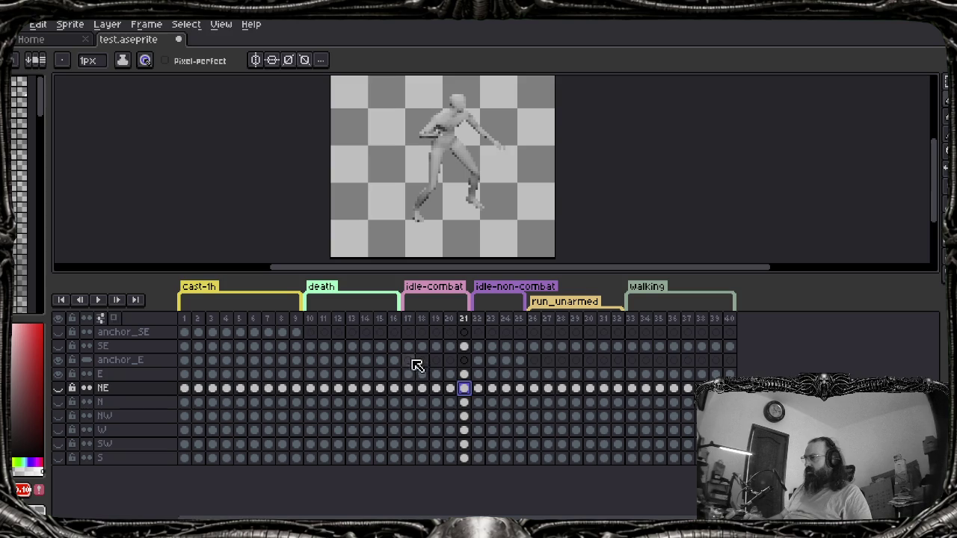
click(415, 362)
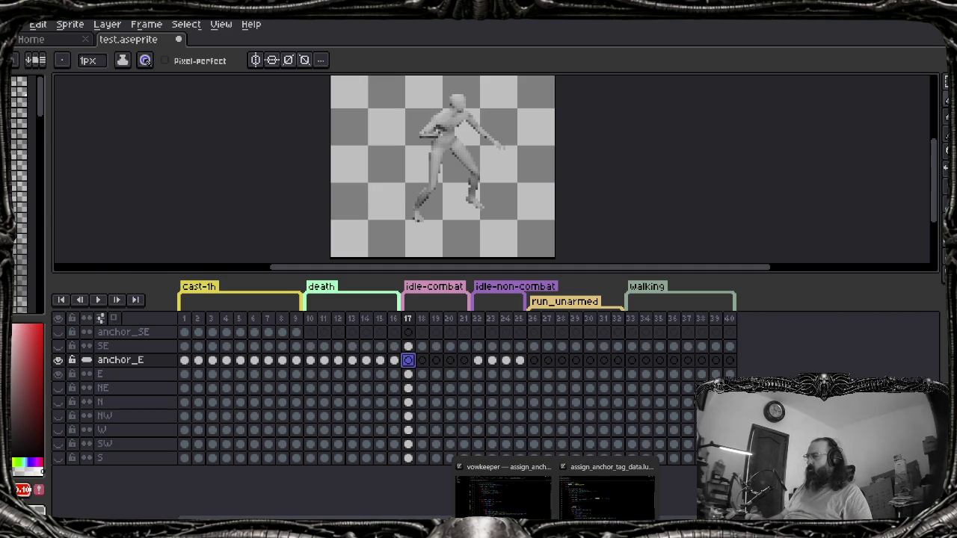
In Zed, trace the uses of fromFrame, the frame variable f and layer in the loops
click(580, 505)
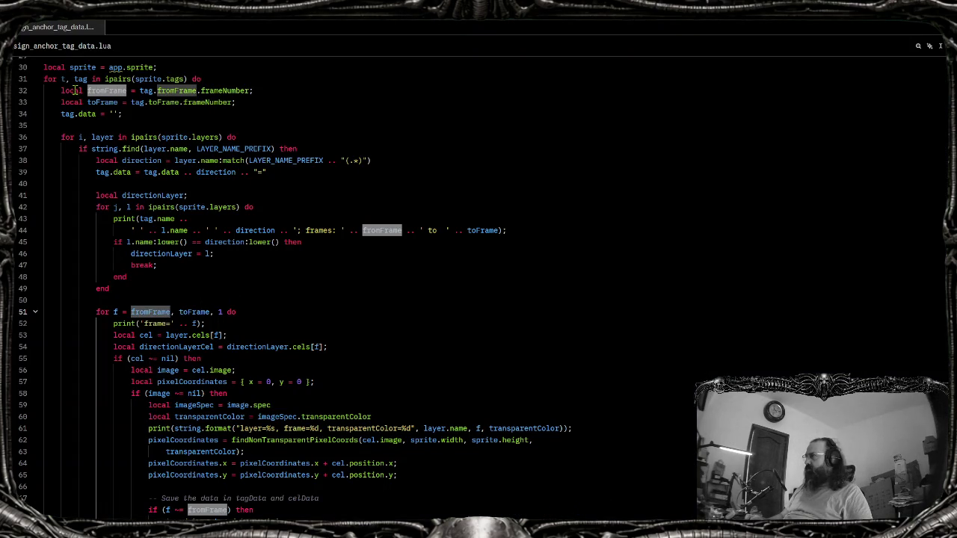
click(87, 90)
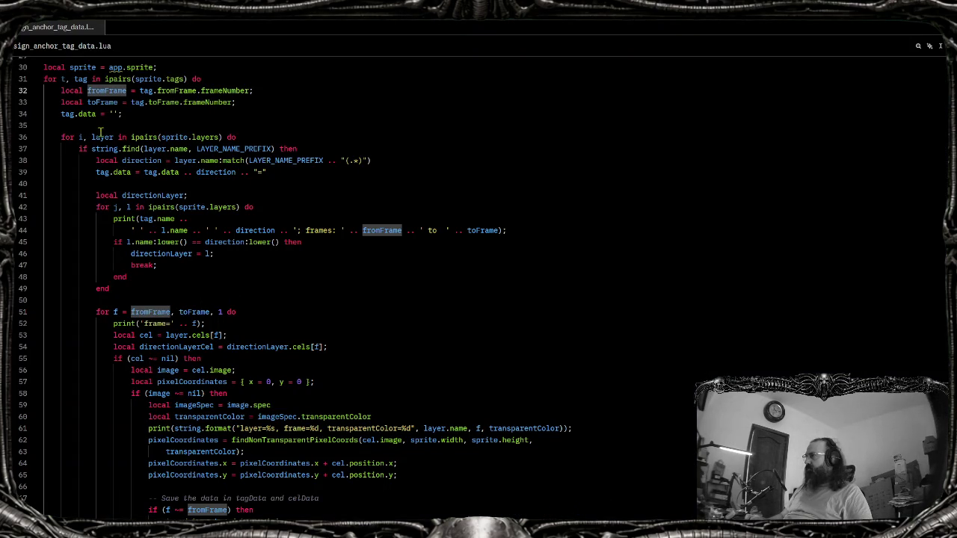
click(118, 312)
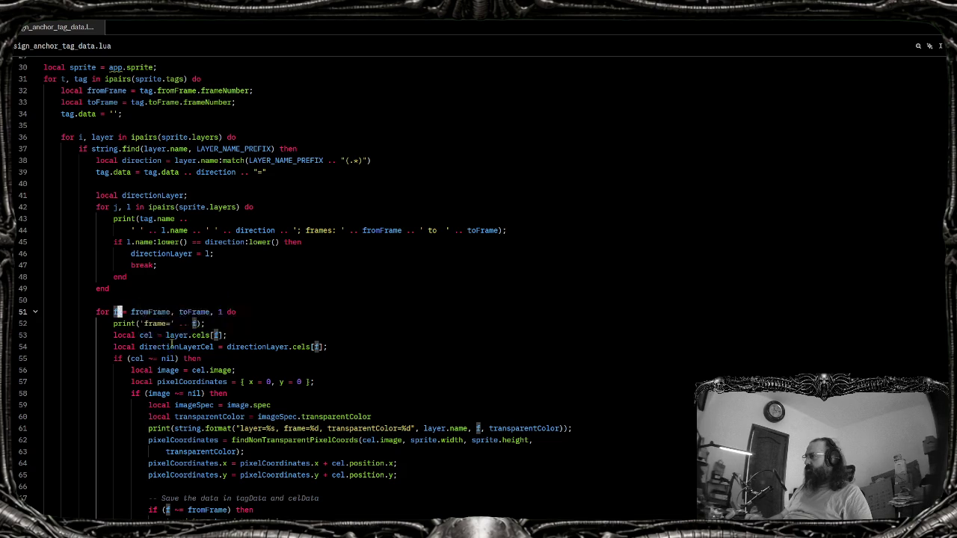
click(186, 335)
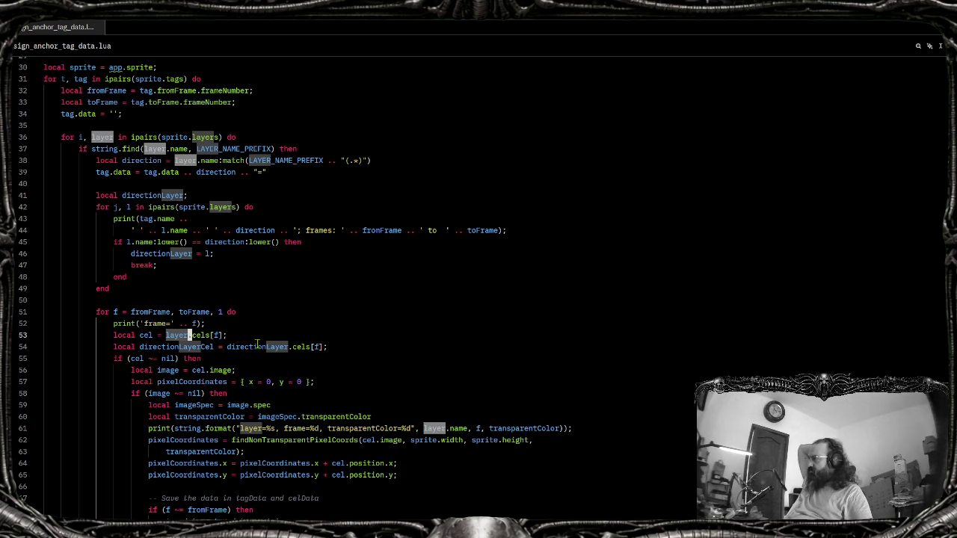
Trace the uses of directionLayer and loop variable l across lines 46–54
click(256, 346)
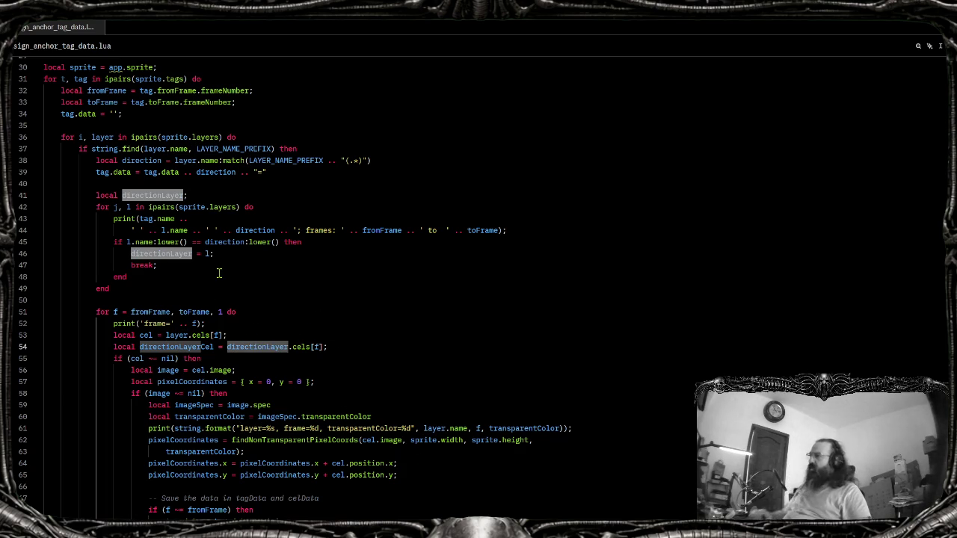
shift+click(308, 346)
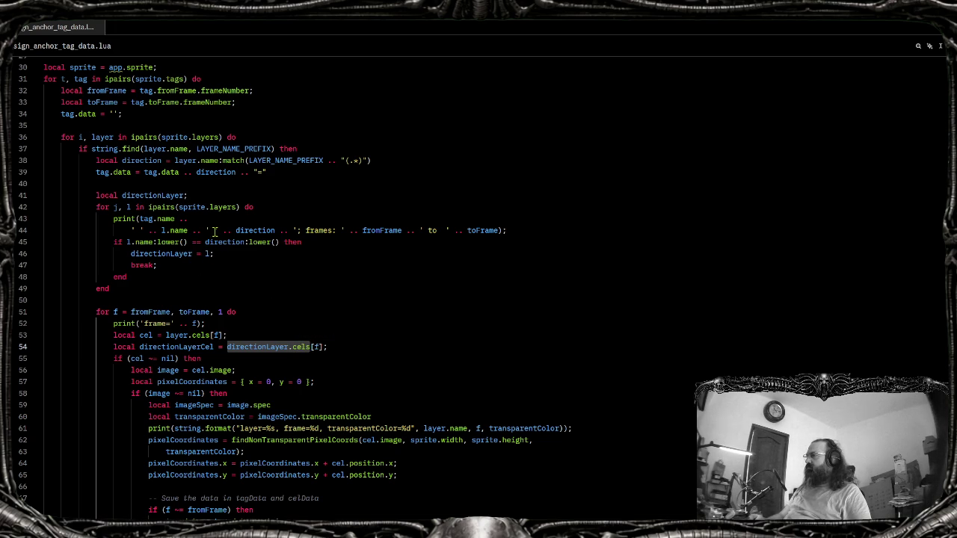
click(129, 208)
click(252, 349)
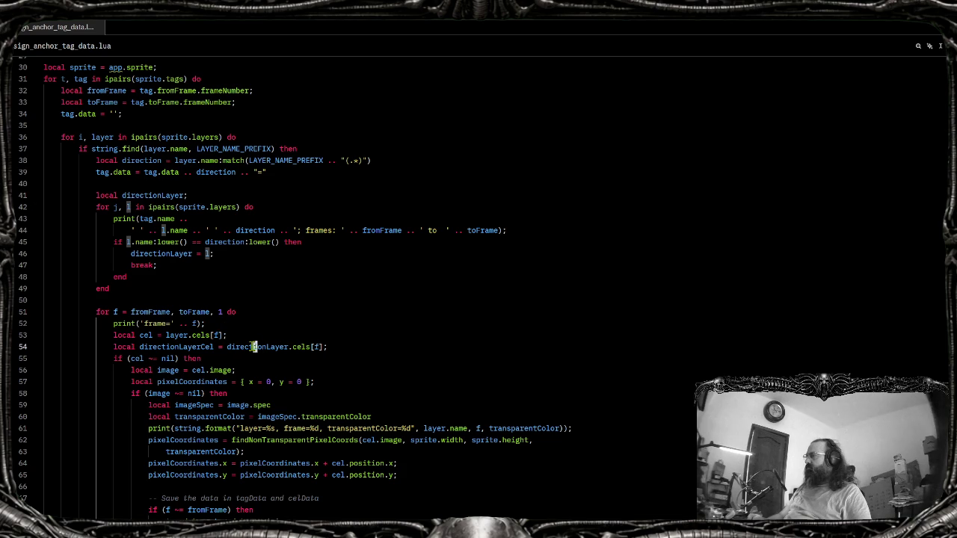
right_click(229, 347)
click(188, 281)
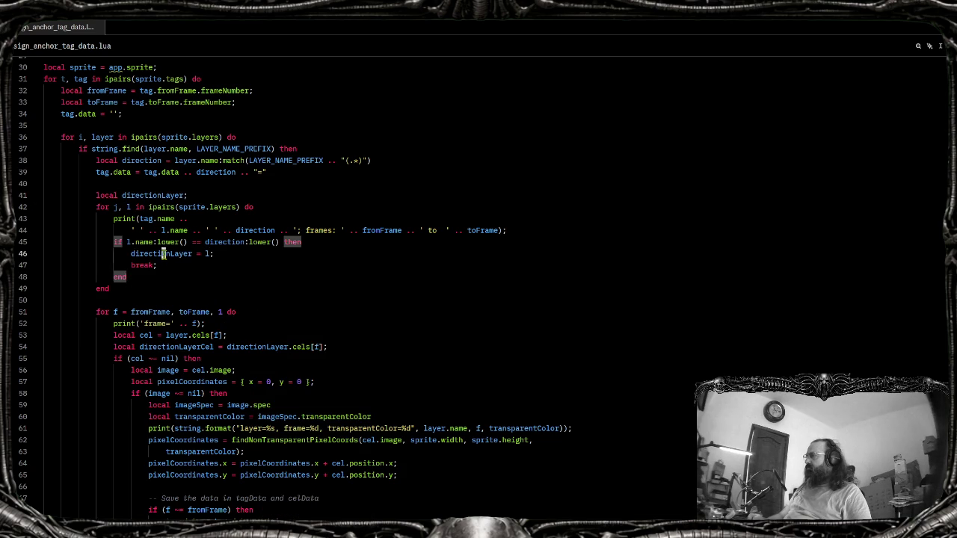
click(164, 254)
On line 47 in Zed, print the matched directionLayer's name and its 'cels count='
click(254, 257)
key(Return)
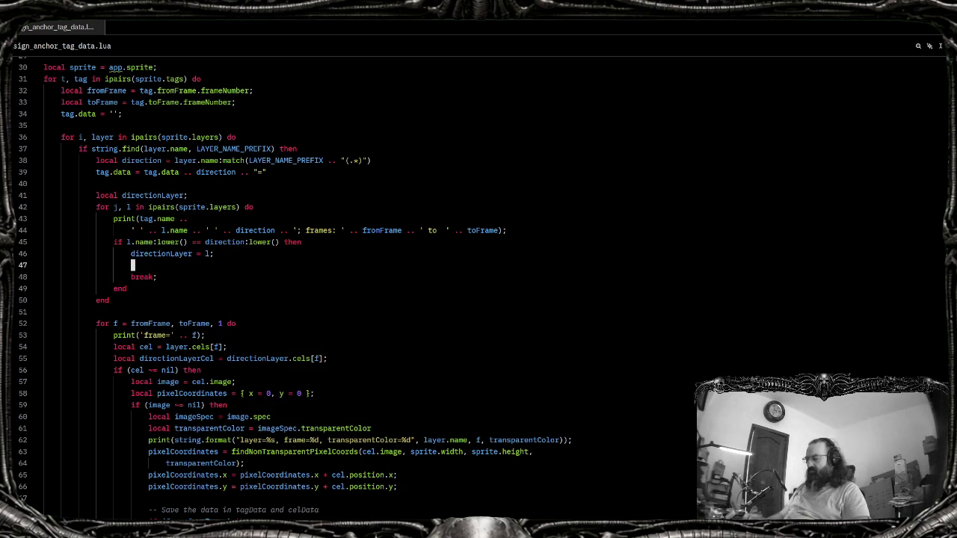
text(print('directionLayer=' .. directionLayer.name ..)
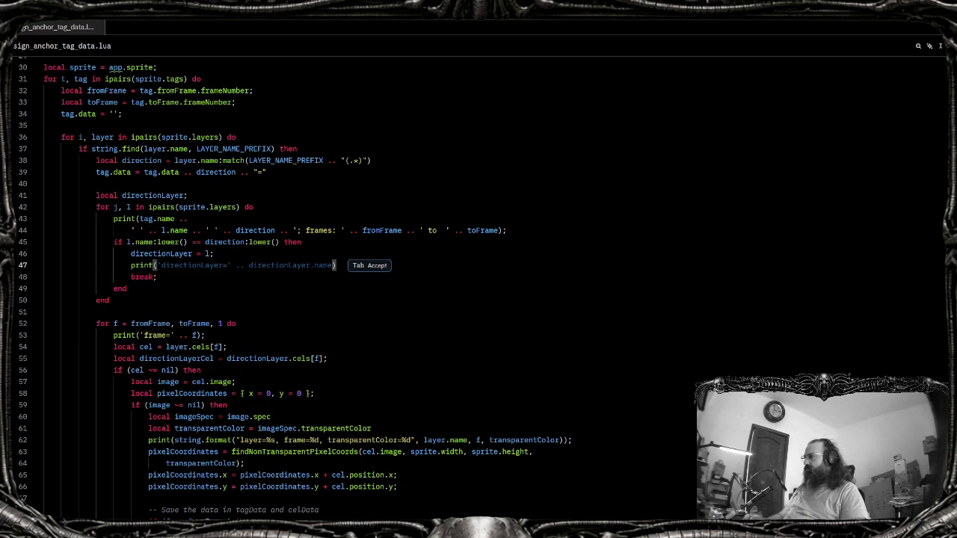
key(Tab)
text(.. ')
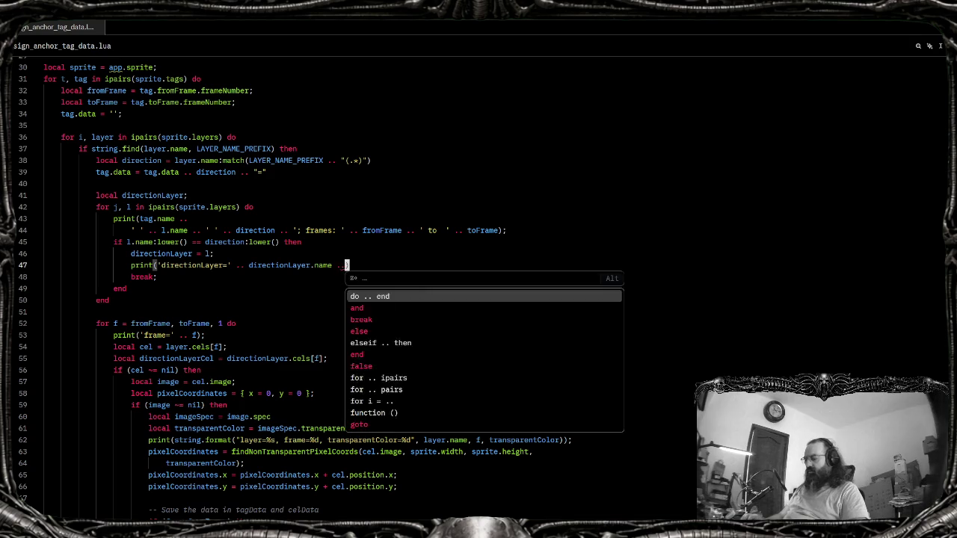
key(Return)
key(BackSpace)
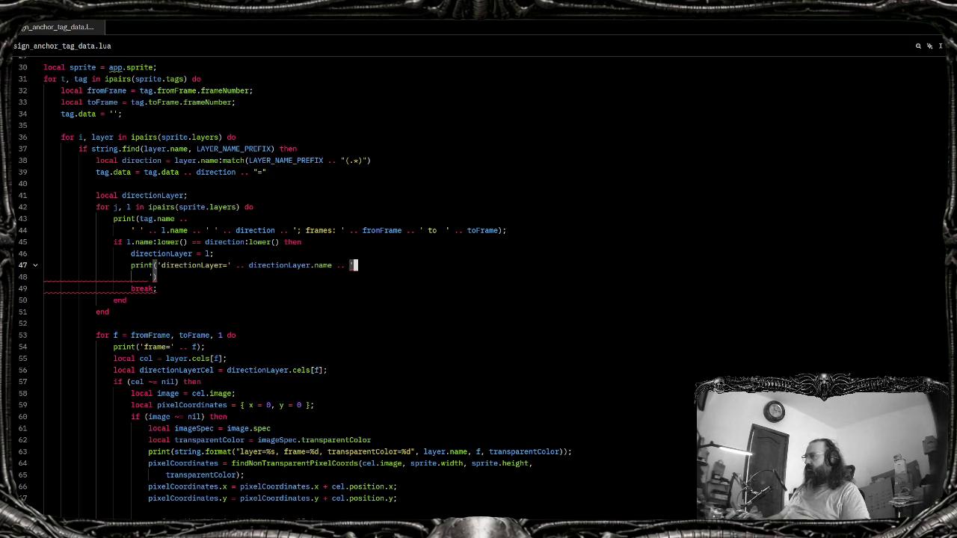
text(directionLayer)
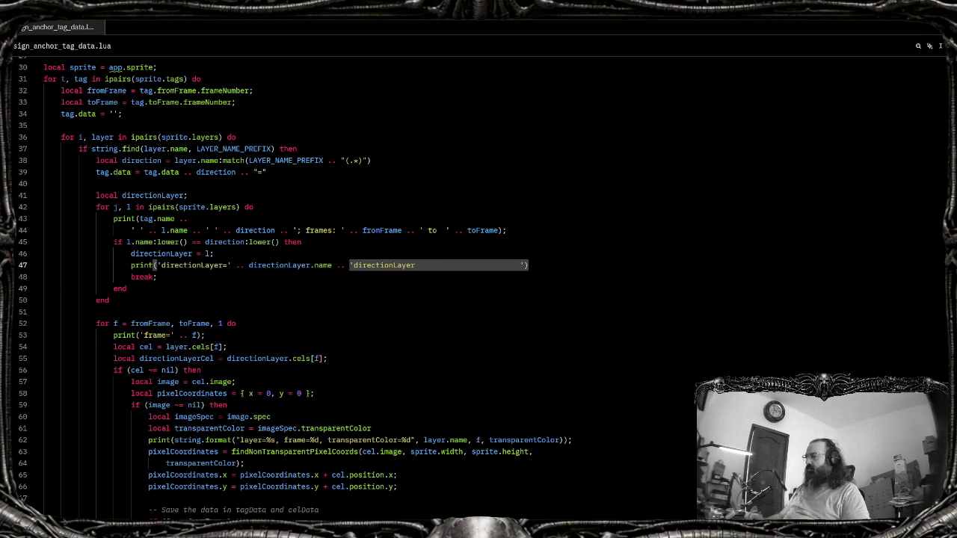
key(BackSpace)
key(BackSpace)
key(BackSpace)
key(BackSpace)
key(BackSpace)
key(BackSpace)
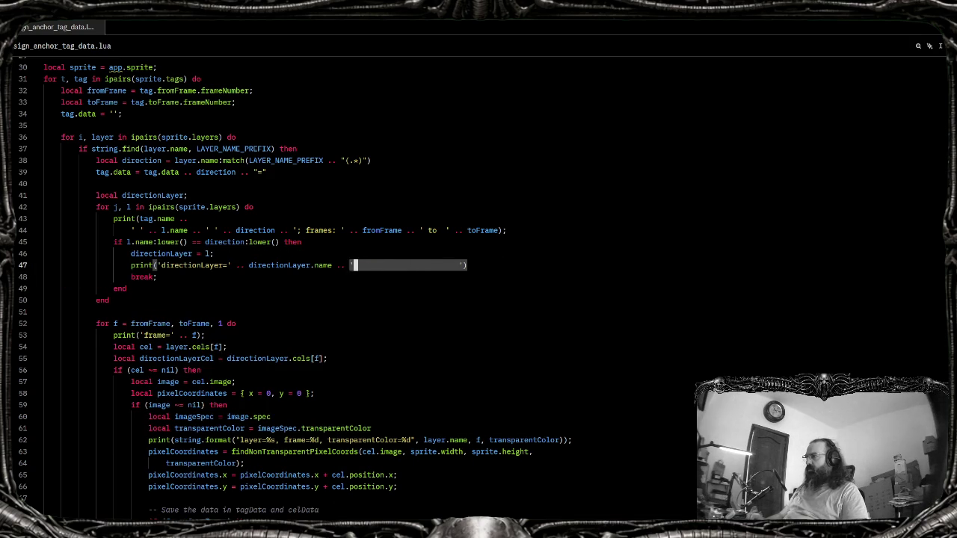
text(cels count)
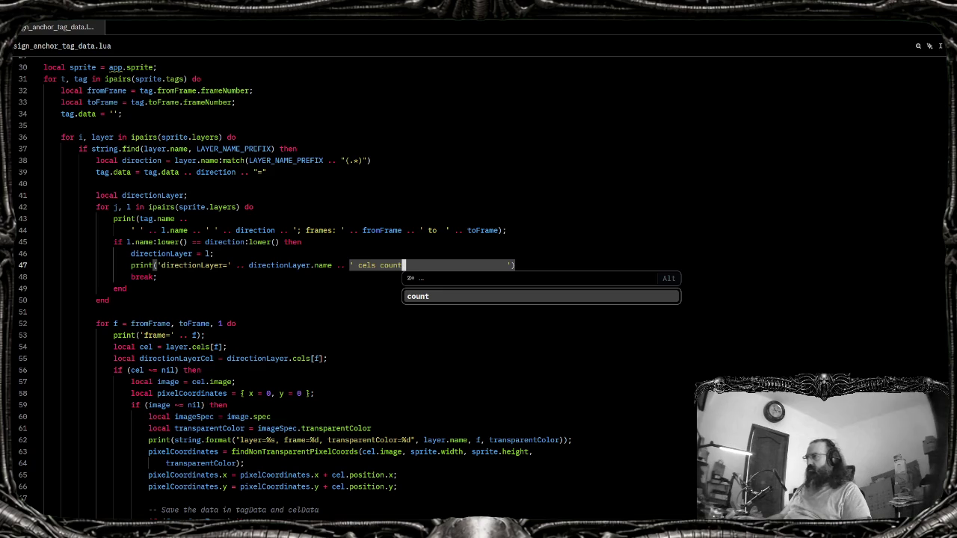
text(=)
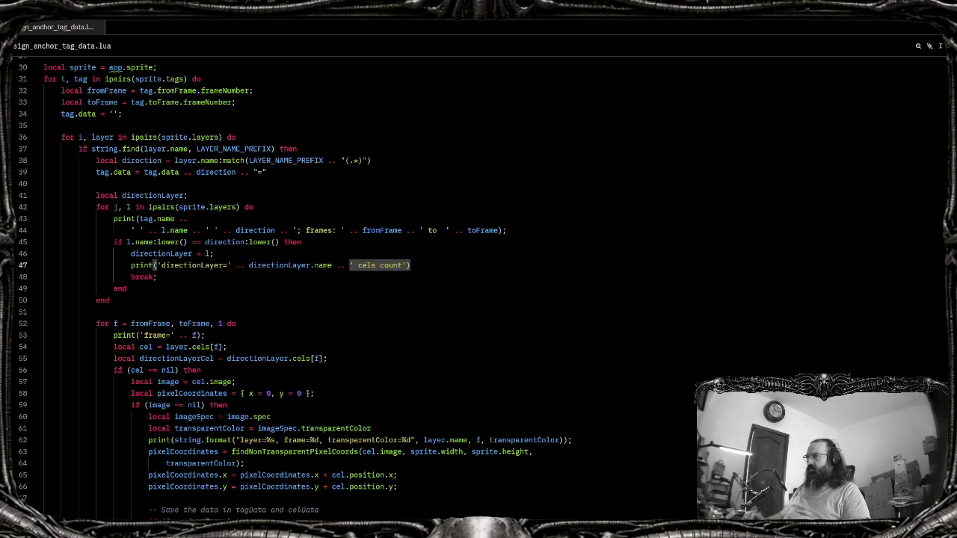
key(Tab)
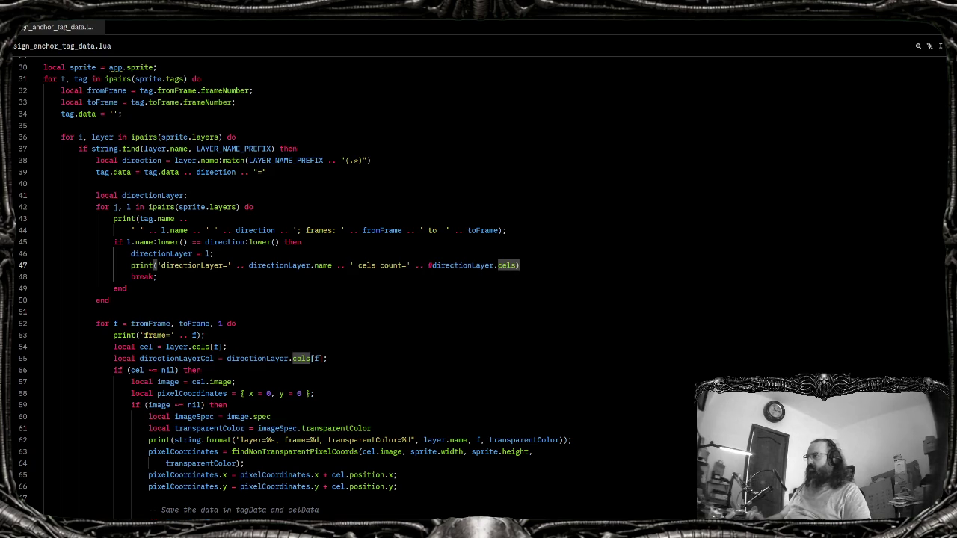
Rerun the assign_anchor_tag_data script from File > Scripts in Aseprite
key(alt+Tab)
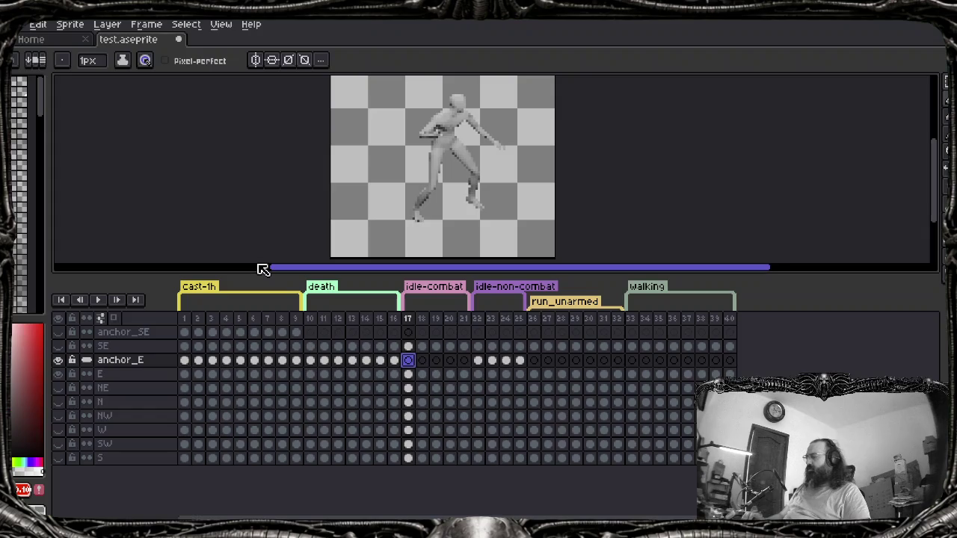
key(alt+f)
key(t)
key(Down)
key(Down)
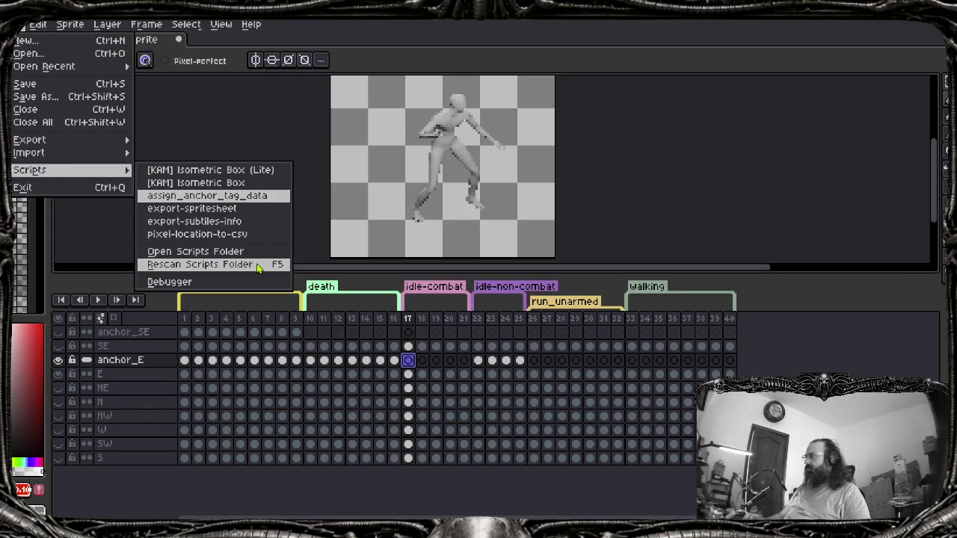
key(Return)
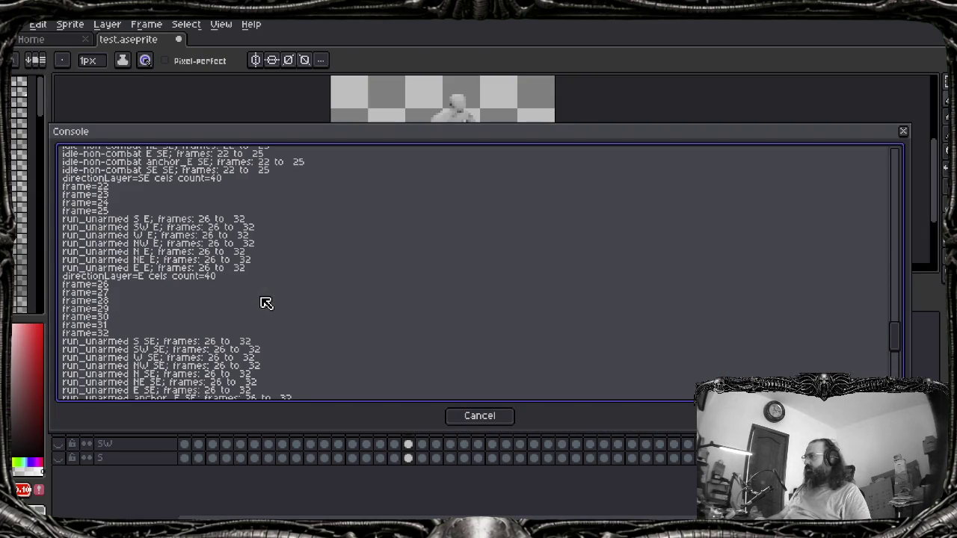
scroll(128, 298, up, 3)
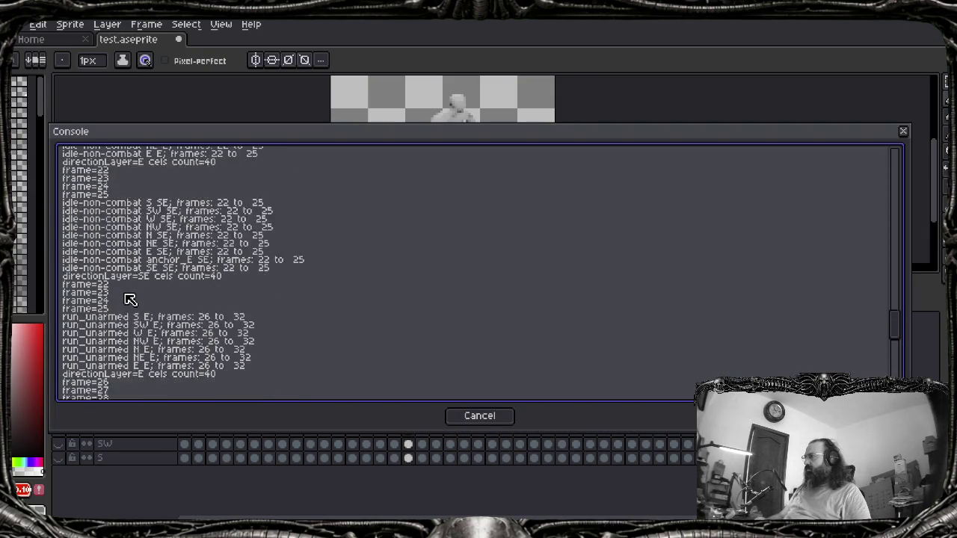
scroll(129, 299, up, 3)
scroll(139, 303, up, 5)
scroll(145, 305, up, 2)
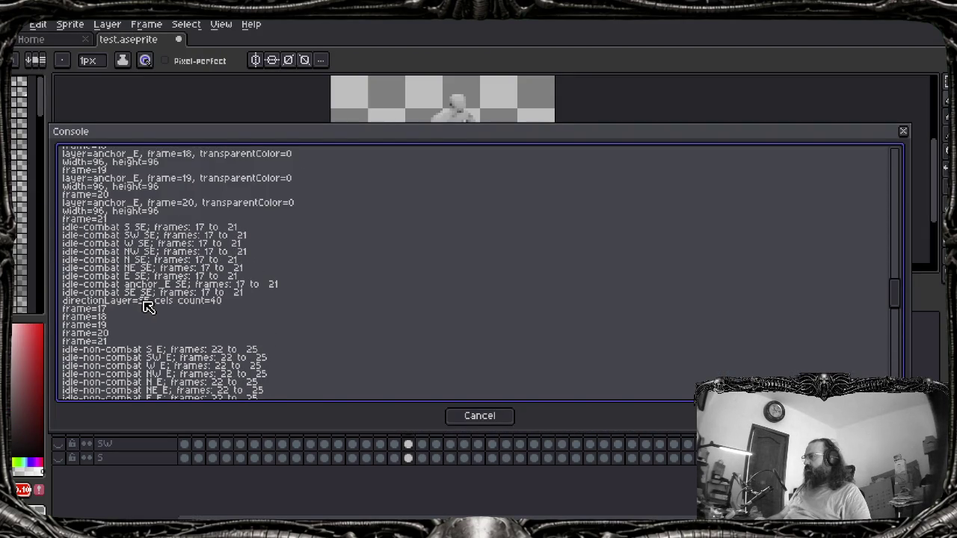
scroll(150, 306, up, 3)
scroll(149, 307, up, 1)
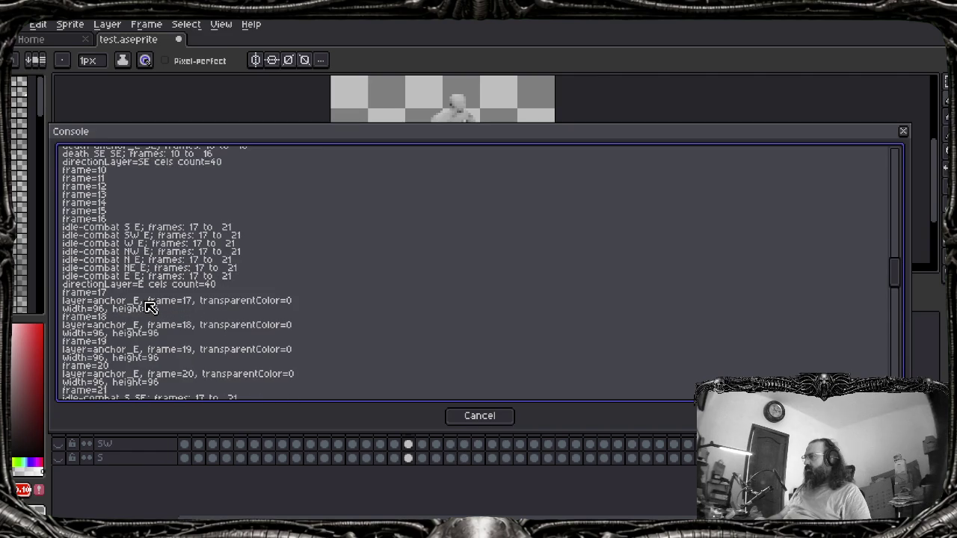
scroll(150, 306, down, 2)
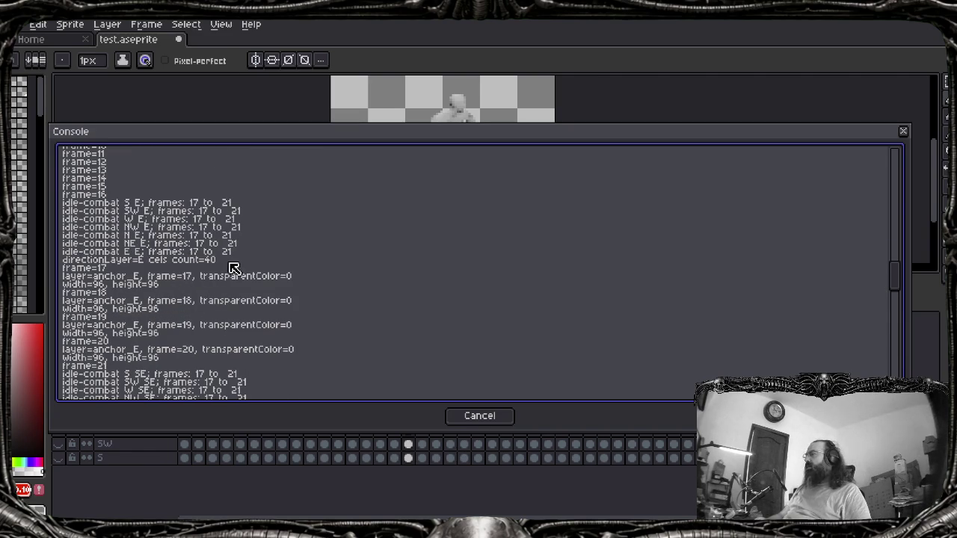
scroll(179, 277, up, 1)
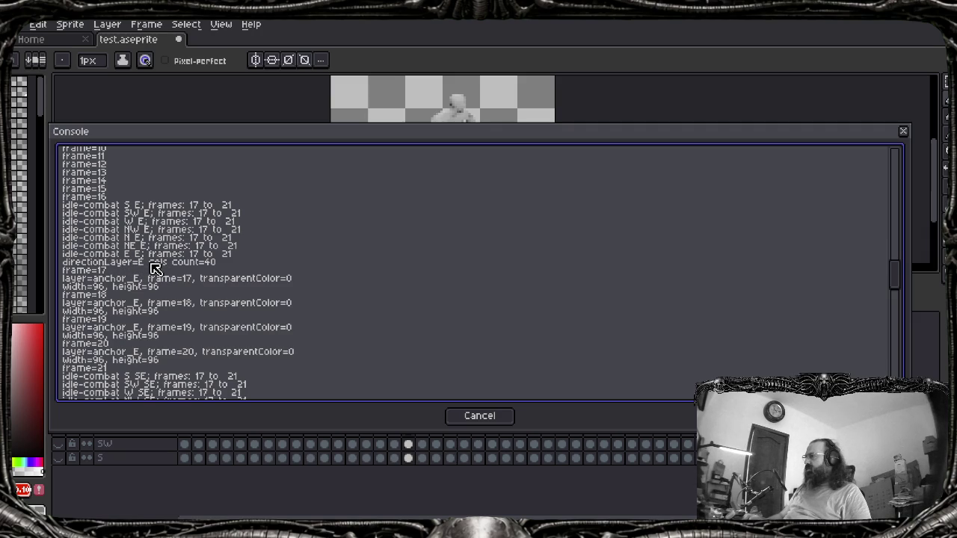
scroll(149, 265, down, 1)
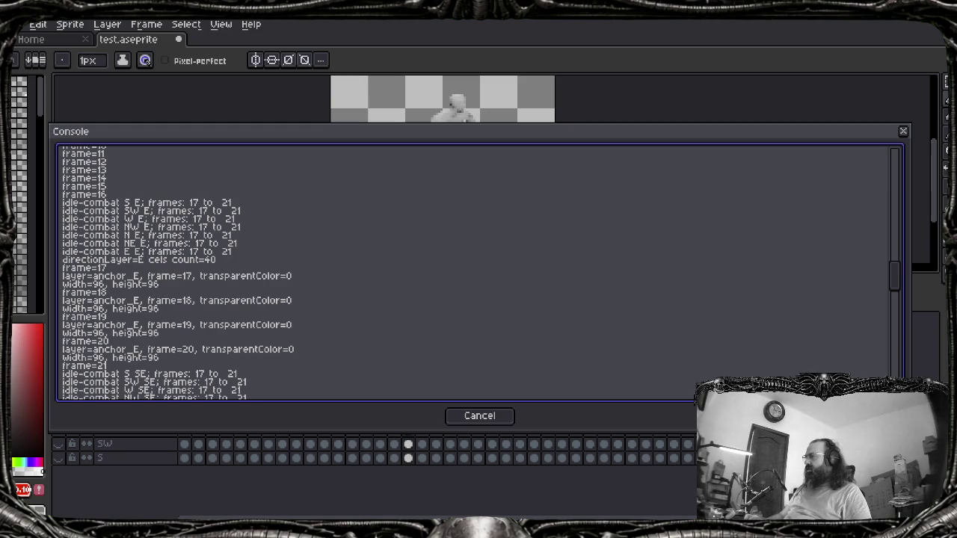
click(606, 494)
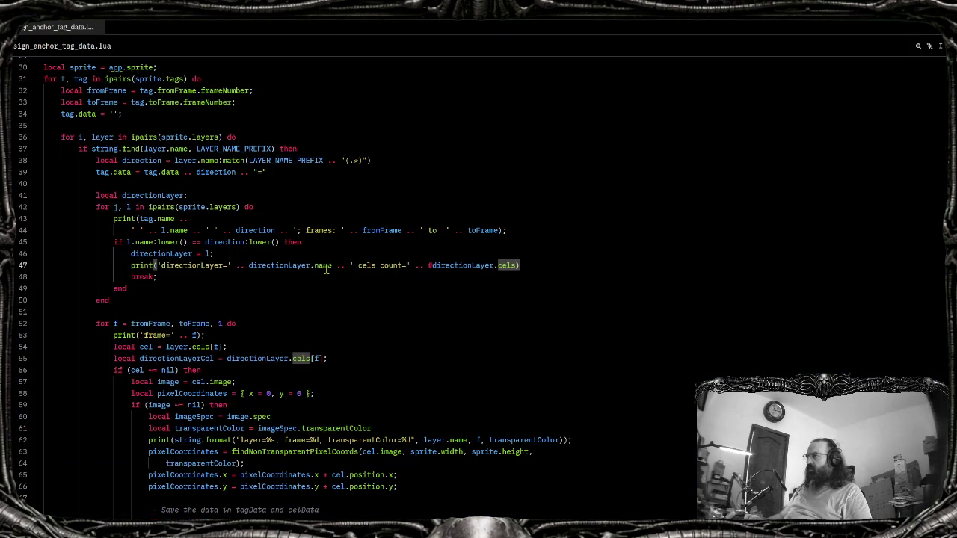
drag(350, 266, 407, 265)
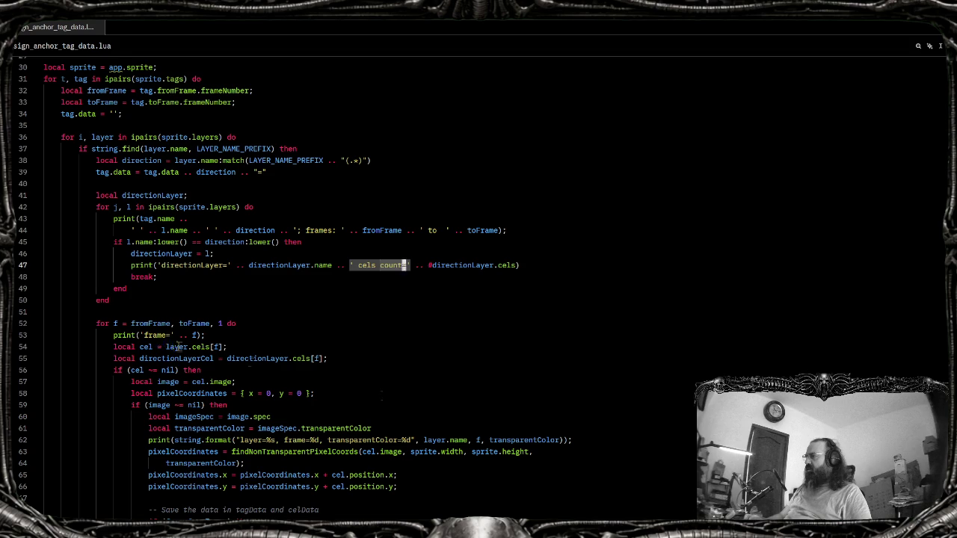
key(alt+Tab)
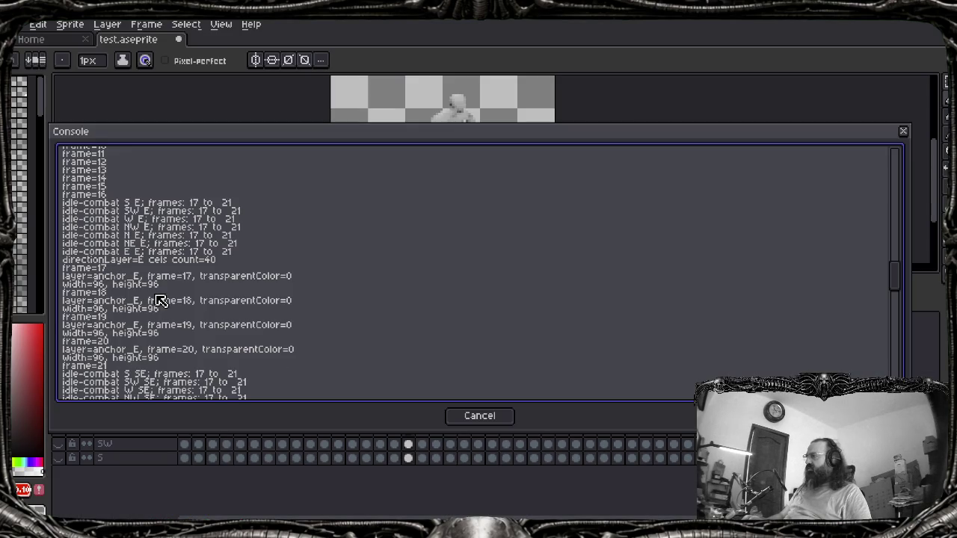
key(alt+Tab)
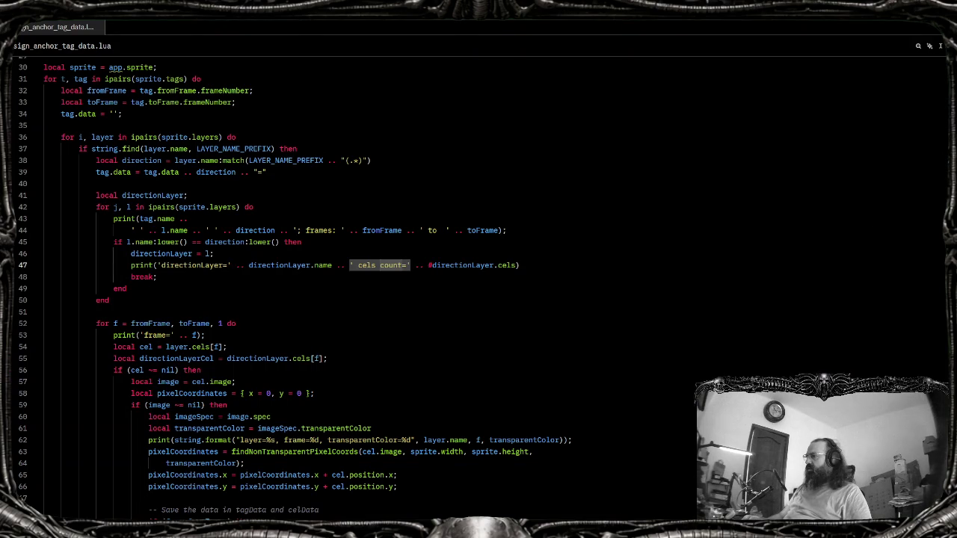
key(alt+Tab)
key(Escape)
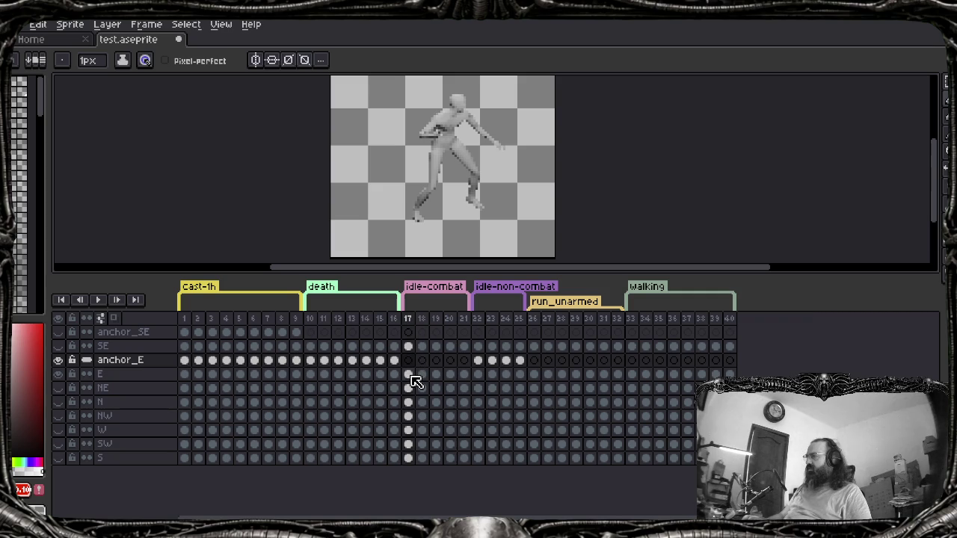
key(alt+Tab)
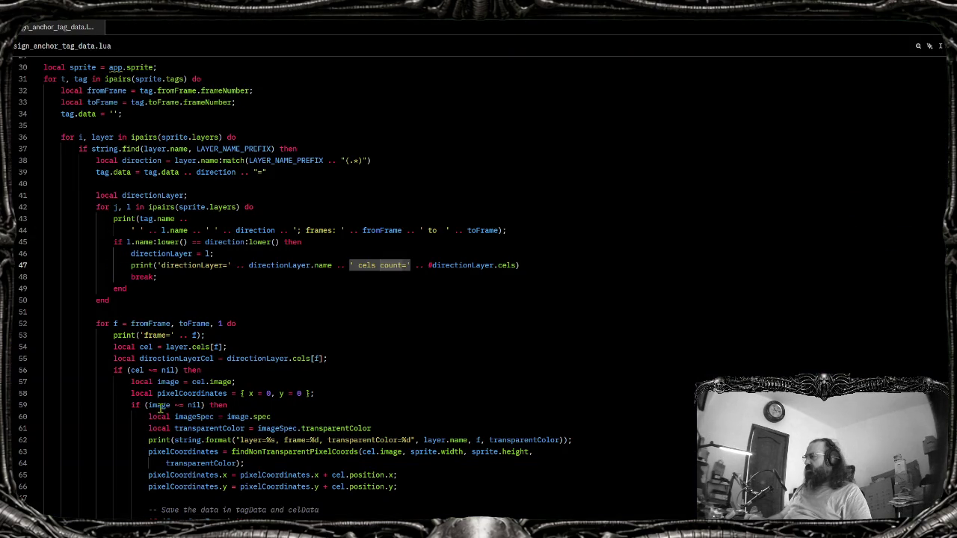
click(171, 348)
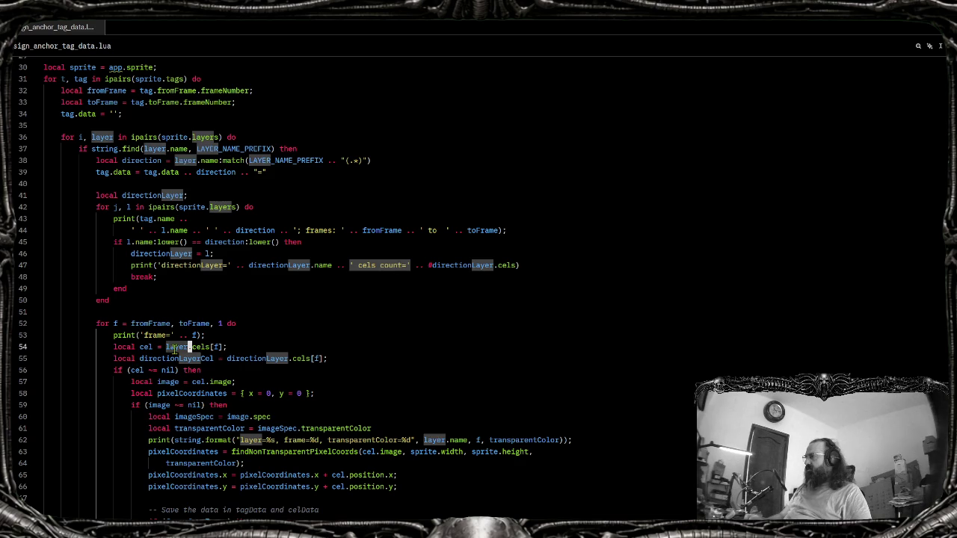
click(92, 137)
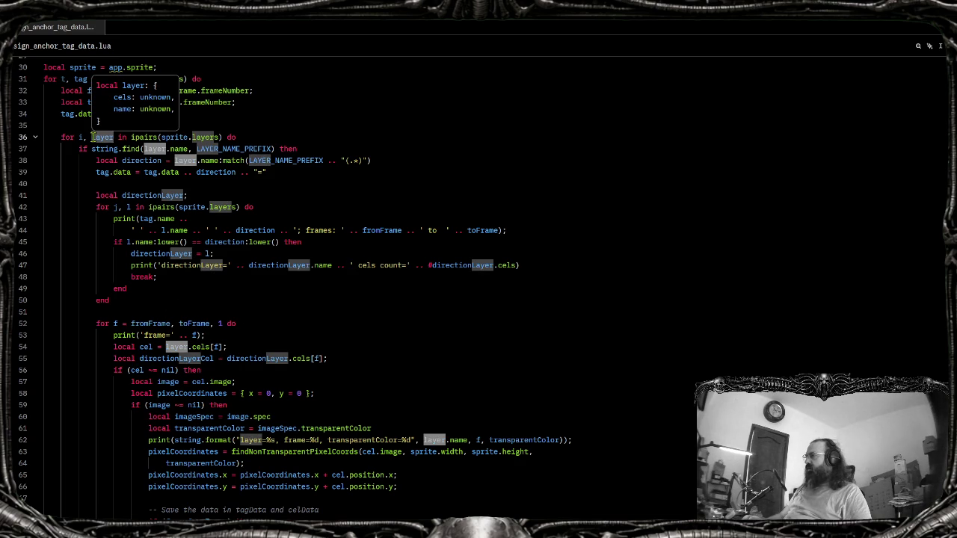
double_click(93, 137)
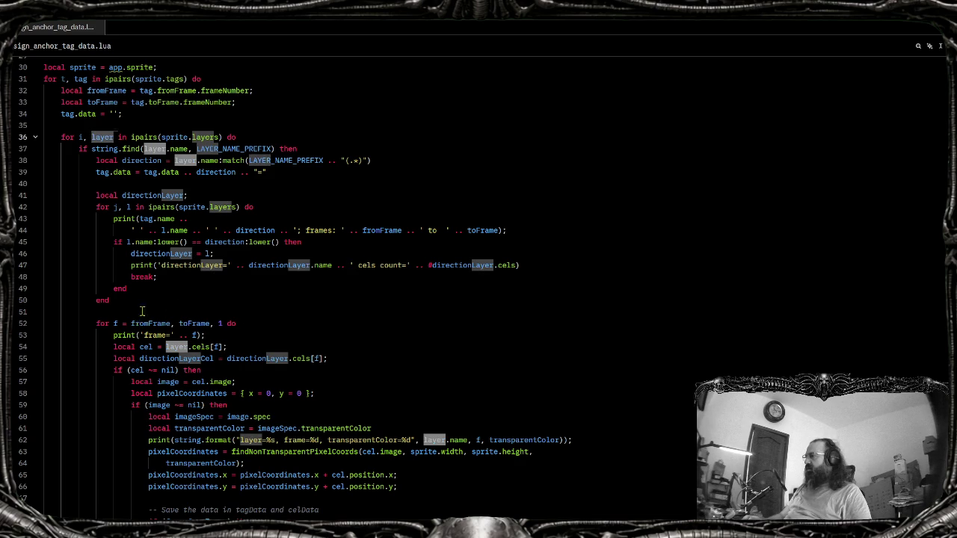
key(alt+Tab)
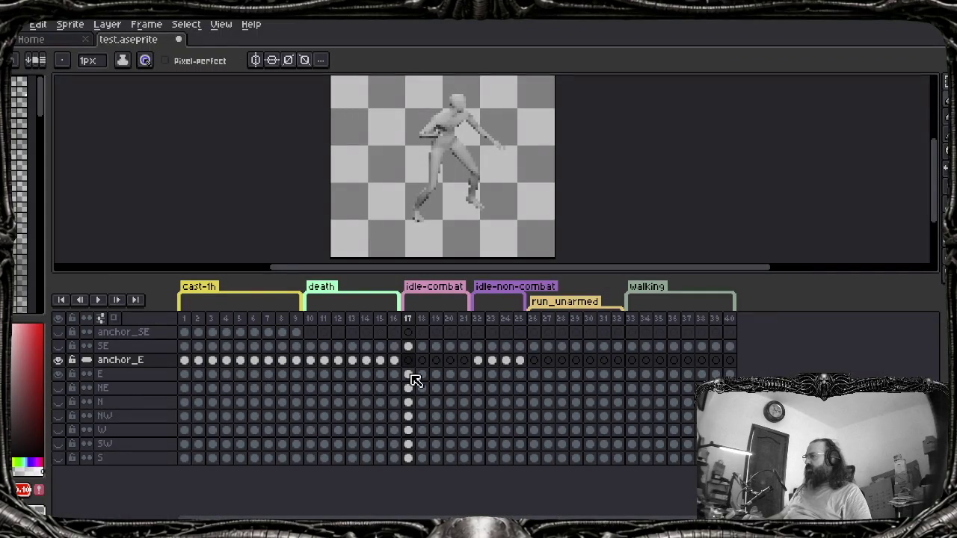
click(411, 376)
key(alt+Tab)
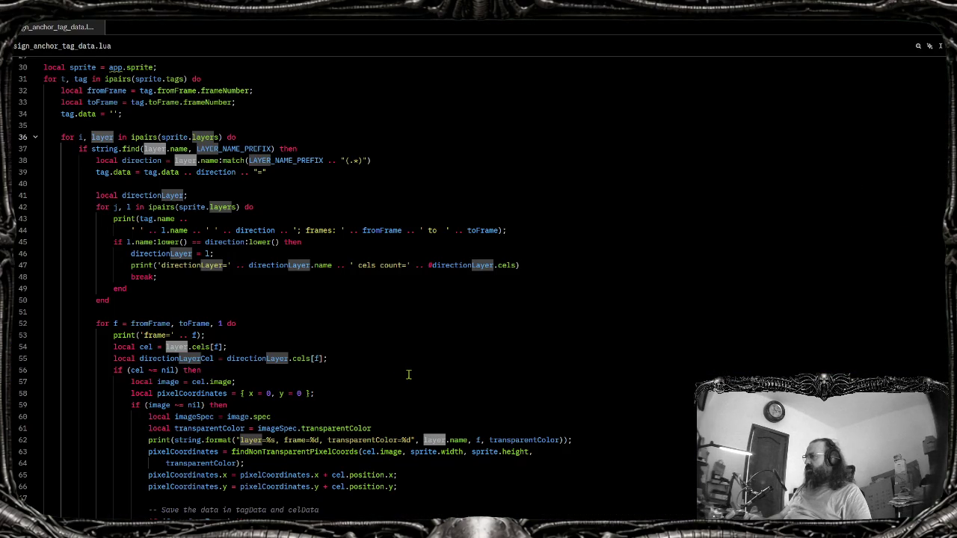
click(223, 347)
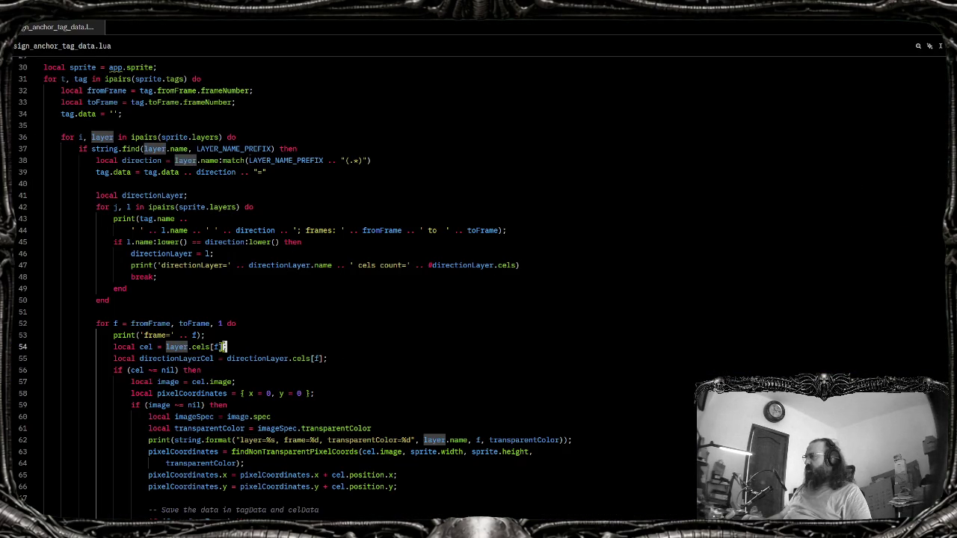
click(246, 359)
click(317, 358)
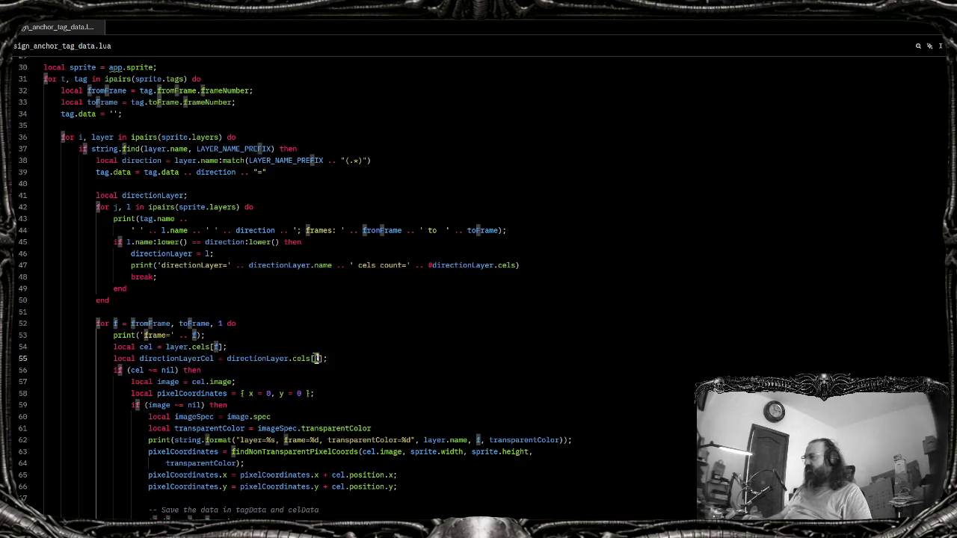
key(alt+Tab)
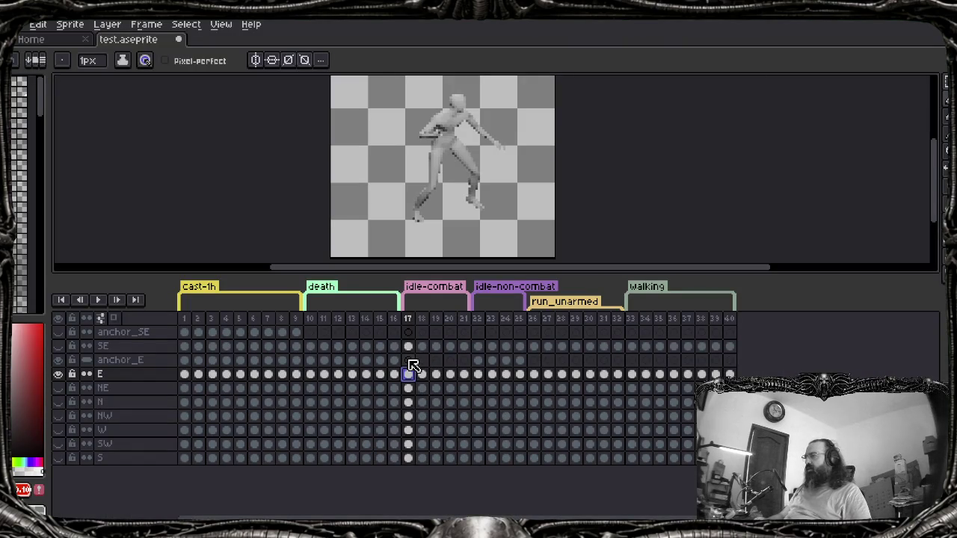
click(408, 361)
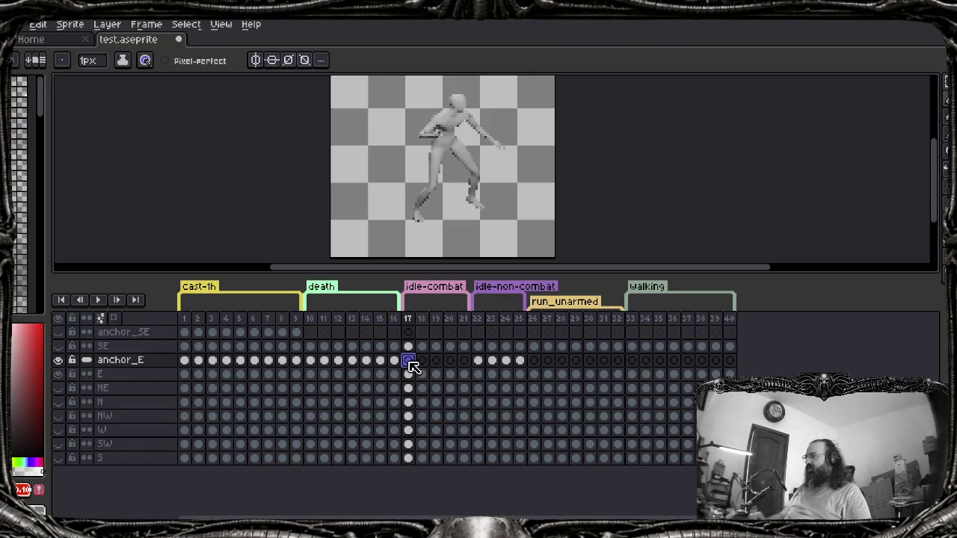
key(alt+Tab)
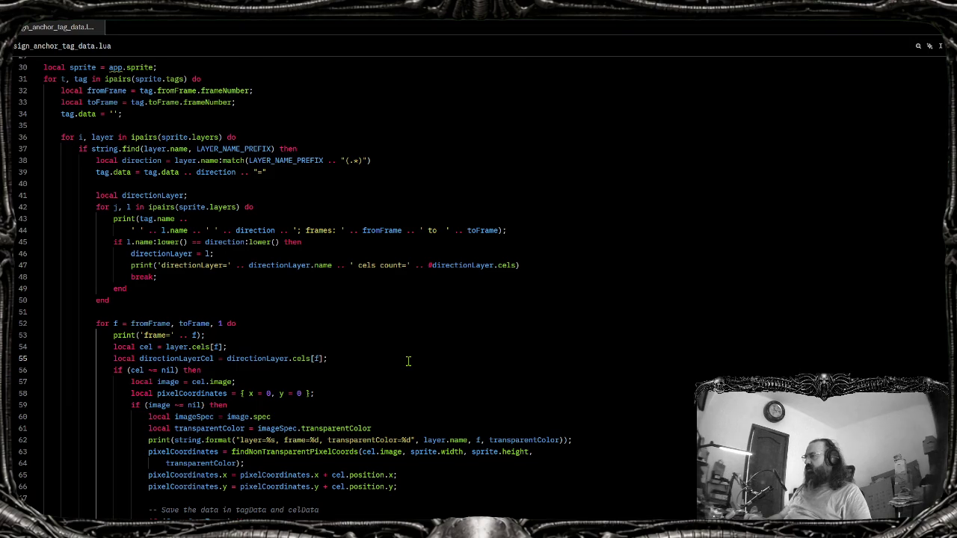
key(Return)
Write a 'cel at 21=' debug print of directionLayer.cels on line 56
text(print (')
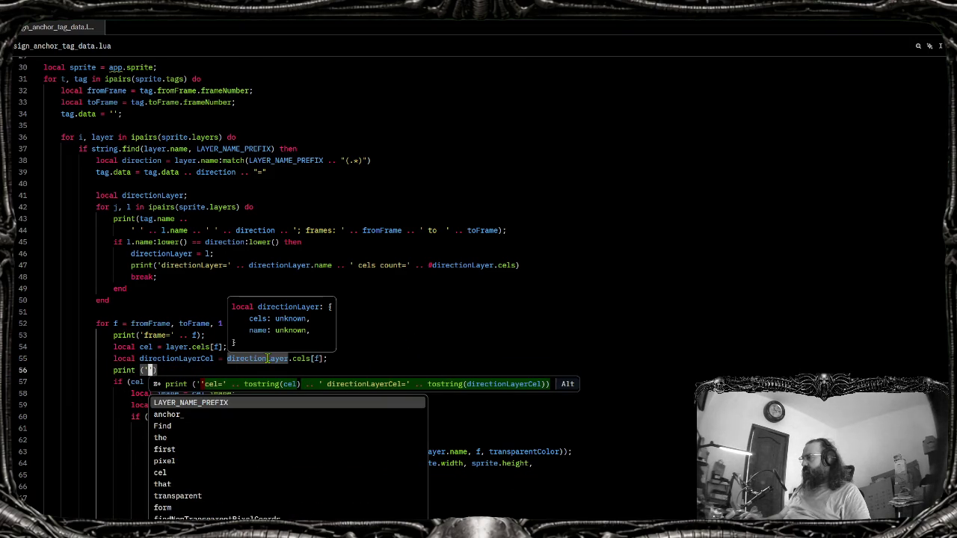
text(cel)
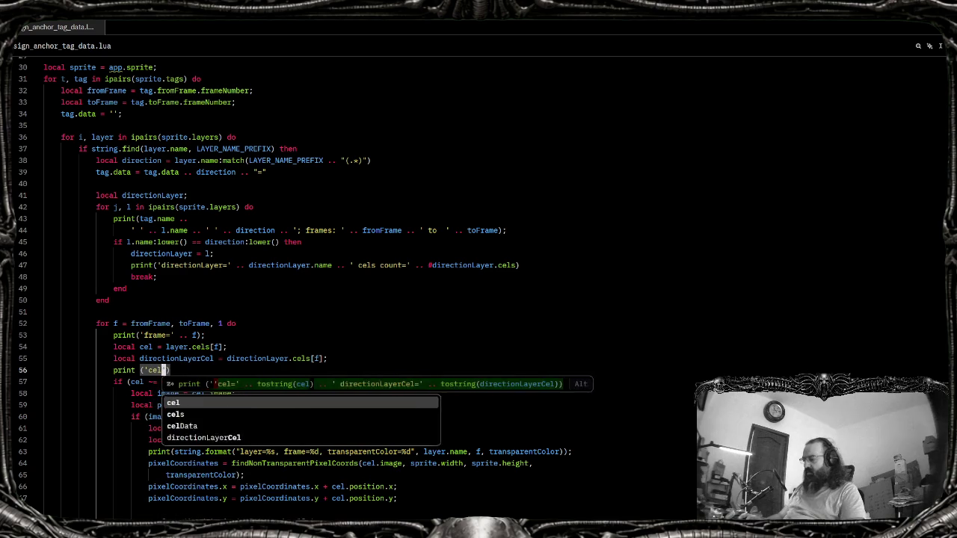
text( at 21=)
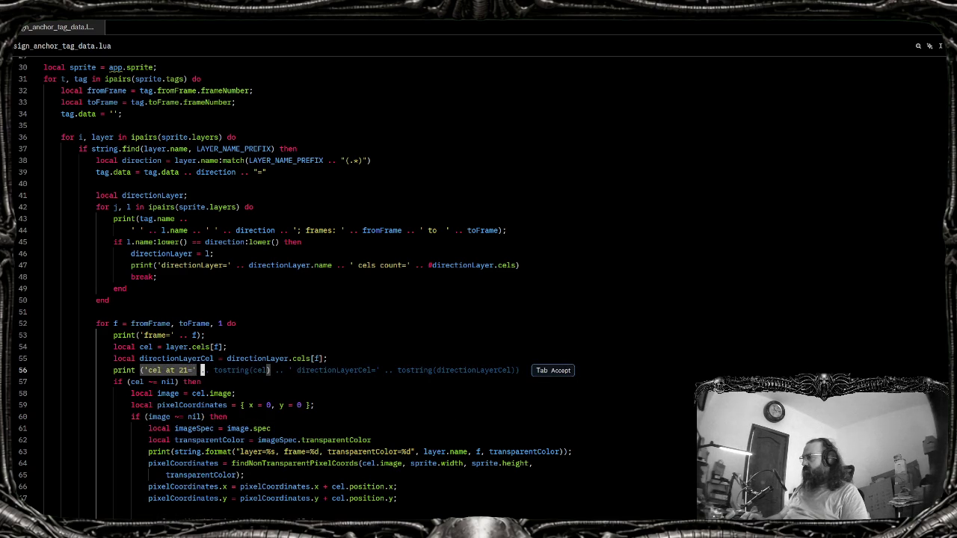
text(..)
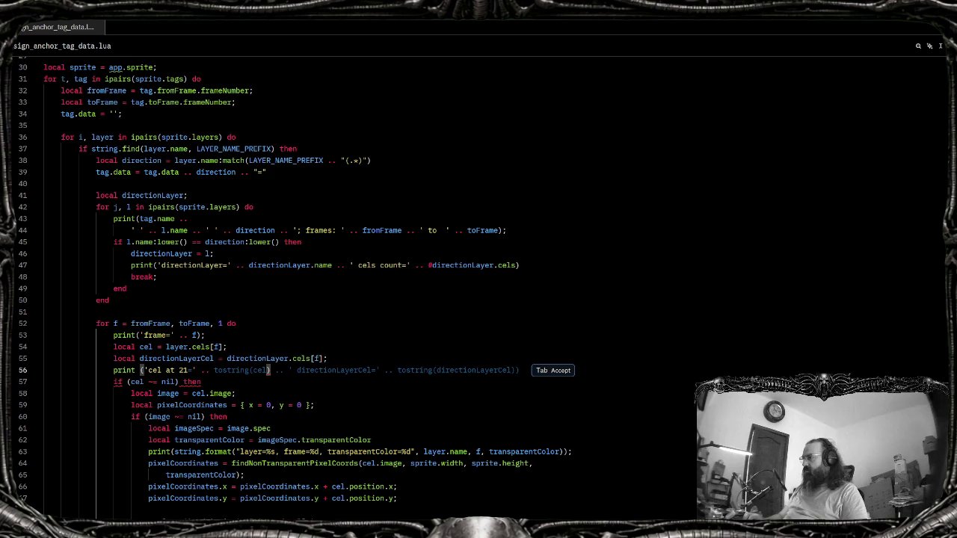
key(alt+Tab)
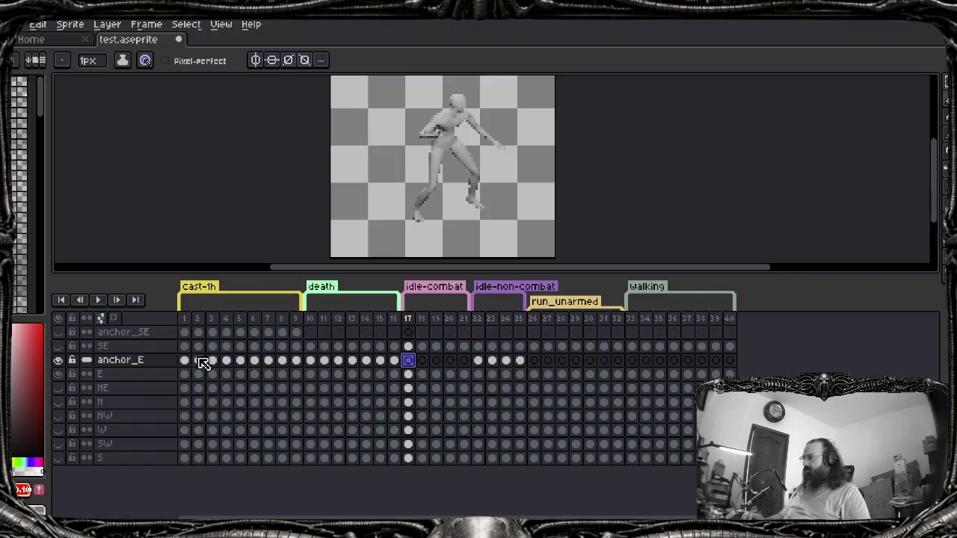
key(alt+Tab)
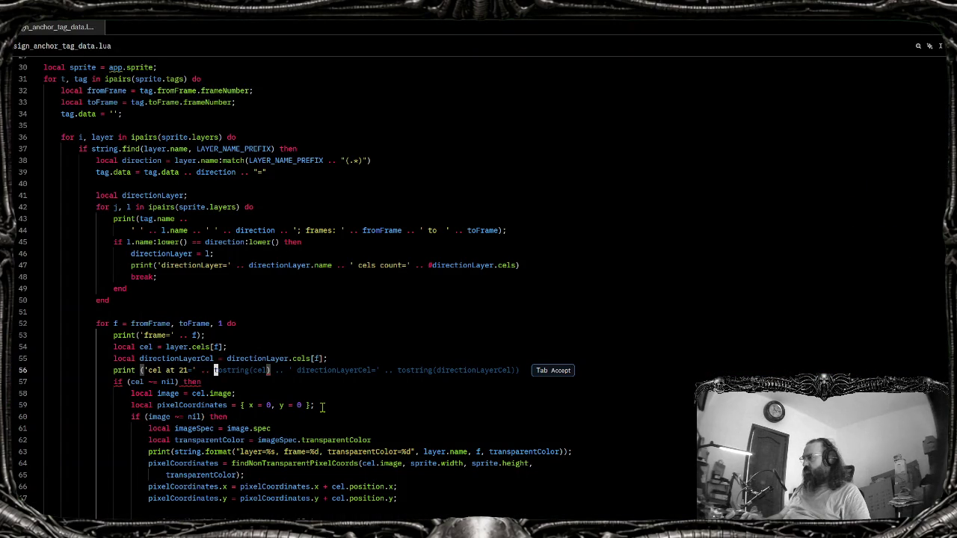
text(.. directionLayer.cel)
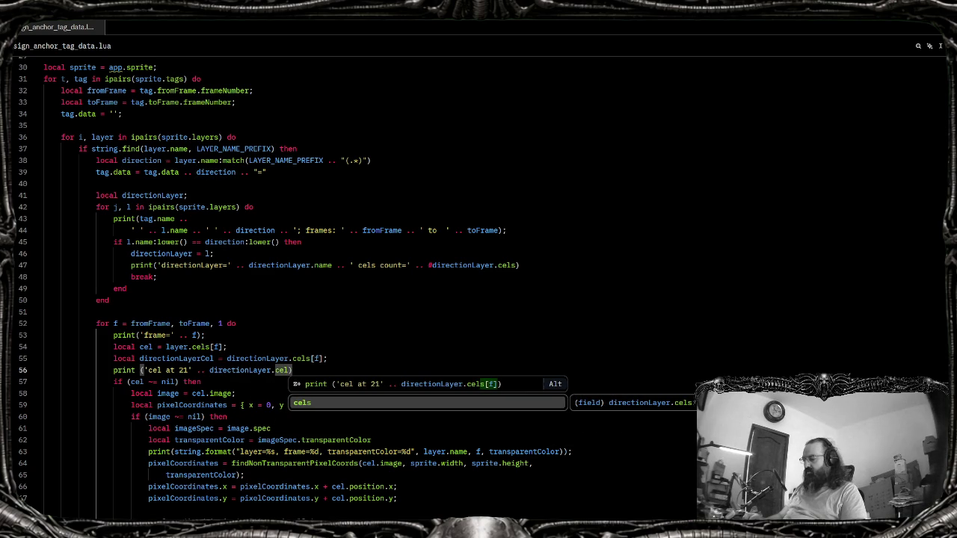
text(s)
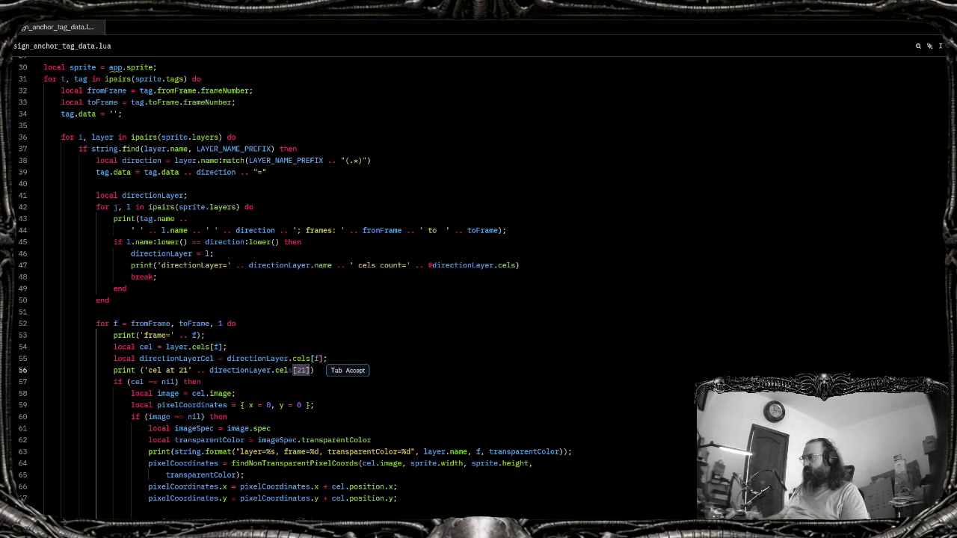
Rerun assign_anchor_tag_data from File > Scripts in Aseprite to test the new print
key(alt+Tab)
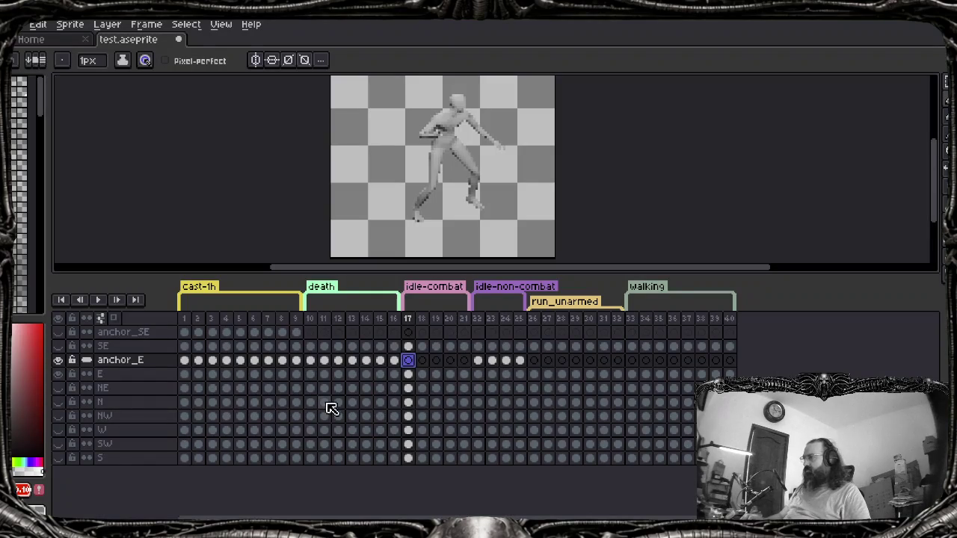
key(alt+f)
key(Up)
key(Up)
key(Up)
key(Down)
key(Right)
key(Down)
key(Down)
key(Return)
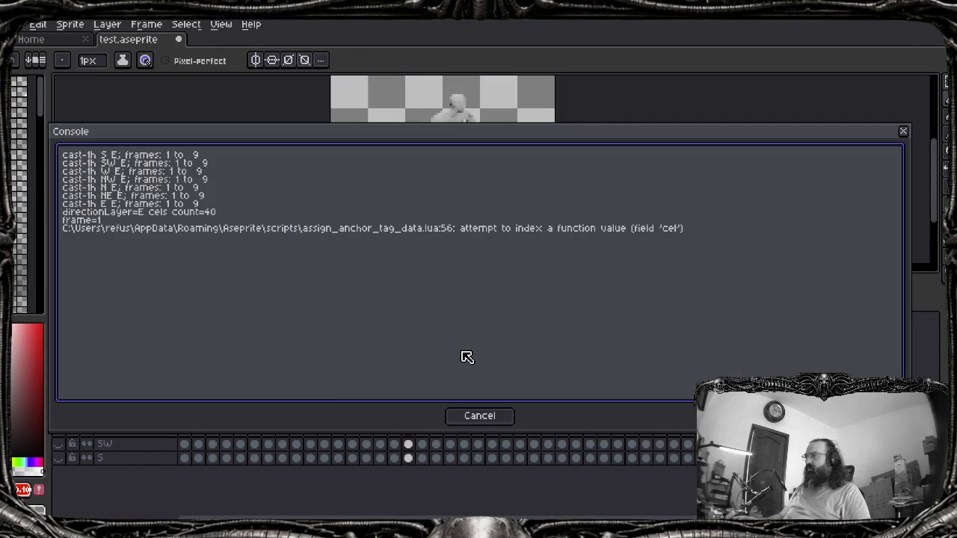
Fix line 56 to use directionLayer.cels and rerun the script in Aseprite
key(alt+Tab)
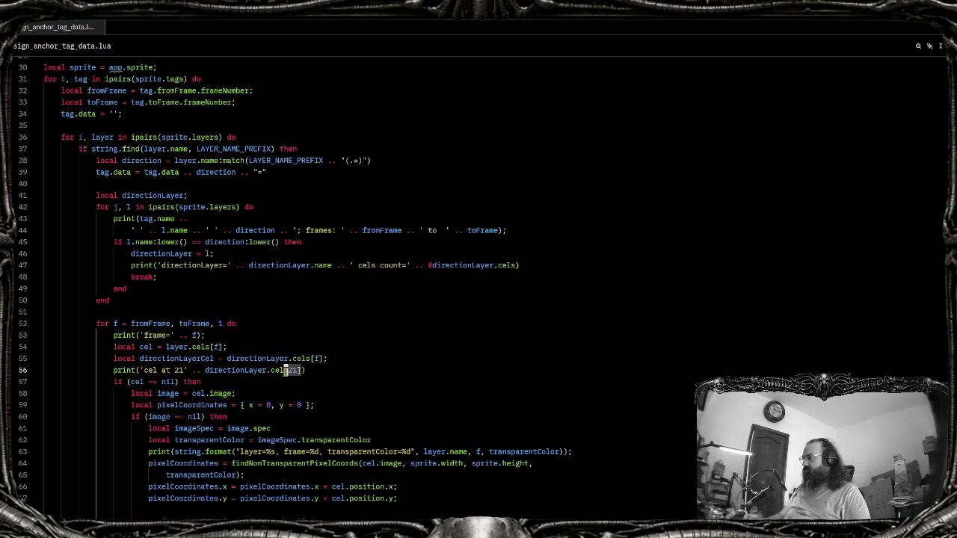
text(s)
key(alt+Tab)
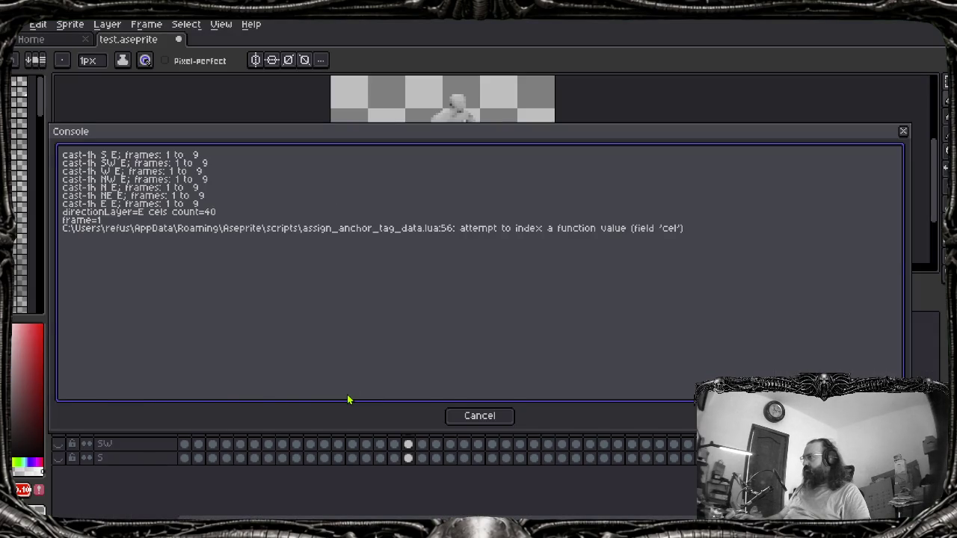
key(Escape)
key(alt+f)
key(Up)
key(Up)
key(Right)
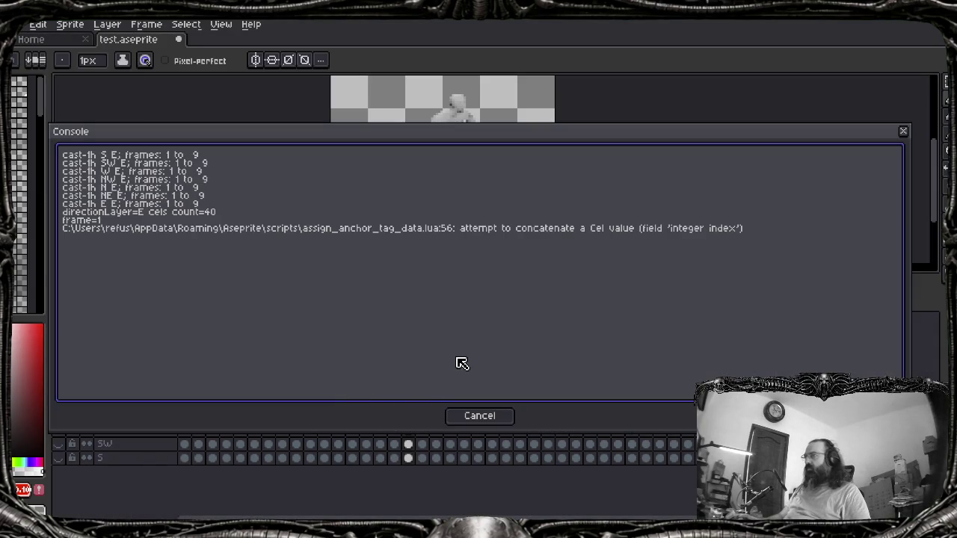
key(Escape)
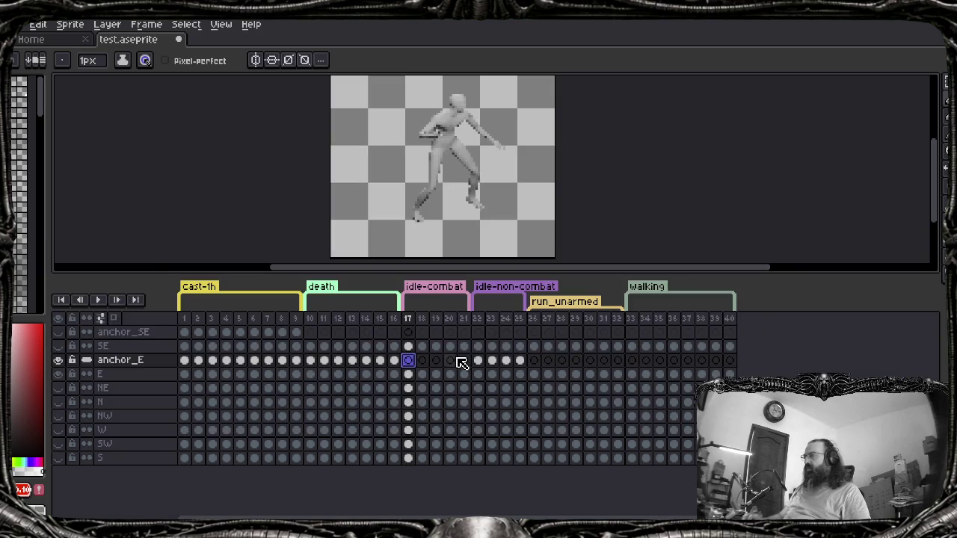
Rerun assign_anchor_tag_data and read the 'attempt to get length of a Cel value' error
key(alt+Tab)
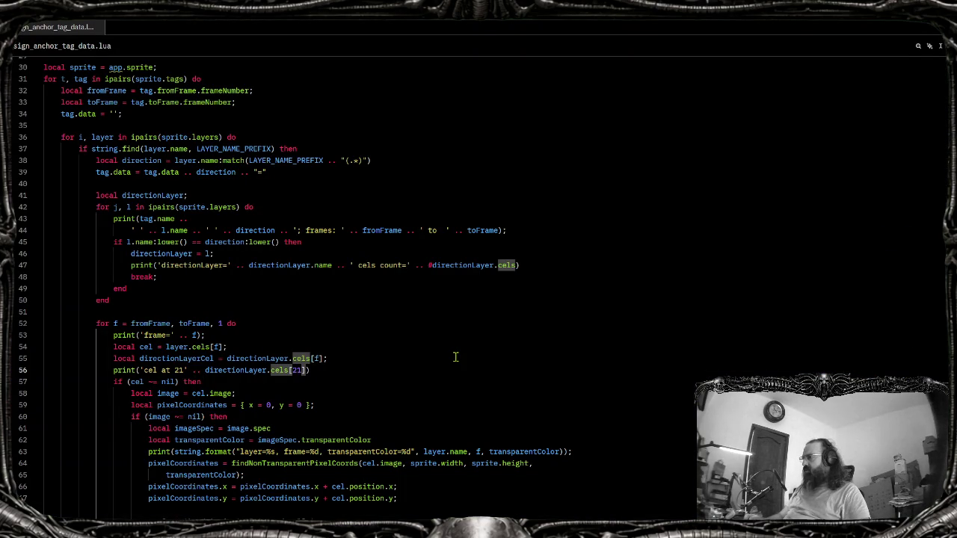
click(205, 370)
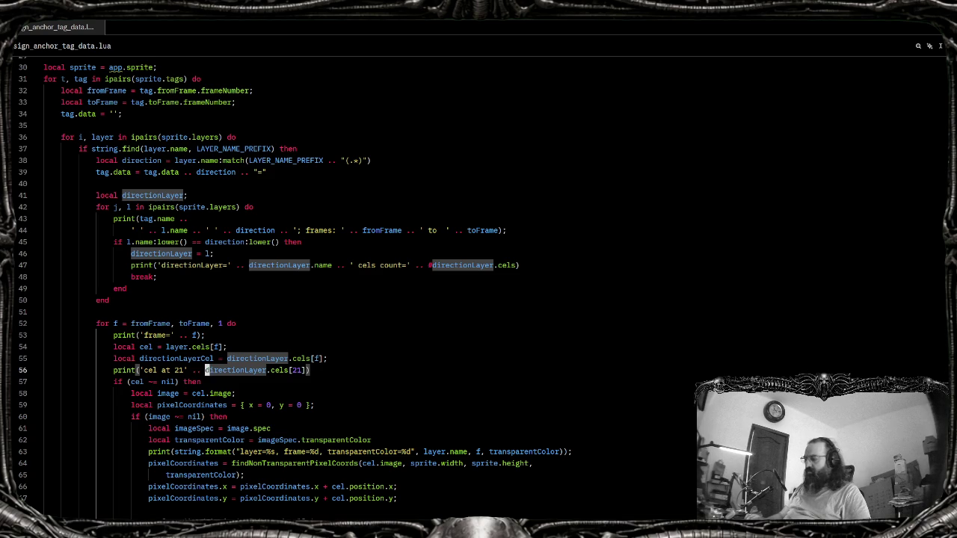
text(#)
key(alt+Tab)
key(Right)
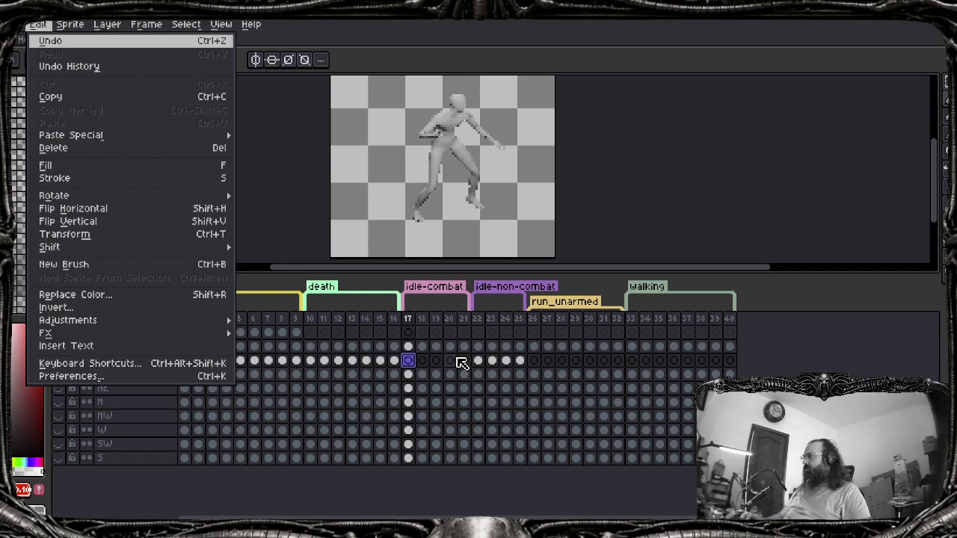
key(Up)
key(Left)
key(Up)
key(Up)
key(Right)
key(Down)
key(Down)
key(Return)
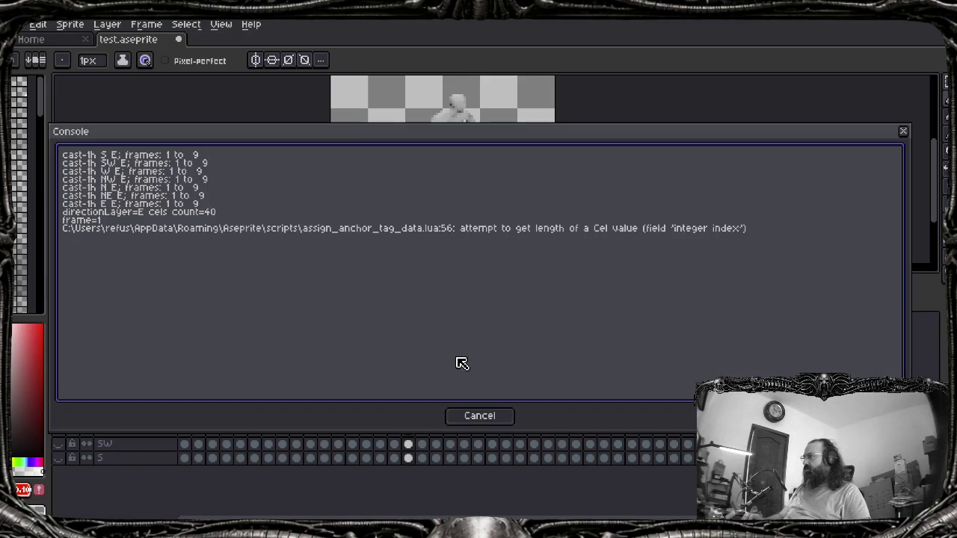
key(Escape)
key(alt+Tab)
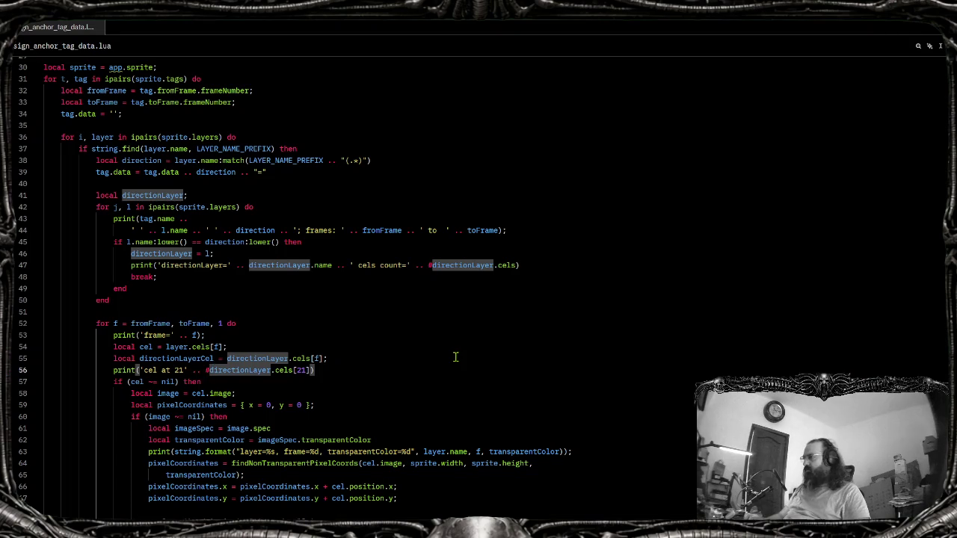
Change line 56 to call directionLayer:cel(21) and save the script
key(Left)
key(Left)
key(Left)
key(Left)
key(Left)
key(Left)
key(BackSpace)
text(:)
key(BackSpace)
text(.)
text(cel)
key(Delete)
text(()
key(Right)
key(Right)
key(Delete)
text())
key(ctrl+s)
Rerun assign_anchor_tag_data in Aseprite and close its console
key(alt+Tab)
key(alt+f)
key(Up)
key(Up)
key(Right)
key(Down)
key(Down)
key(Return)
key(Escape)
key(alt+Tab)
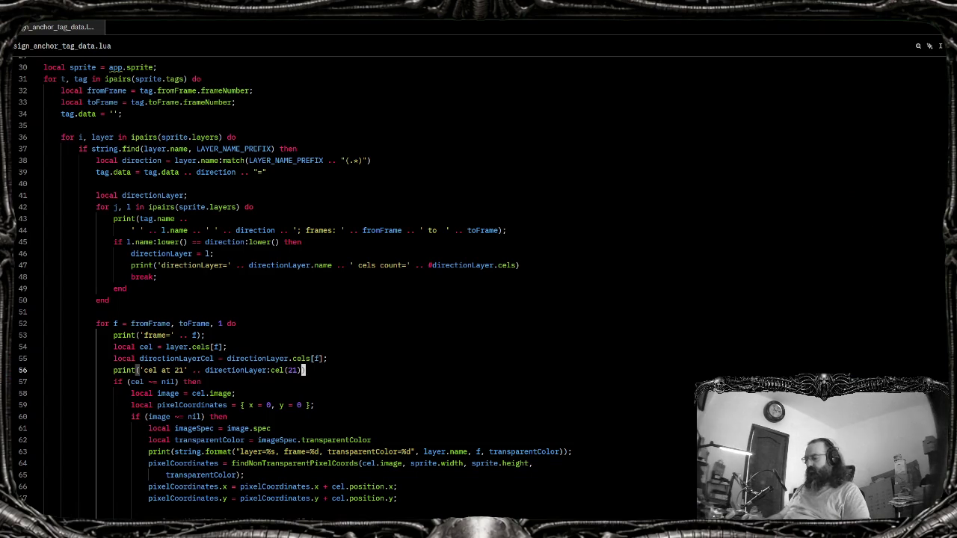
Review the frame loop's directionLayer assignment and break lines
scroll(449, 356, down, 4)
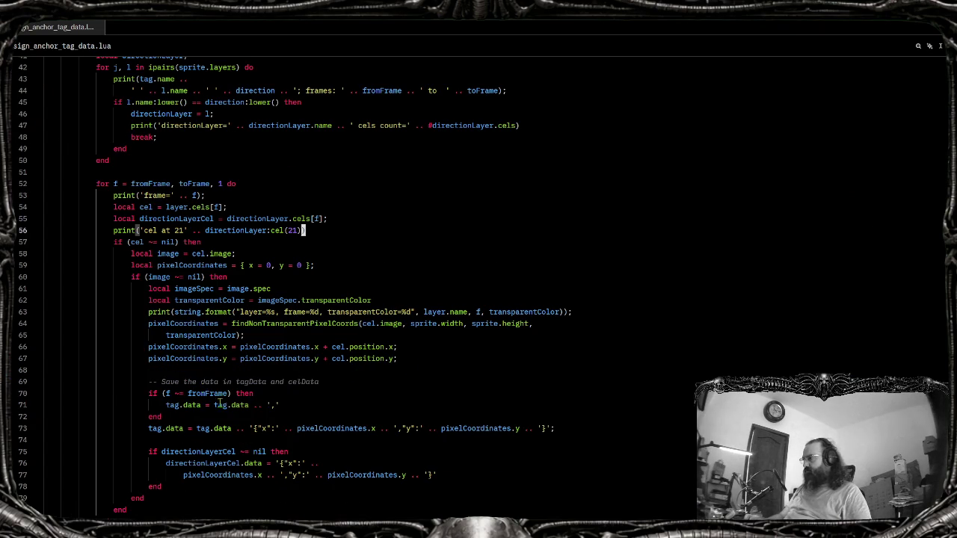
scroll(278, 366, up, 14)
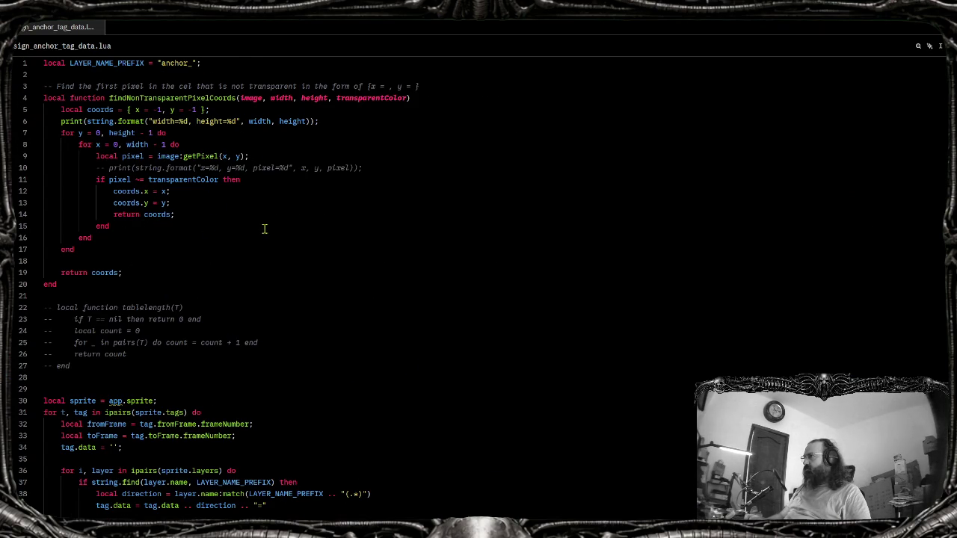
scroll(276, 237, down, 4)
scroll(269, 234, down, 8)
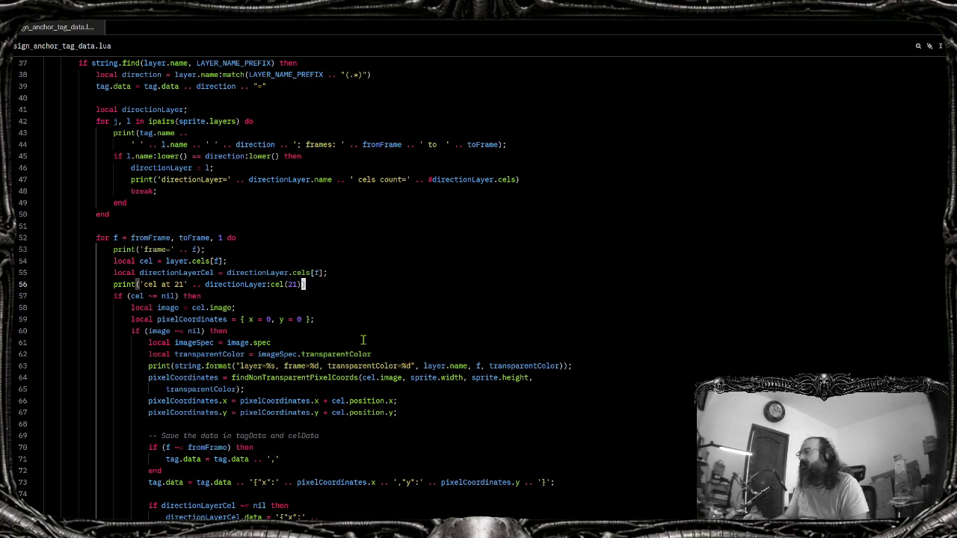
click(363, 340)
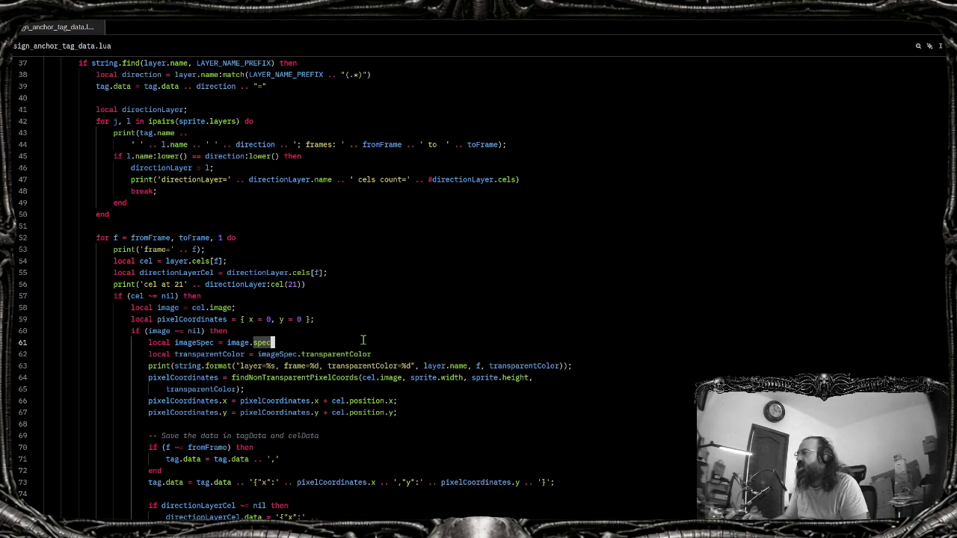
key(Up)
scroll(195, 234, up, 7)
scroll(294, 191, down, 7)
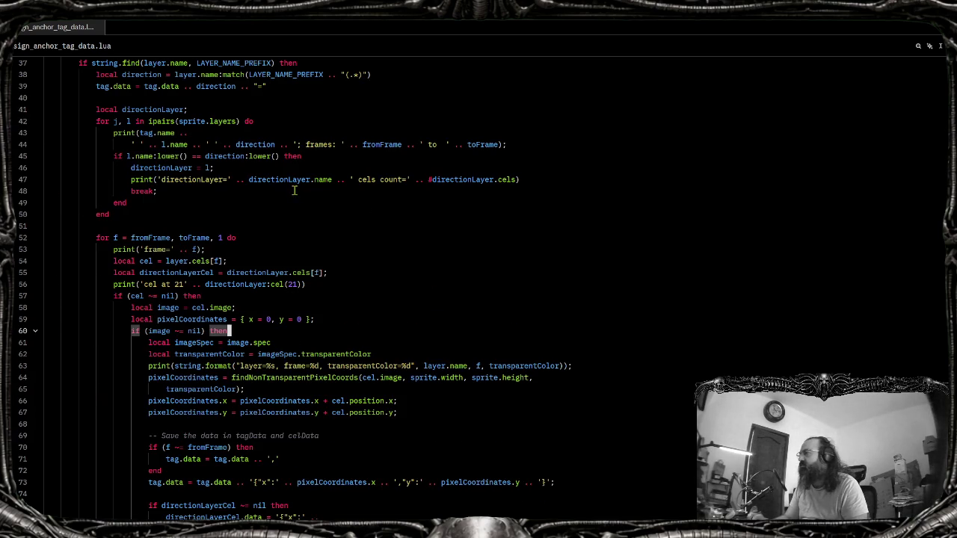
scroll(294, 191, up, 4)
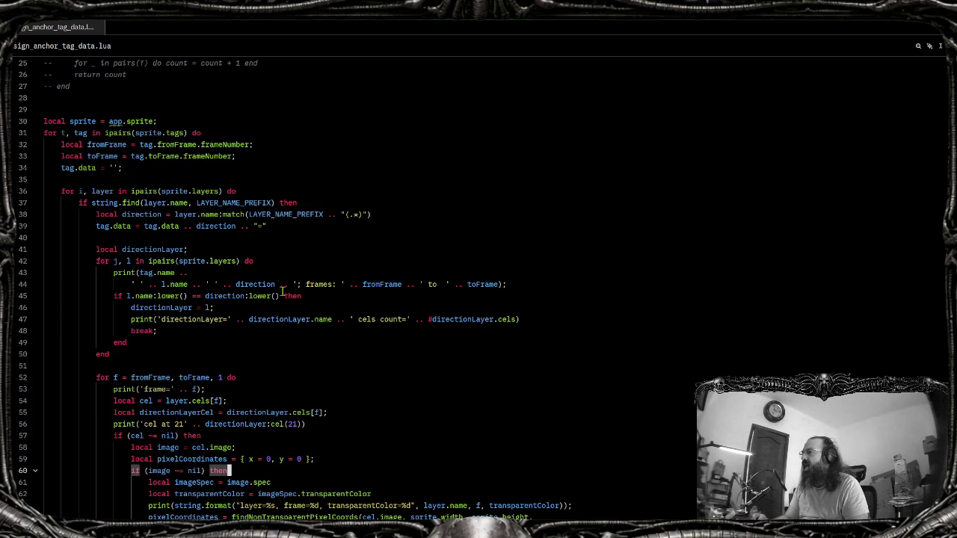
click(304, 307)
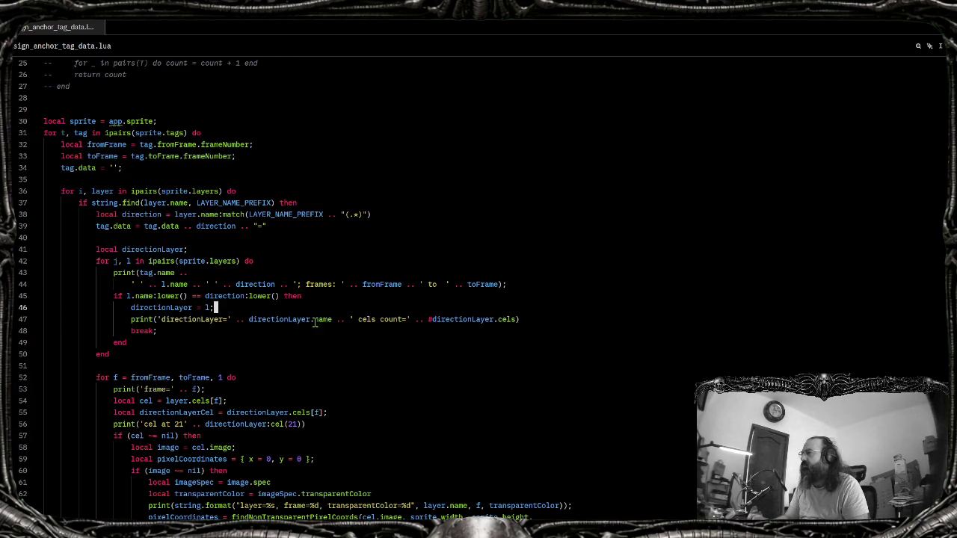
click(319, 336)
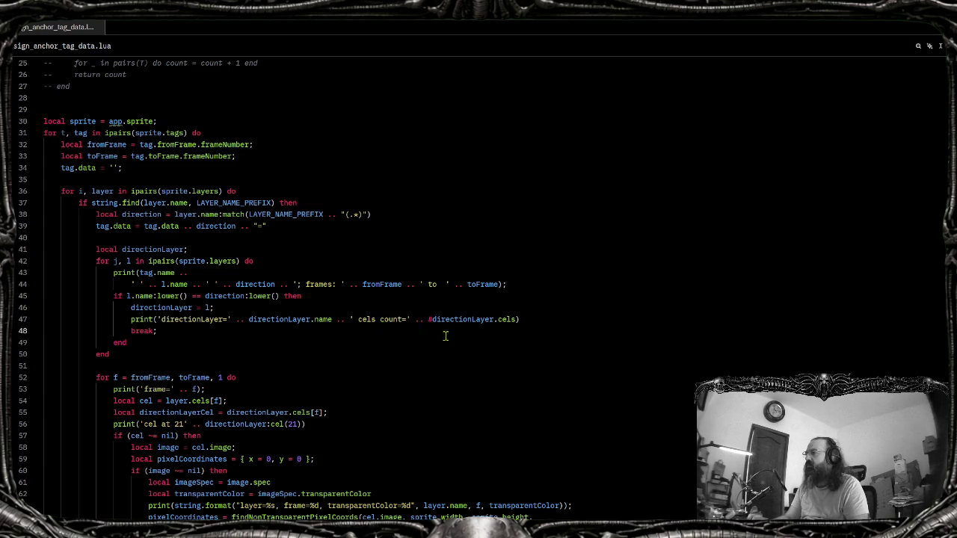
scroll(445, 335, down, 4)
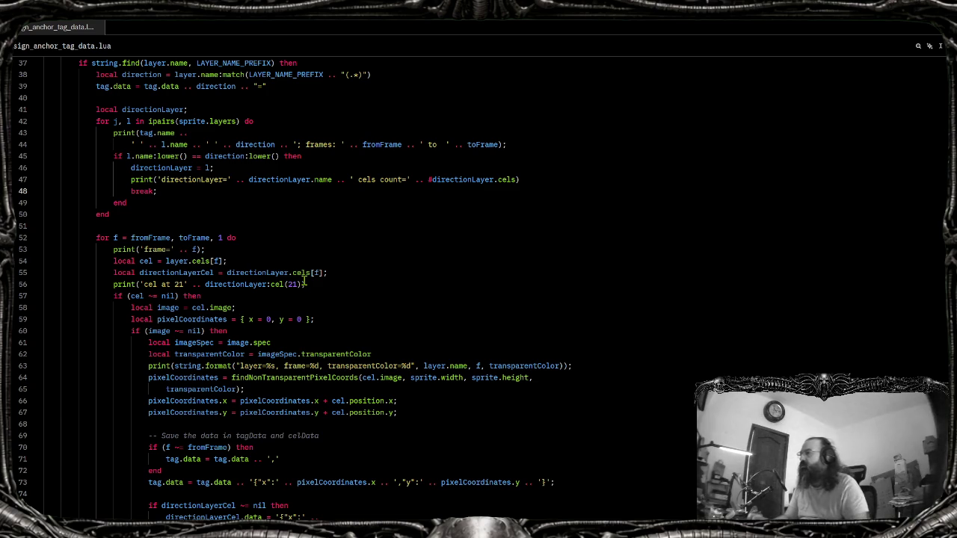
Delete the 'cel at 21' debug print line from the frame loop
click(362, 273)
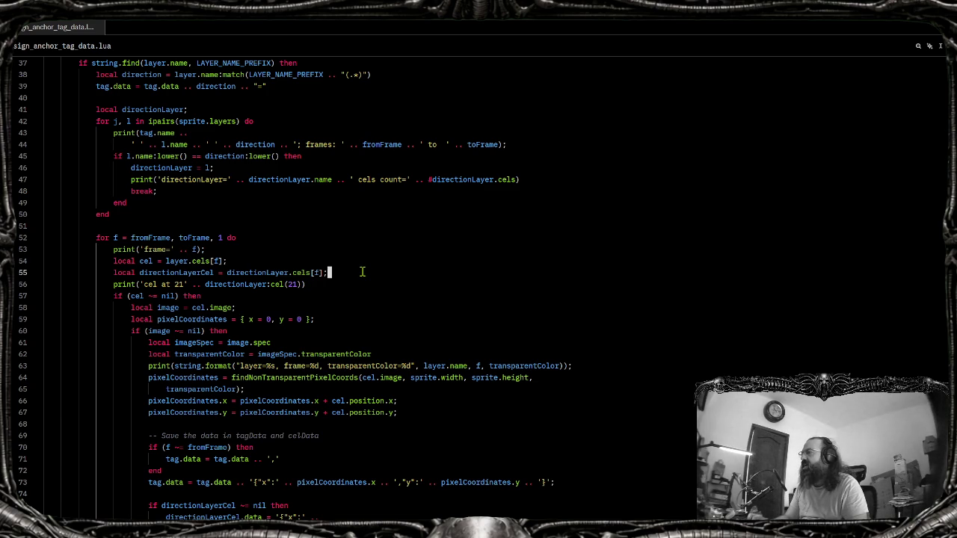
key(Down)
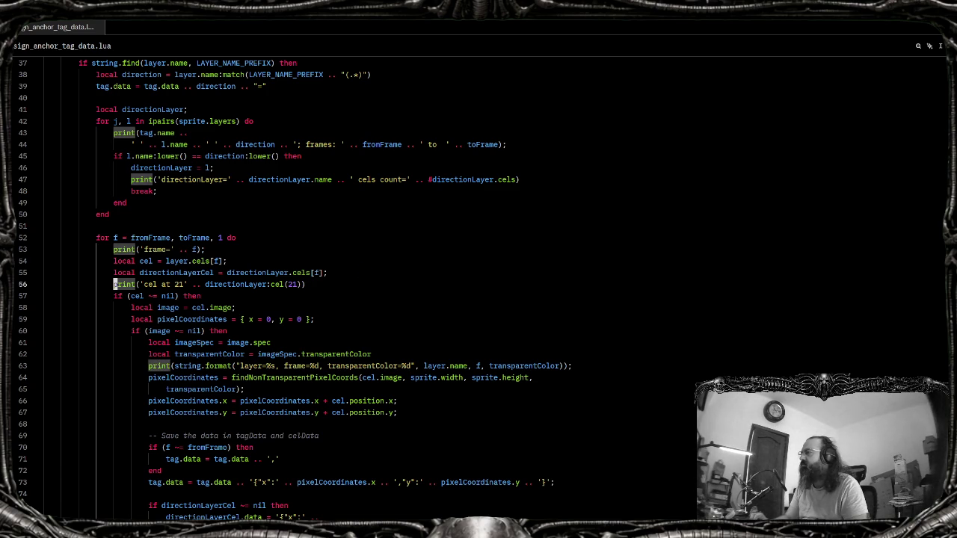
key(ctrl+shift+k)
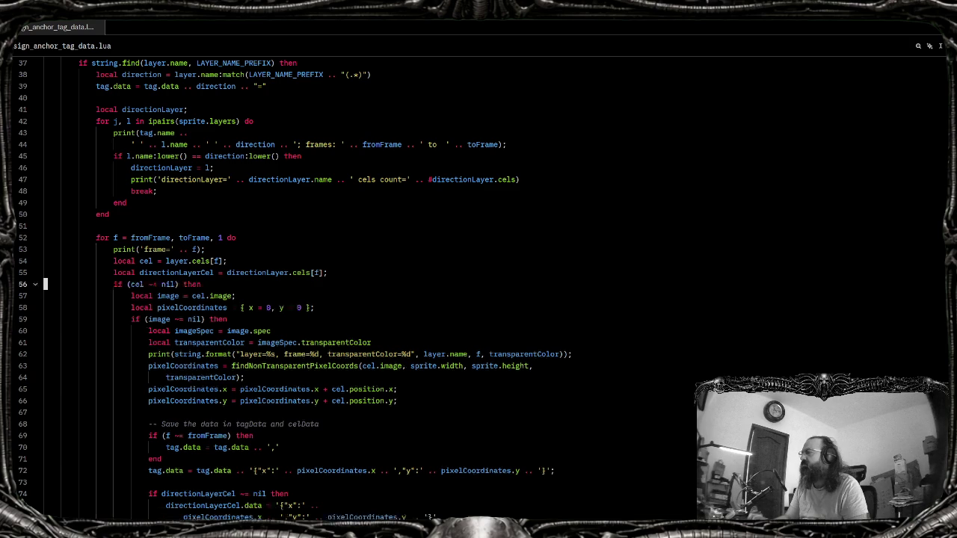
key(alt+Tab)
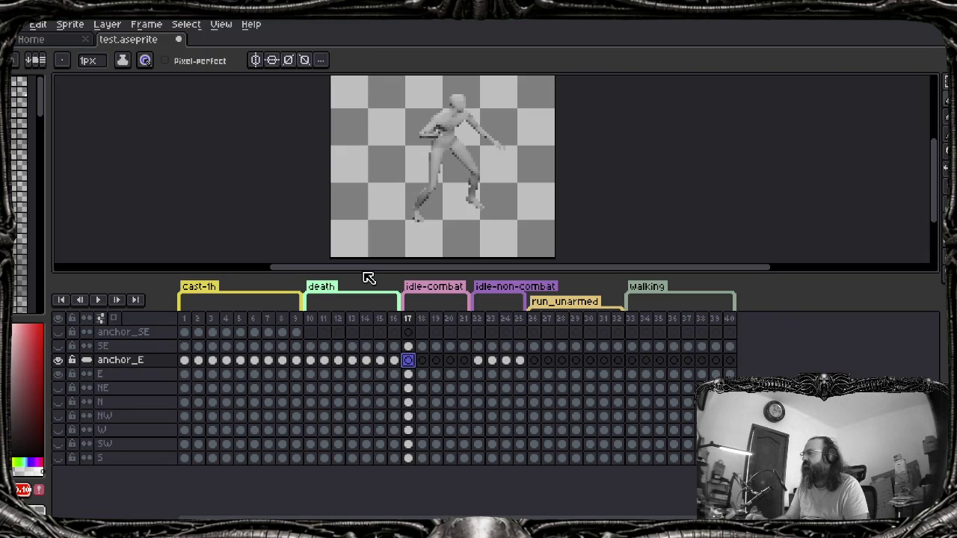
key(alt+Tab)
scroll(363, 269, up, 3)
scroll(363, 269, up, 8)
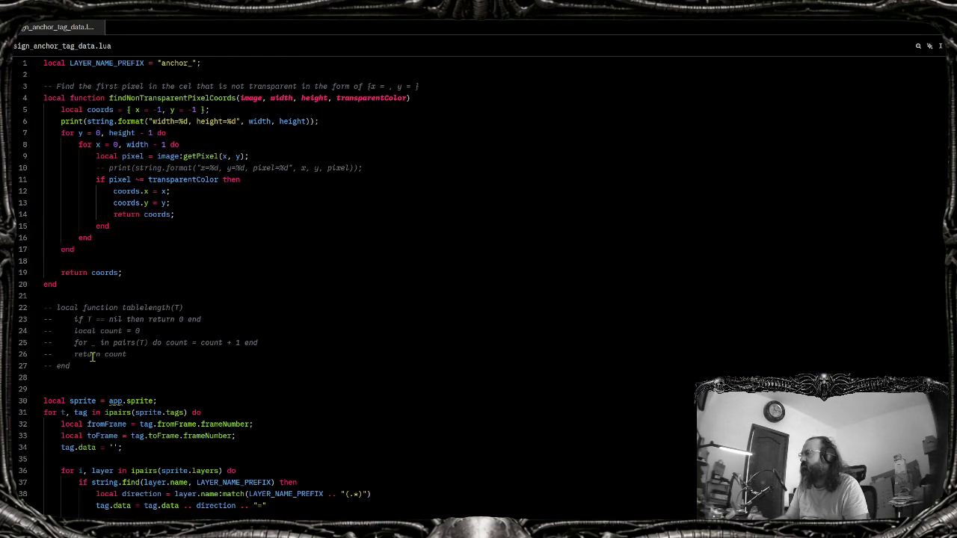
Uncomment the tablelength helper function and rerun the script in Aseprite
drag(92, 365, 43, 307)
key(ctrl+slash)
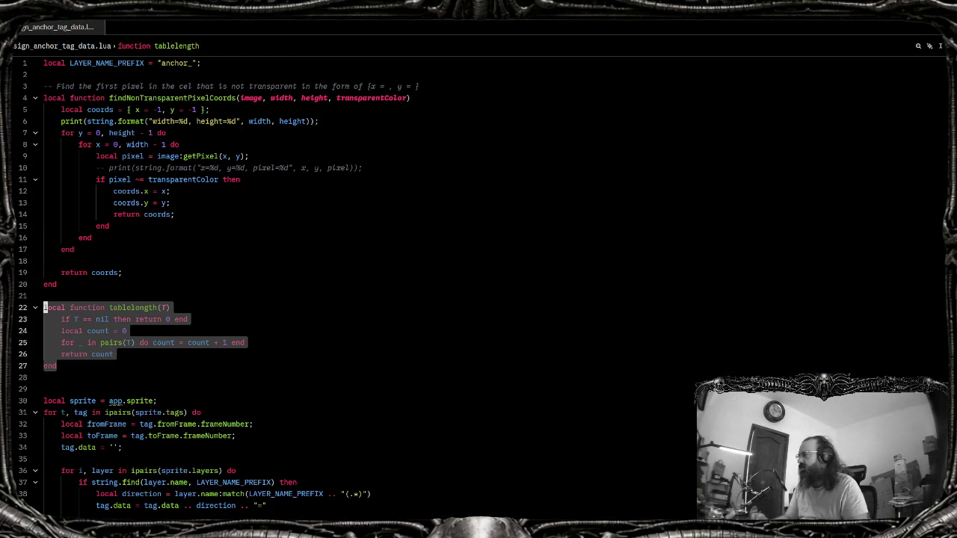
key(alt+Tab)
key(alt+f)
key(Up)
key(Up)
key(Right)
key(Down)
key(Down)
key(Return)
key(Escape)
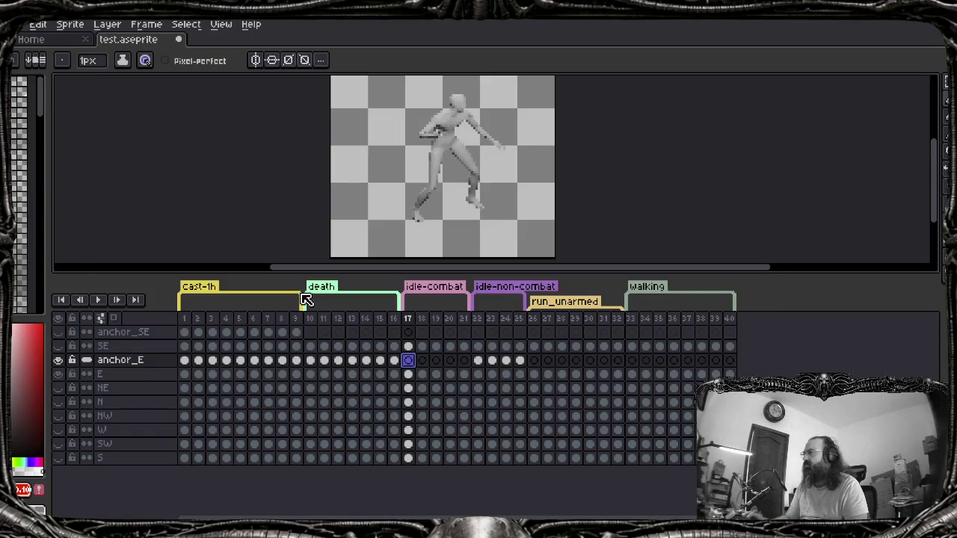
key(alt+Tab)
Add a new 'cels length' tablelength print line below line 55
double_click(122, 308)
scroll(122, 309, down, 12)
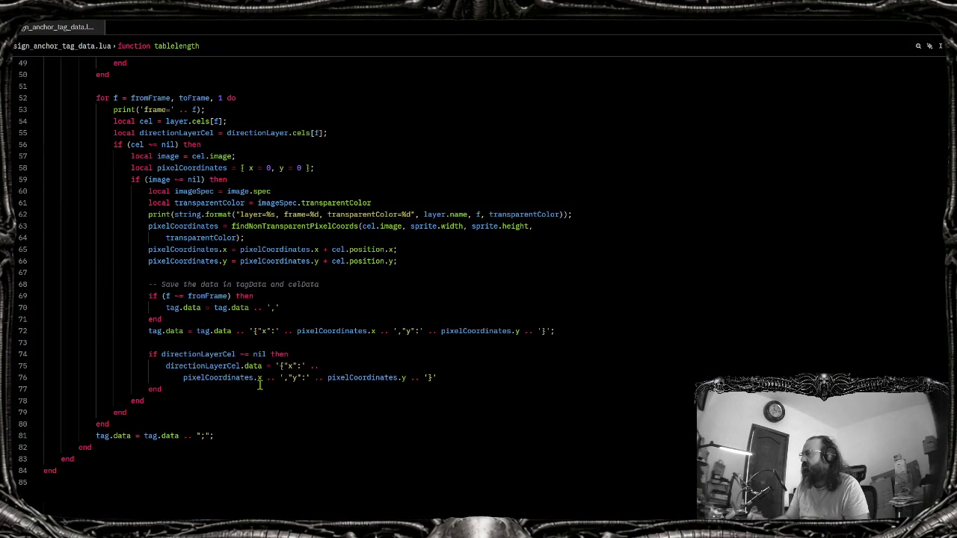
scroll(210, 276, up, 3)
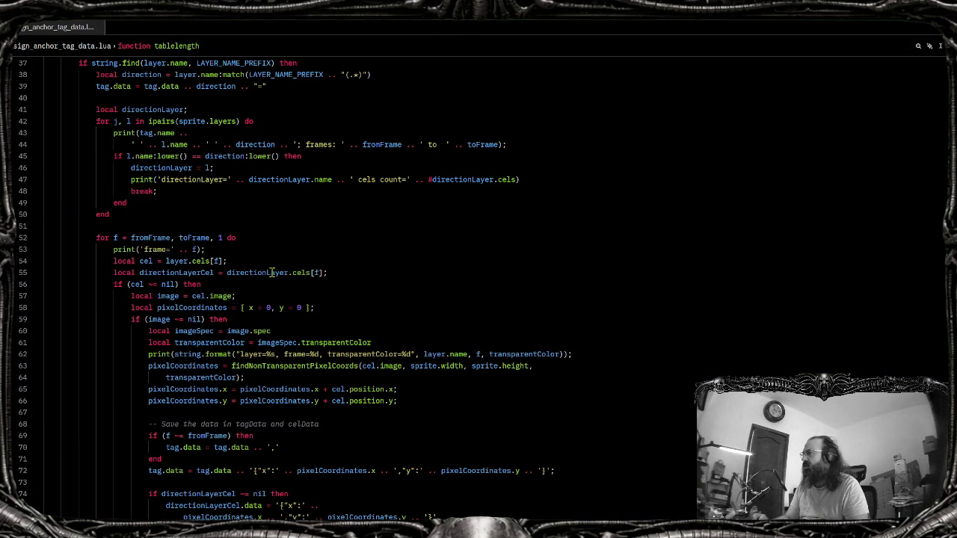
click(341, 276)
click(199, 249)
click(172, 272)
key(End)
key(Return)
text(print('cels)
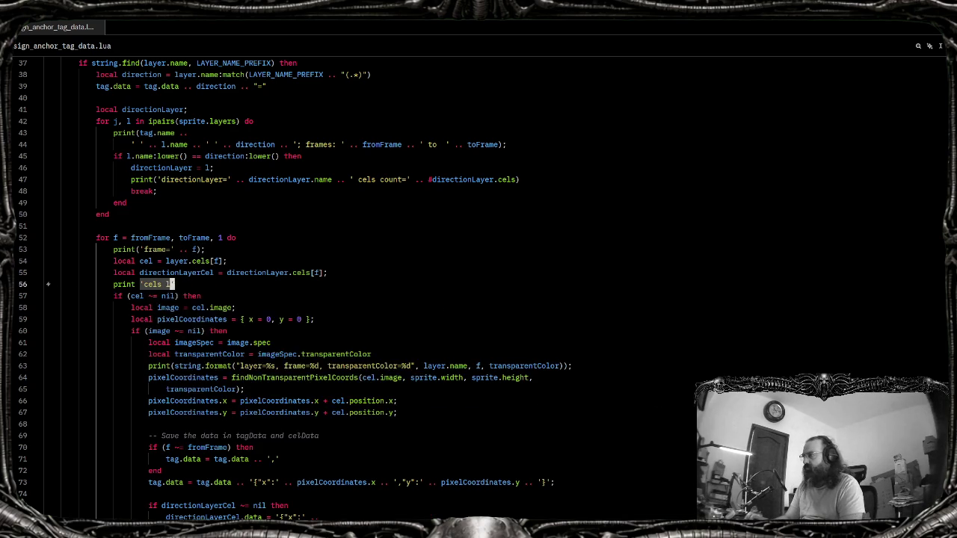
text( length)
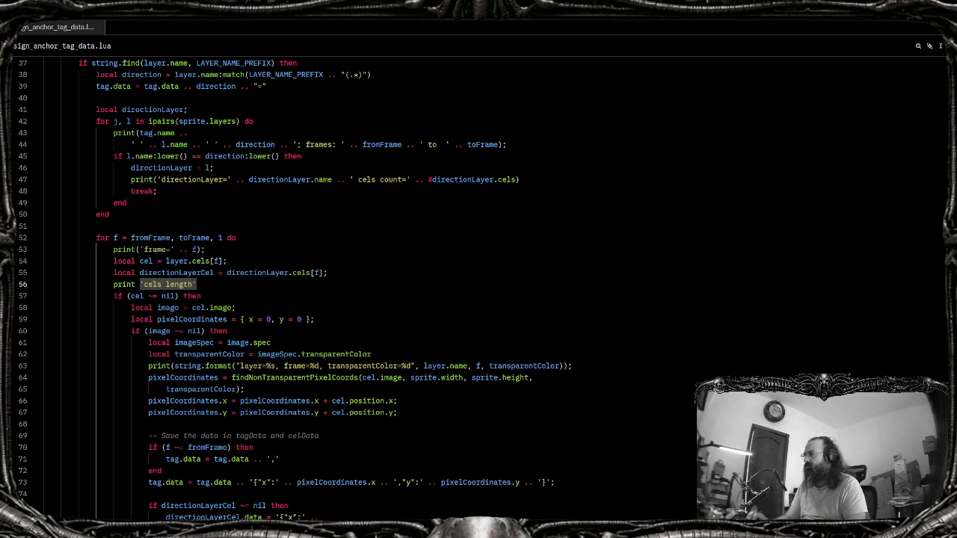
key(Tab)
Make the print's tablelength argument directionLayer.cels
key(Home)
key(ctrl+Right)
key(ctrl+Right)
key(ctrl+Right)
key(ctrl+Right)
key(ctrl+Right)
key(ctrl+Right)
key(ctrl+Right)
key(ctrl+Right)
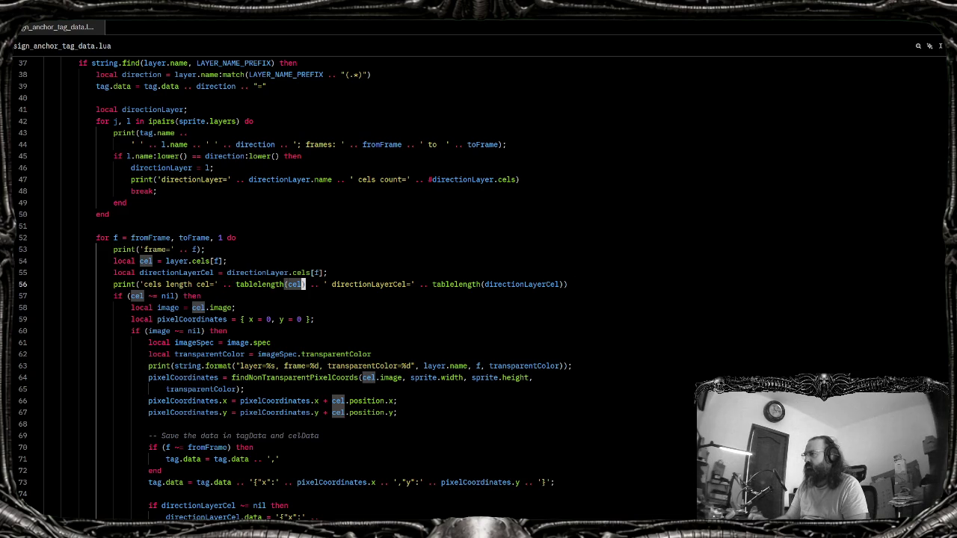
key(ctrl+shift+Left)
text(directi)
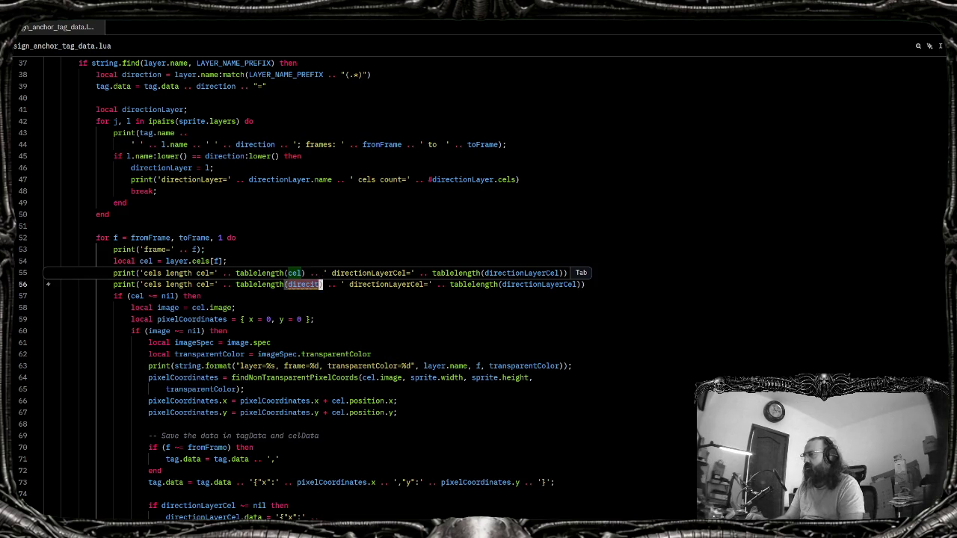
key(BackSpace)
key(BackSpace)
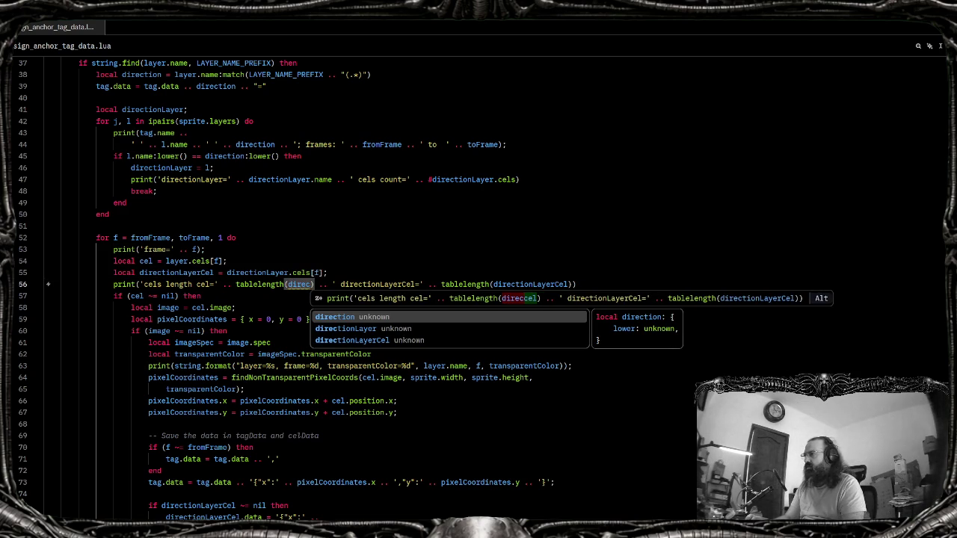
key(Down)
key(Tab)
text(.ce)
key(Tab)
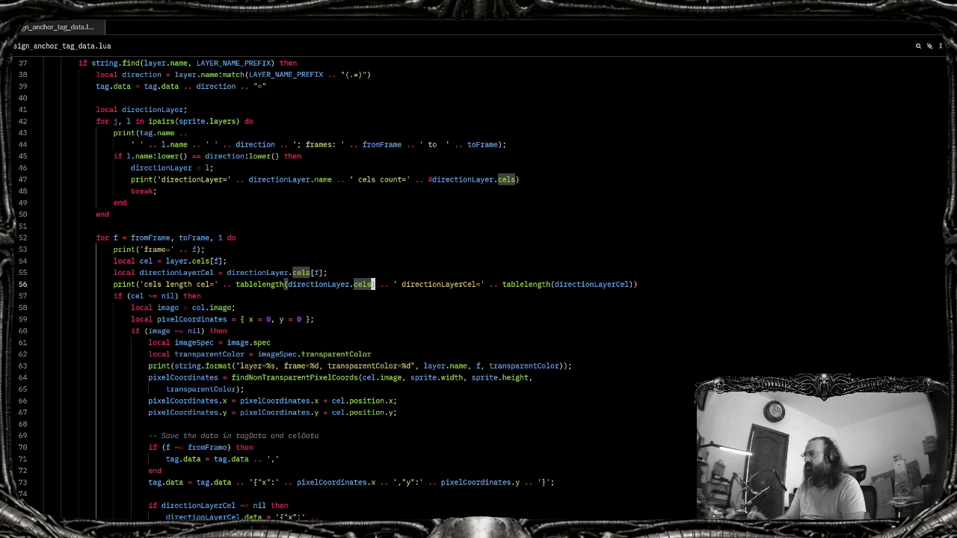
key(ctrl+Left)
key(ctrl+s)
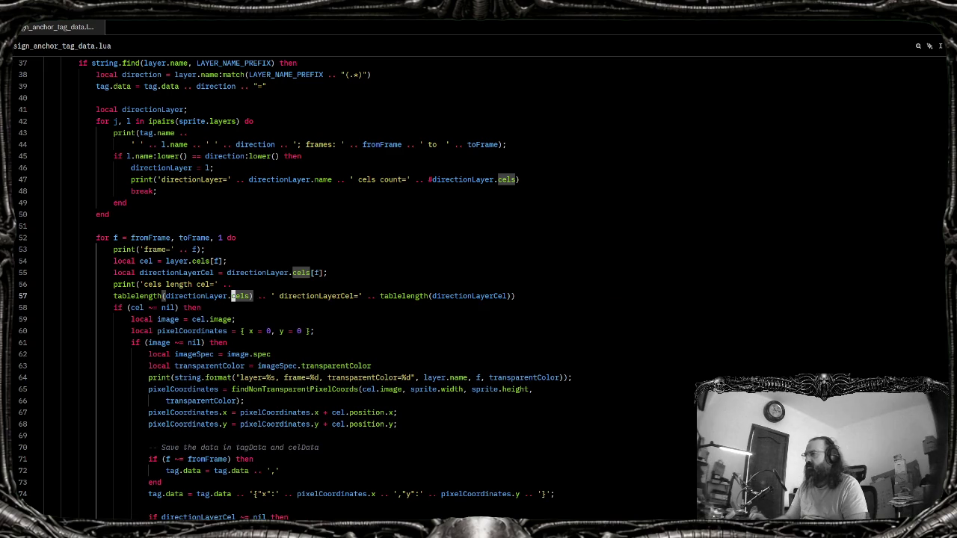
Remove the trailing directionLayerCel length output and rejoin the print onto line 56
key(End)
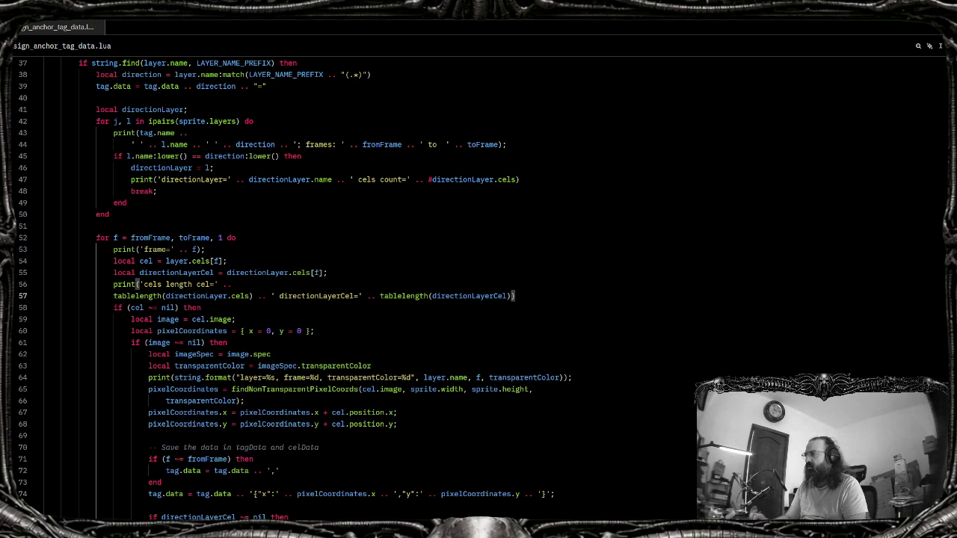
key(ctrl+shift+Left)
key(ctrl+shift+Left)
key(ctrl+shift+Left)
key(ctrl+shift+Left)
key(ctrl+shift+Left)
key(ctrl+shift+Left)
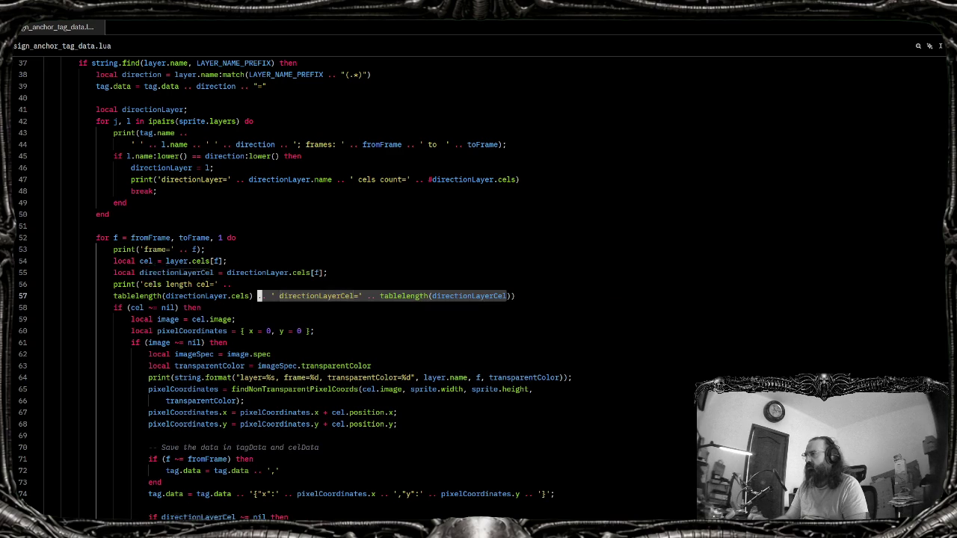
key(ctrl+shift+Right)
key(shift+Left)
key(shift+Left)
key(shift+Left)
key(BackSpace)
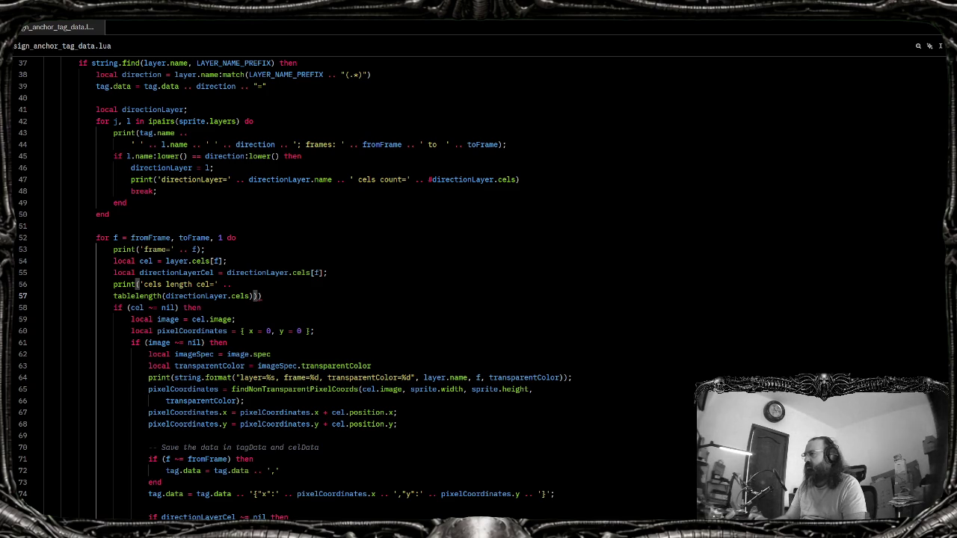
key(ctrl+bracketright)
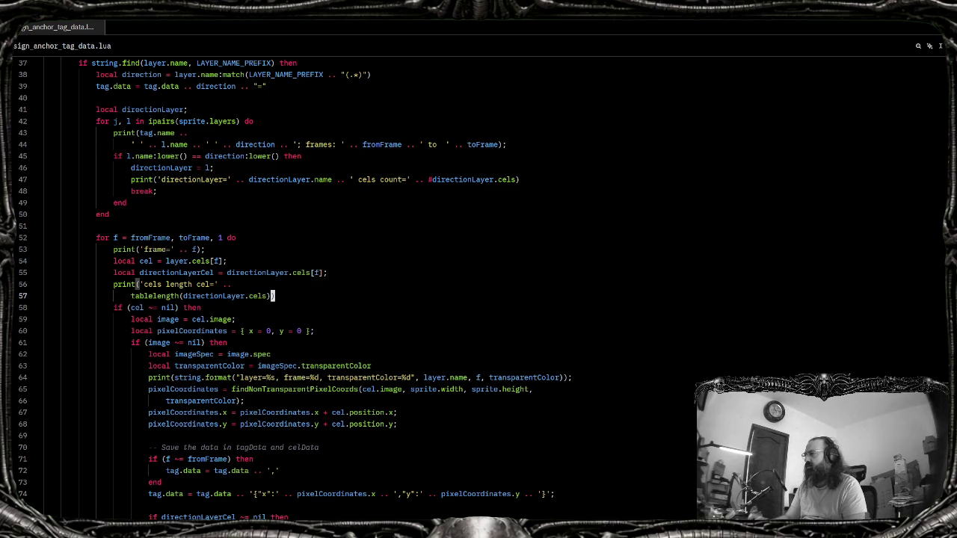
key(Up)
key(ctrl+Delete)
Bring Aseprite forward with File > Scripts open to rerun the script
key(alt+Tab)
key(alt+f)
key(Up)
key(Up)
key(Right)
key(Down)
key(Down)
Run assign_anchor_tag_data, see the line 25 CelsObj error, and find the tablelength function
key(Return)
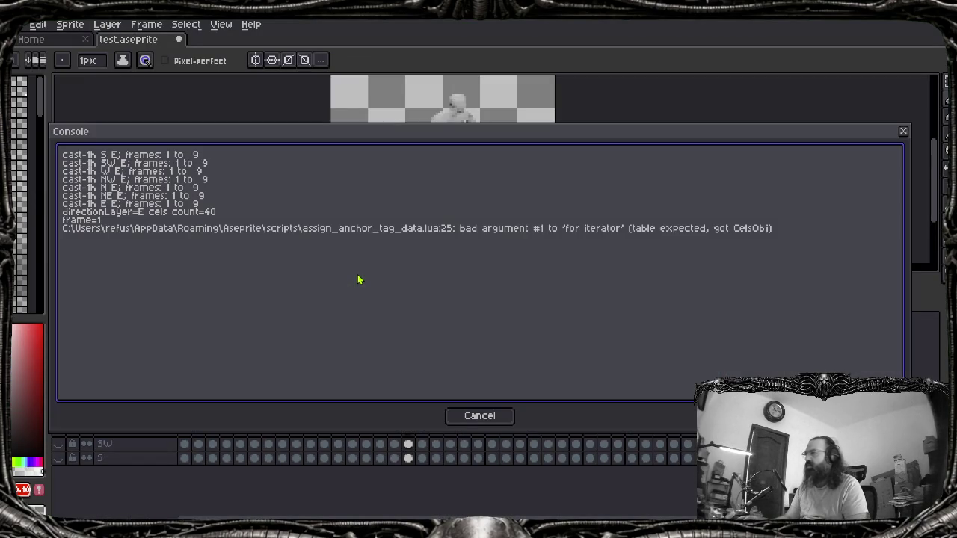
key(Escape)
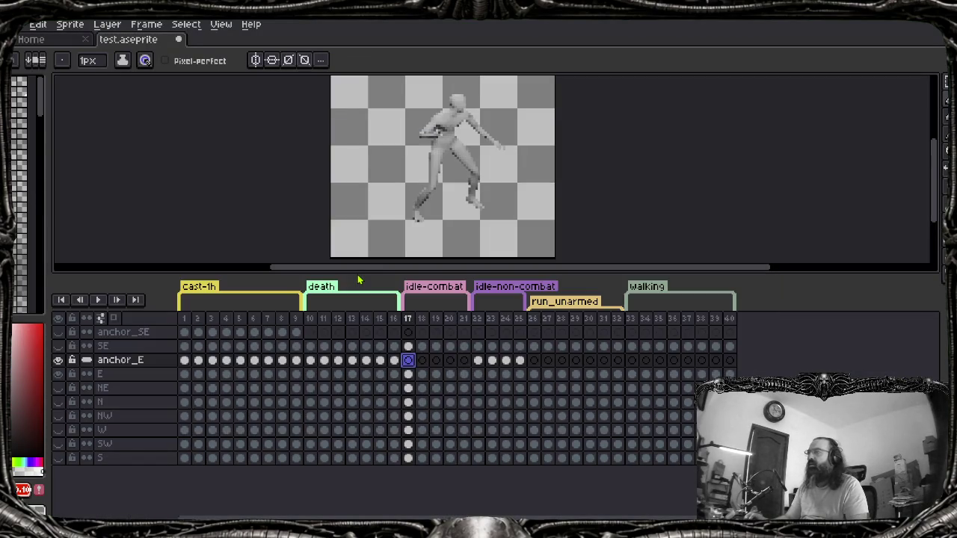
key(alt+Tab)
ctrl+click(238, 284)
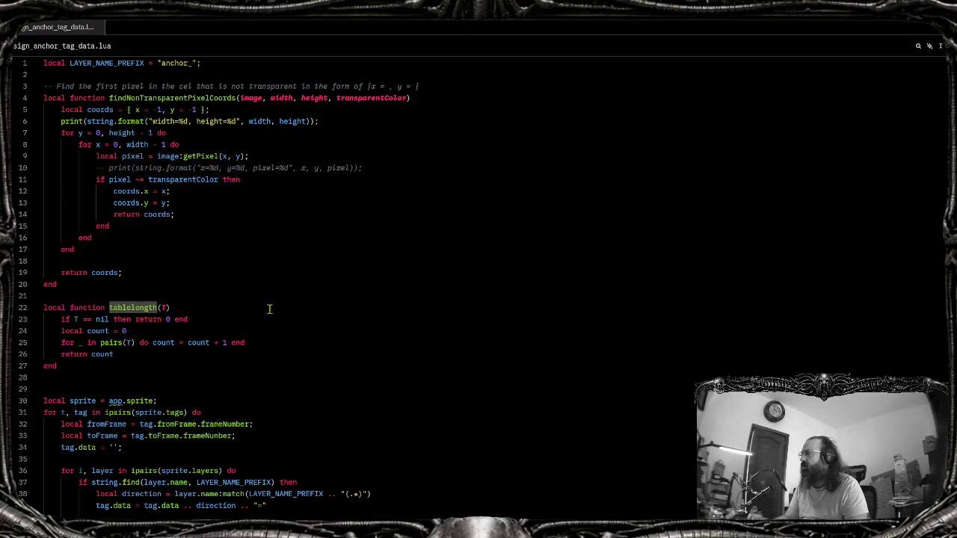
scroll(116, 356, down, 3)
scroll(112, 355, down, 5)
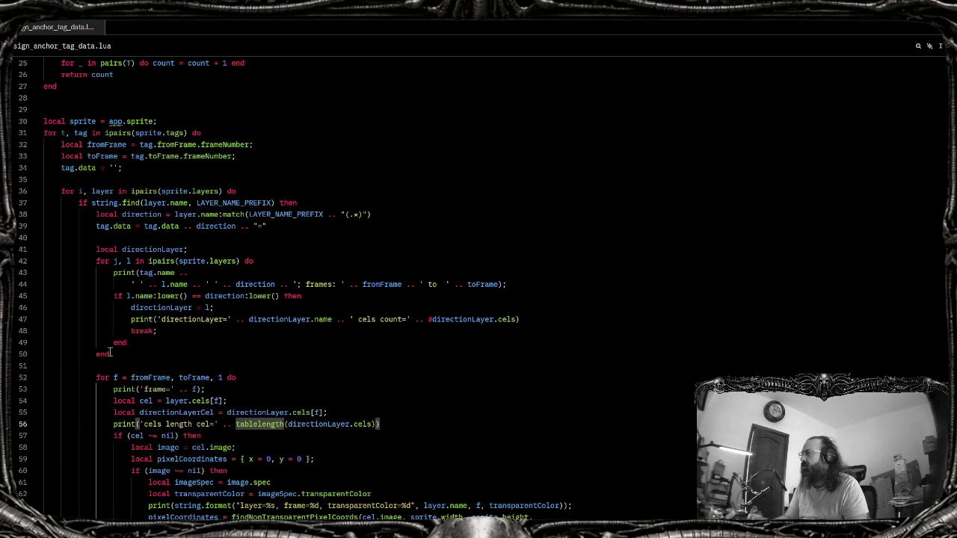
scroll(110, 351, up, 8)
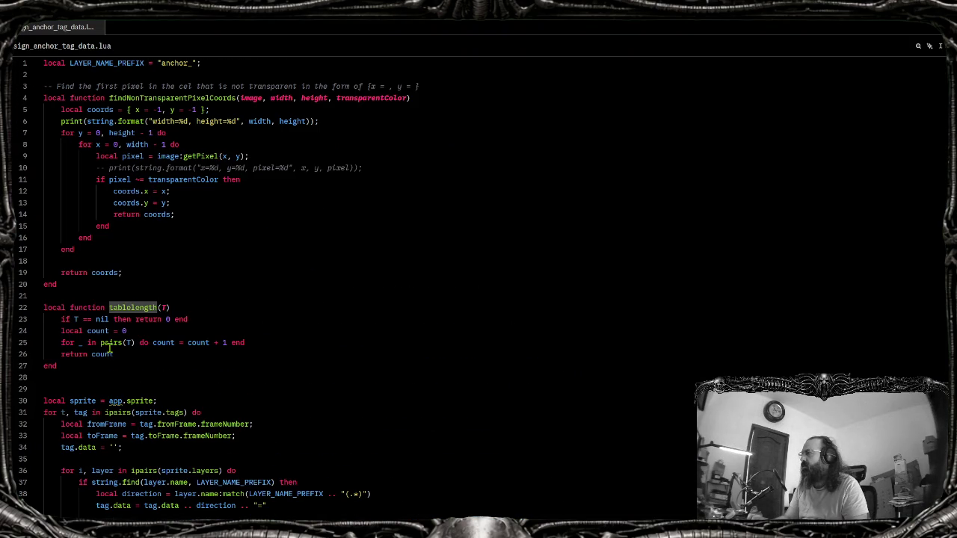
Change tablelength's loop to read 'for t, _ in pairs(T)'
click(75, 342)
key(Right)
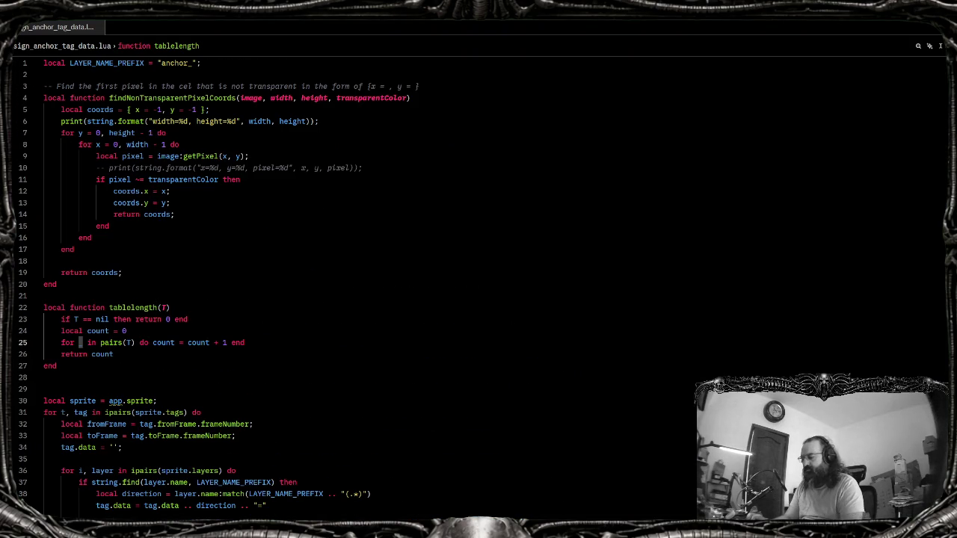
text(t,)
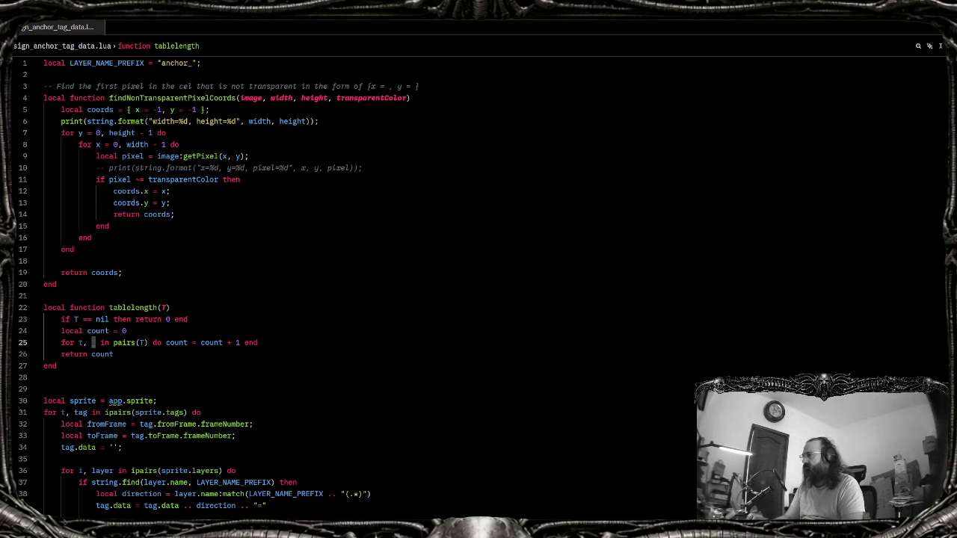
key(Left)
key(ctrl+space)
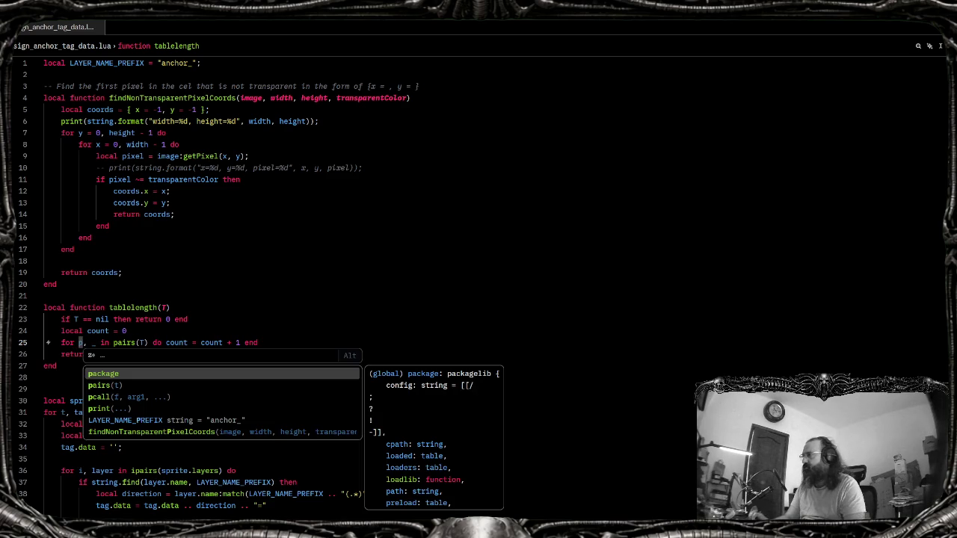
key(Escape)
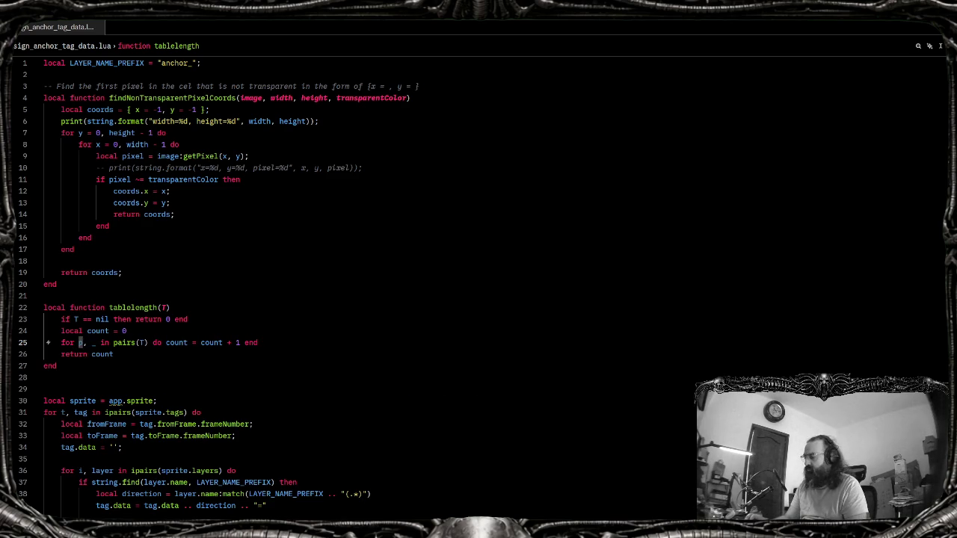
Rerun assign_anchor_tag_data from File > Scripts; it still fails with 'table expected, got CelsObj'
key(alt+Tab)
key(alt+f)
click(194, 196)
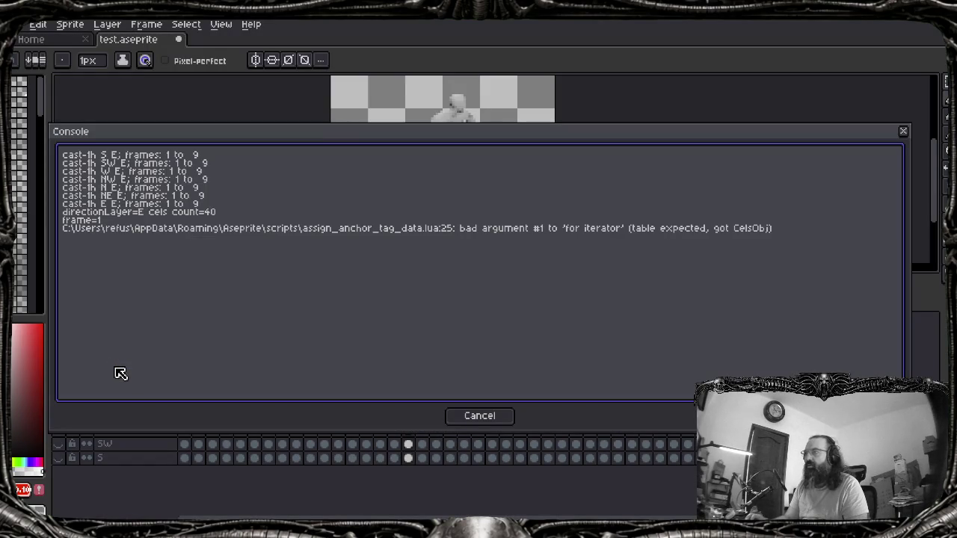
key(alt+Tab)
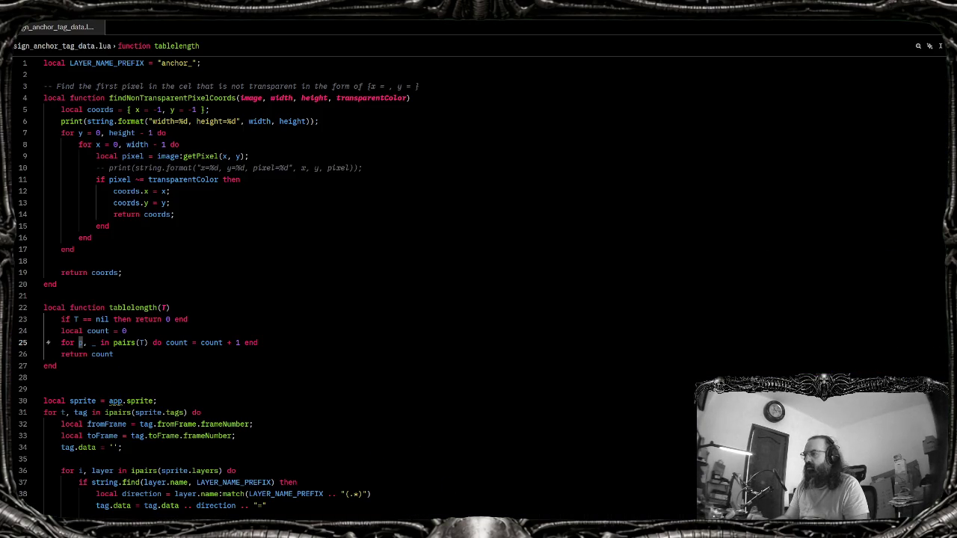
mouse_move(493, 523)
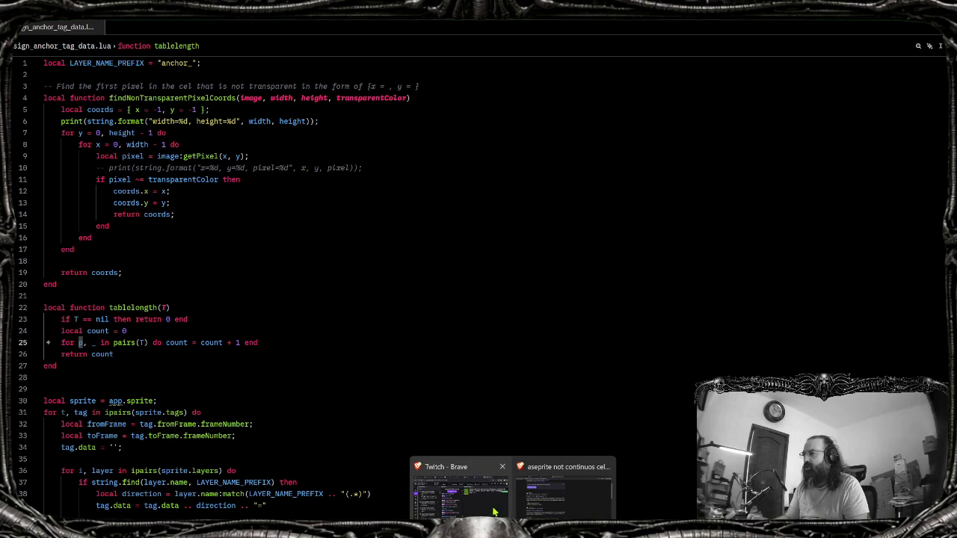
click(535, 497)
Look through the Layer API docs in Brave for anything about CelsObj
click(182, 21)
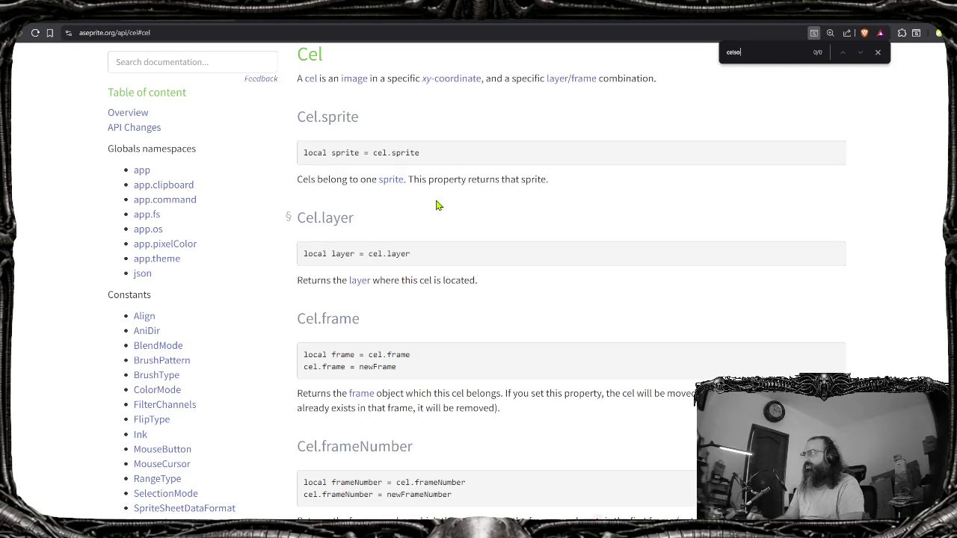
key(alt+Left)
text(elso)
scroll(384, 178, down, 4)
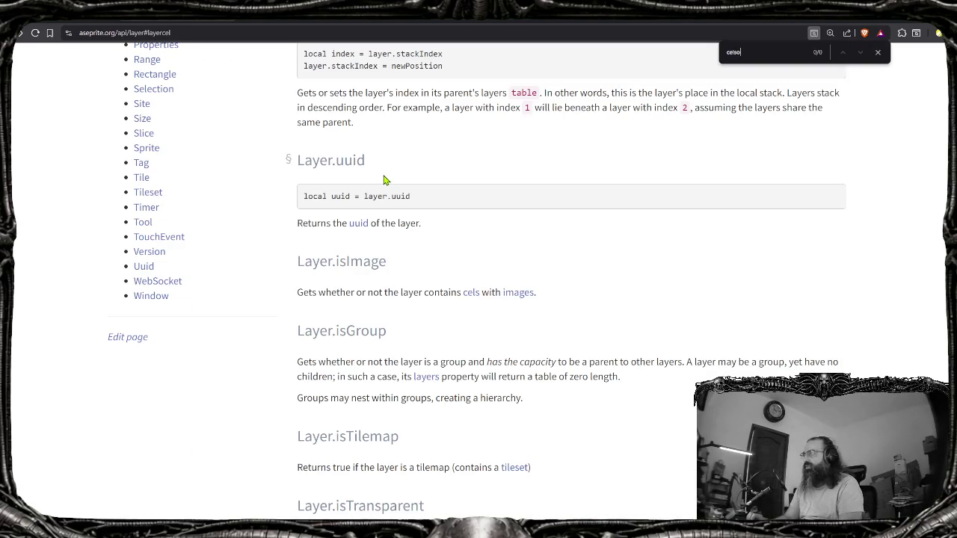
key(Escape)
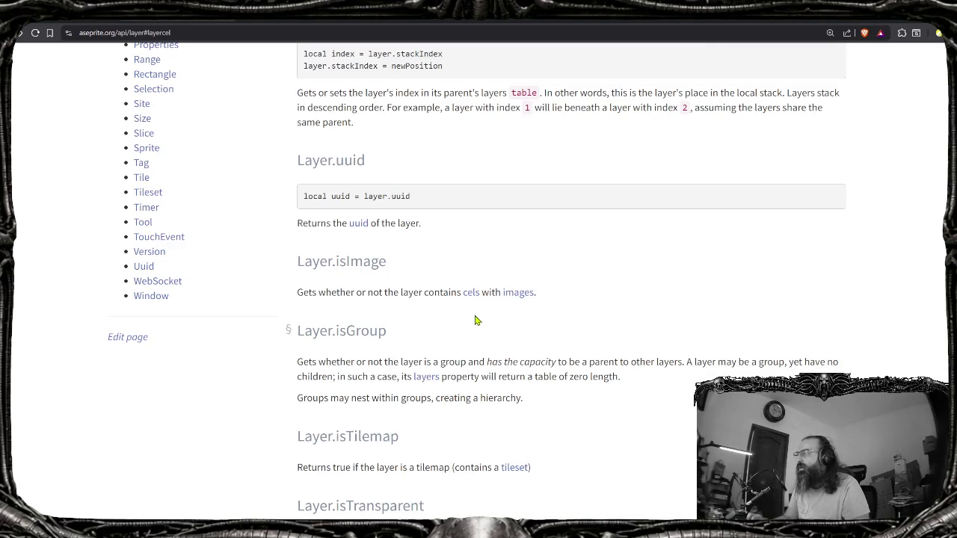
scroll(456, 314, up, 1)
scroll(448, 312, down, 2)
scroll(449, 311, down, 5)
scroll(450, 306, down, 3)
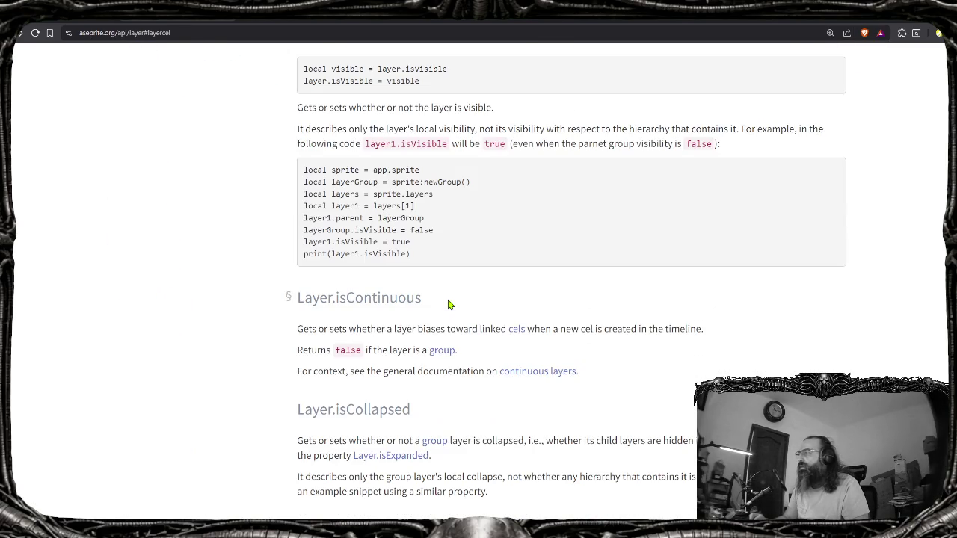
Search DuckDuckGo for 'aseprtie celsobj' in a new tab
key(ctrl+t)
text(aseprt)
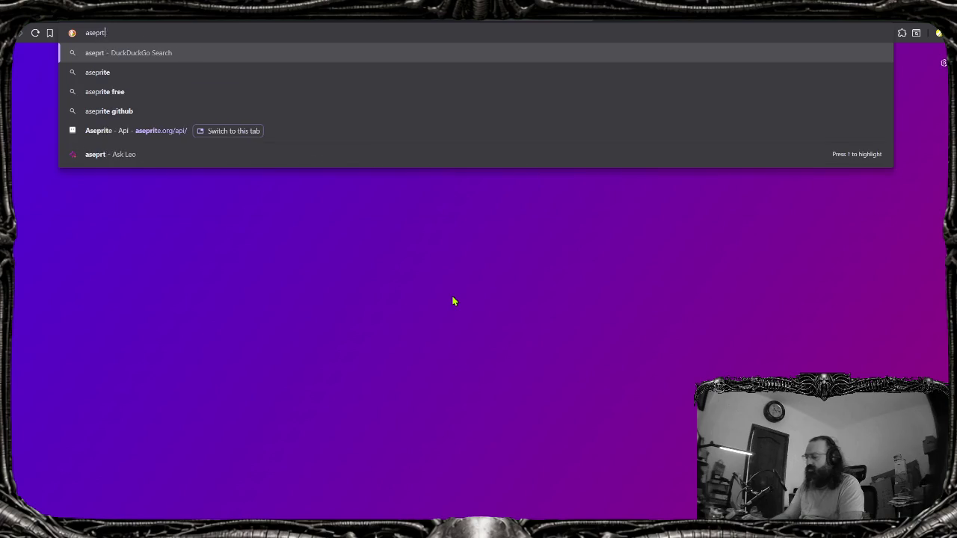
text(ie celsobj)
key(Return)
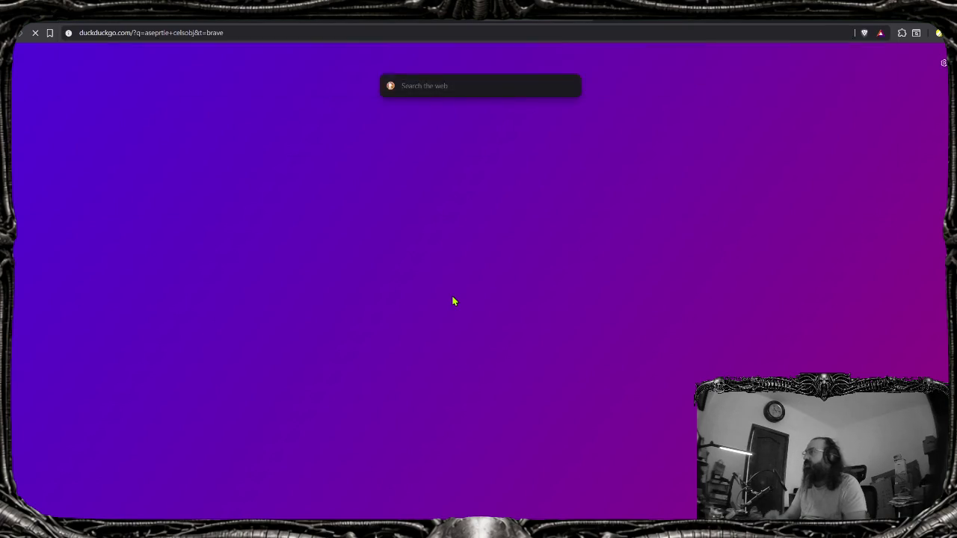
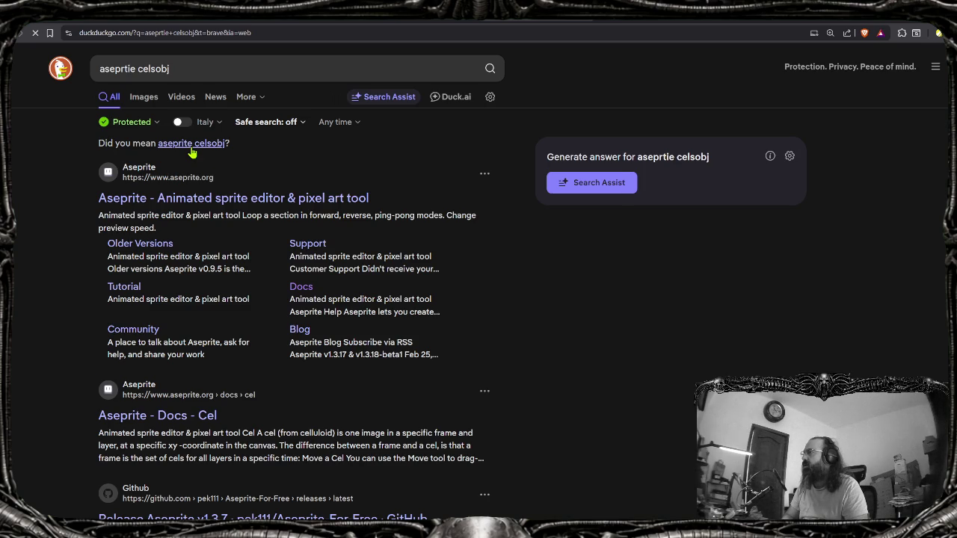
Accept the 'aseprite celsobj' suggestion, skim its results, then go back to the Linked Cels page
click(192, 146)
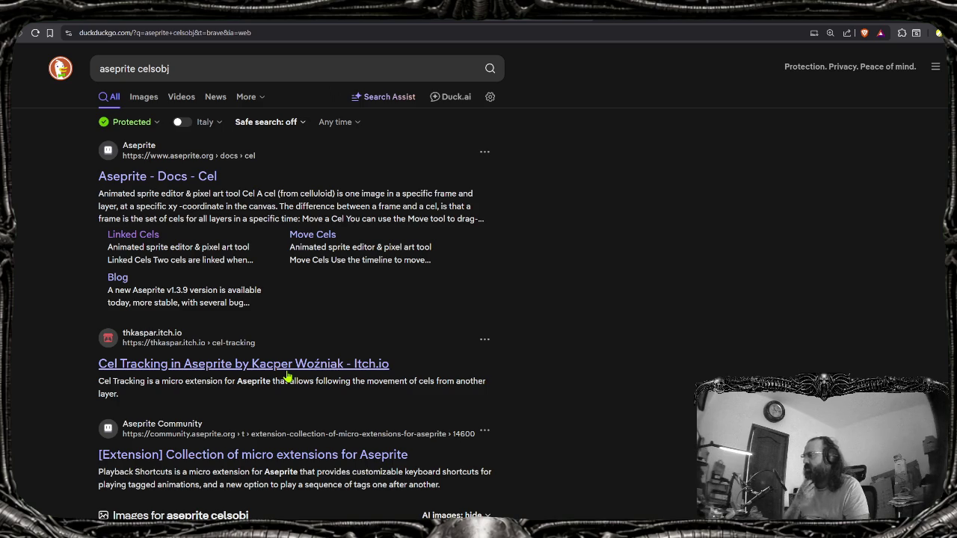
scroll(281, 370, down, 1)
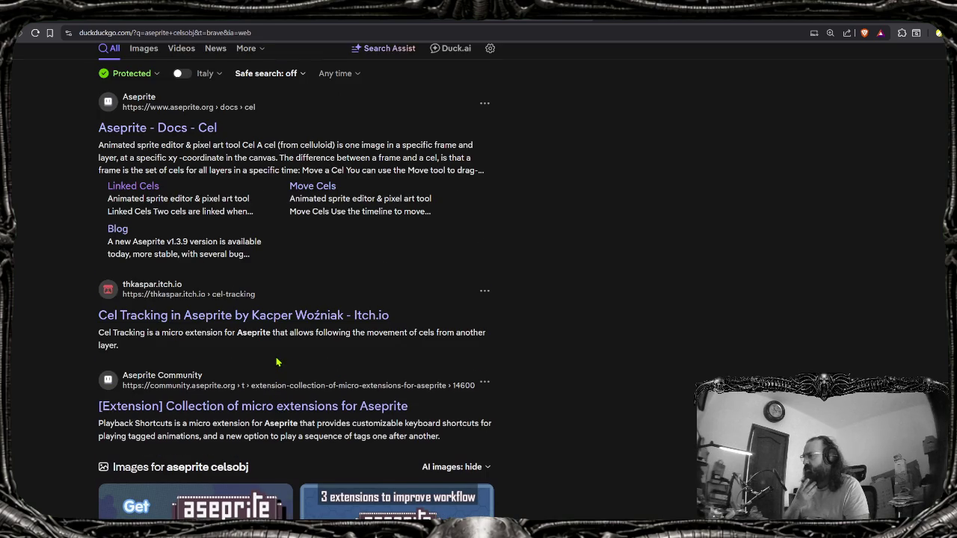
scroll(276, 361, down, 1)
scroll(214, 314, down, 1)
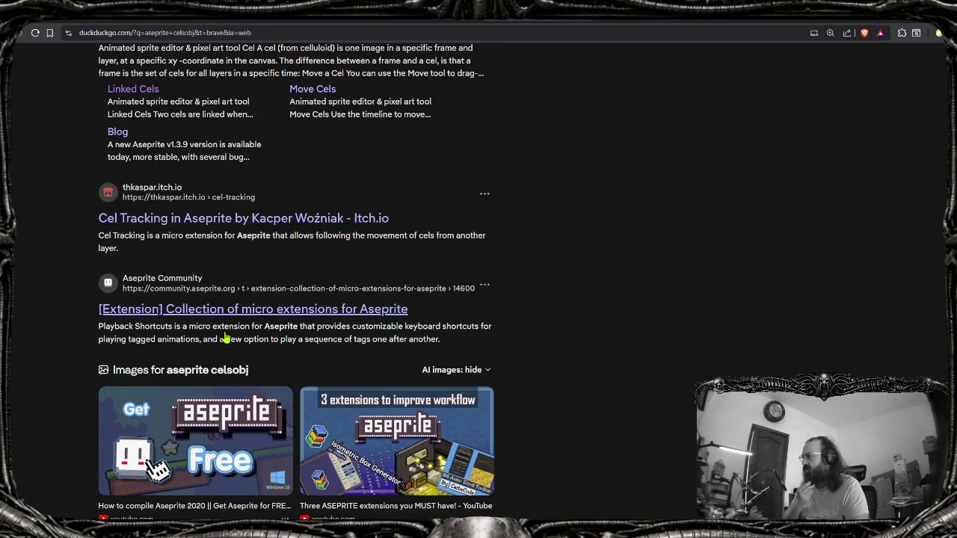
scroll(226, 338, down, 1)
scroll(228, 337, down, 5)
scroll(228, 338, down, 4)
scroll(230, 338, down, 2)
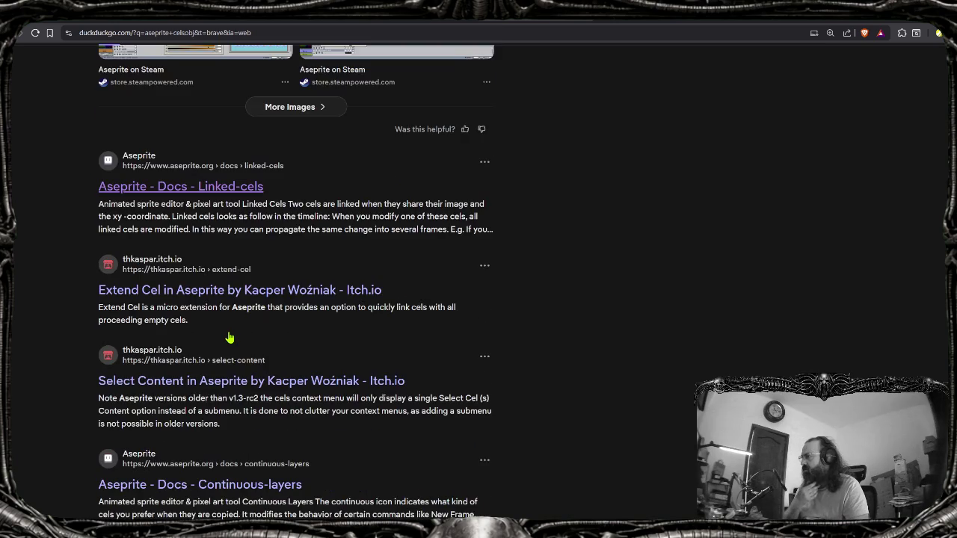
scroll(230, 338, down, 1)
scroll(230, 338, down, 1)
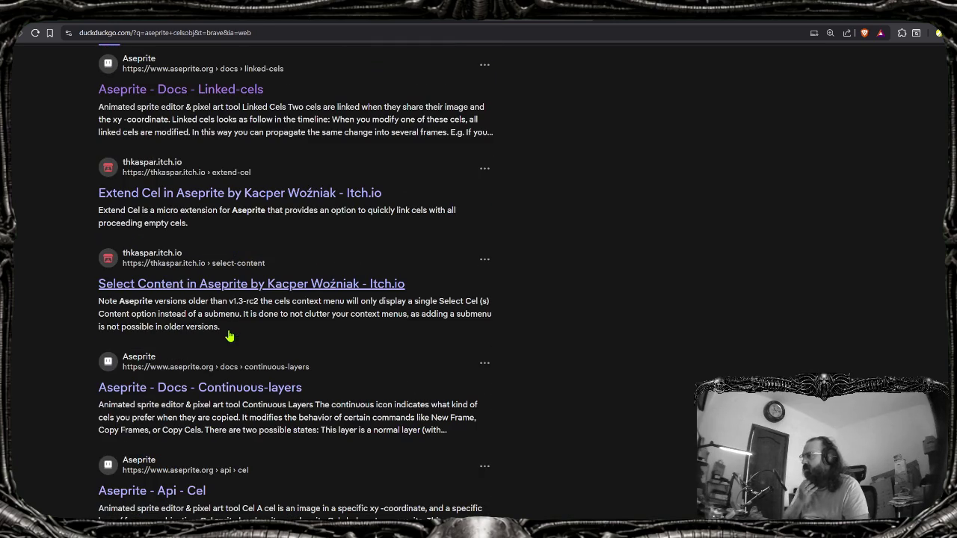
scroll(230, 337, down, 1)
scroll(229, 336, down, 2)
scroll(213, 327, down, 1)
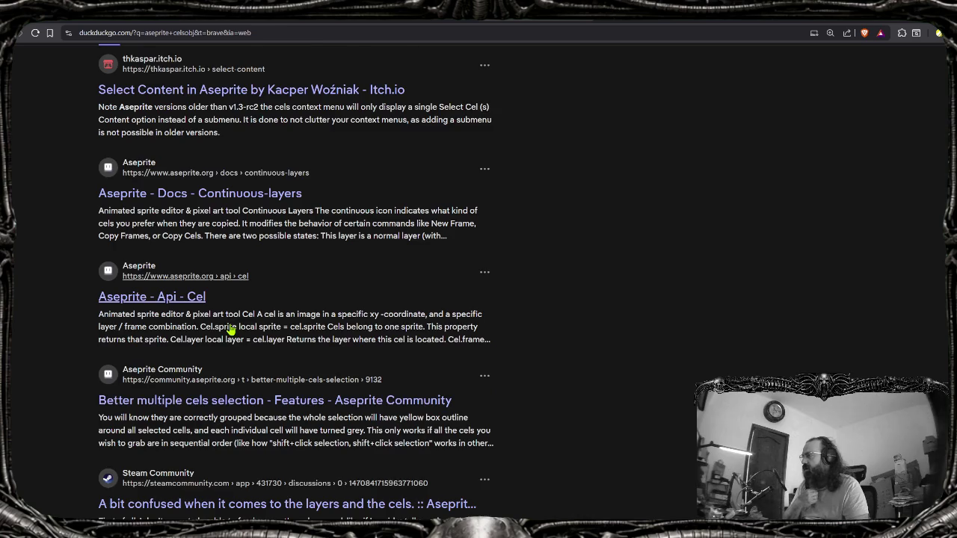
scroll(201, 323, down, 1)
scroll(188, 262, down, 3)
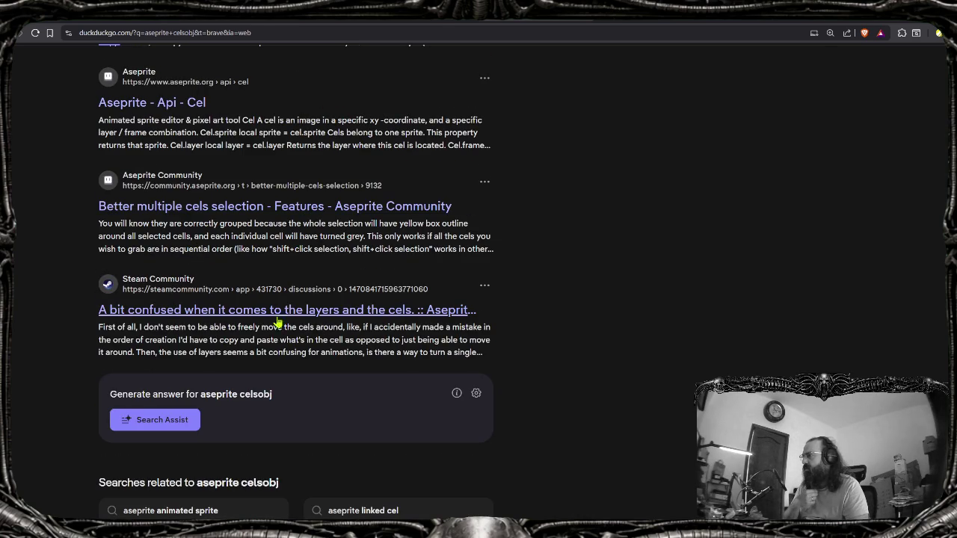
key(alt+Left)
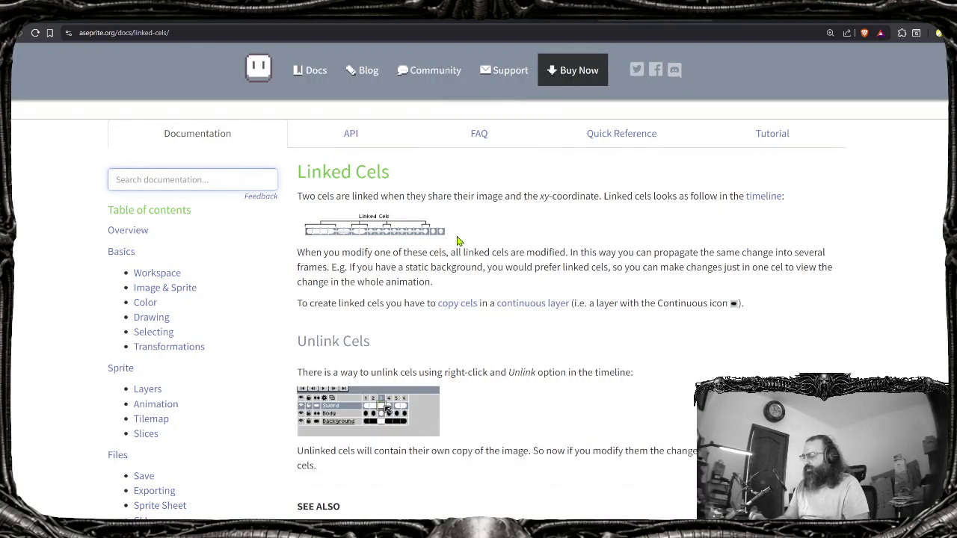
Find 'cels' on the Linked Cels docs page, close the find bar, and skim the page
key(ctrl+f)
text(cels)
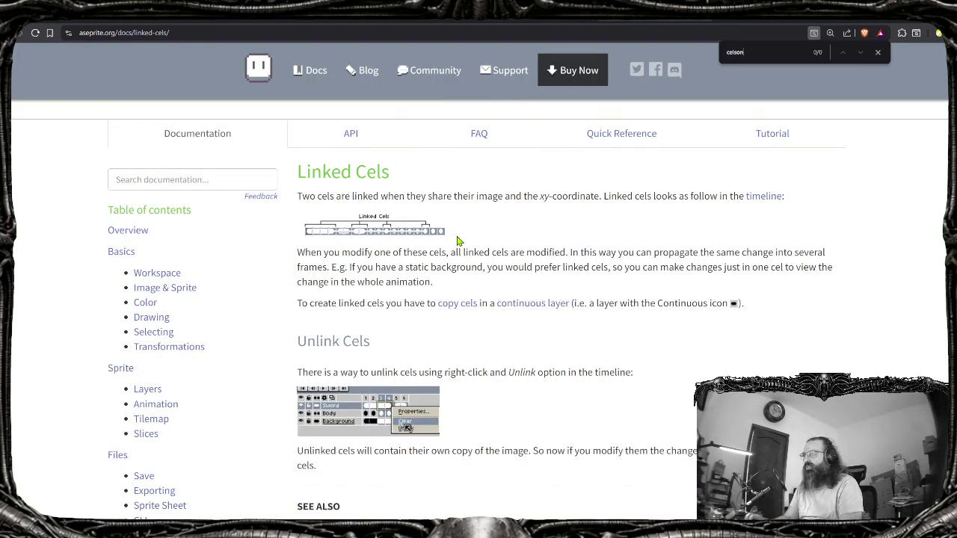
key(Escape)
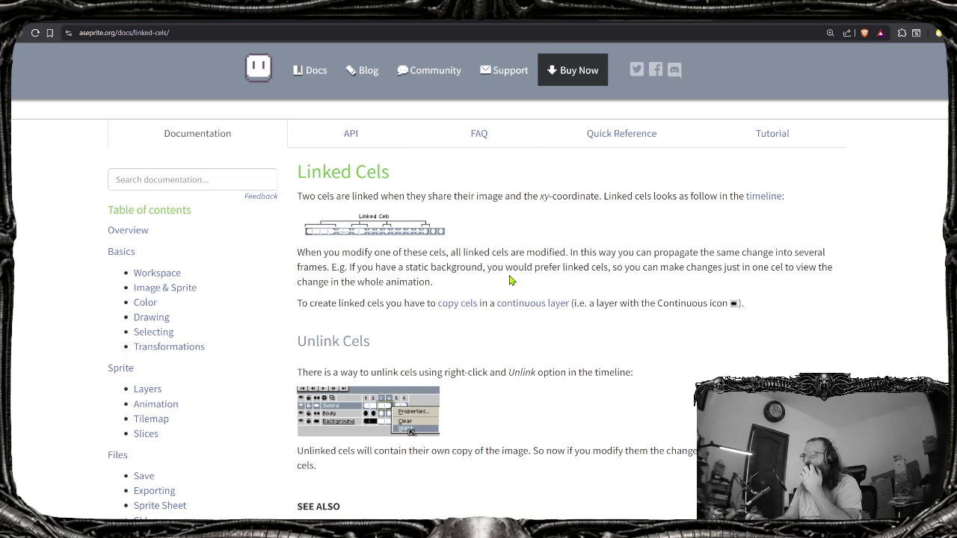
scroll(504, 284, down, 1)
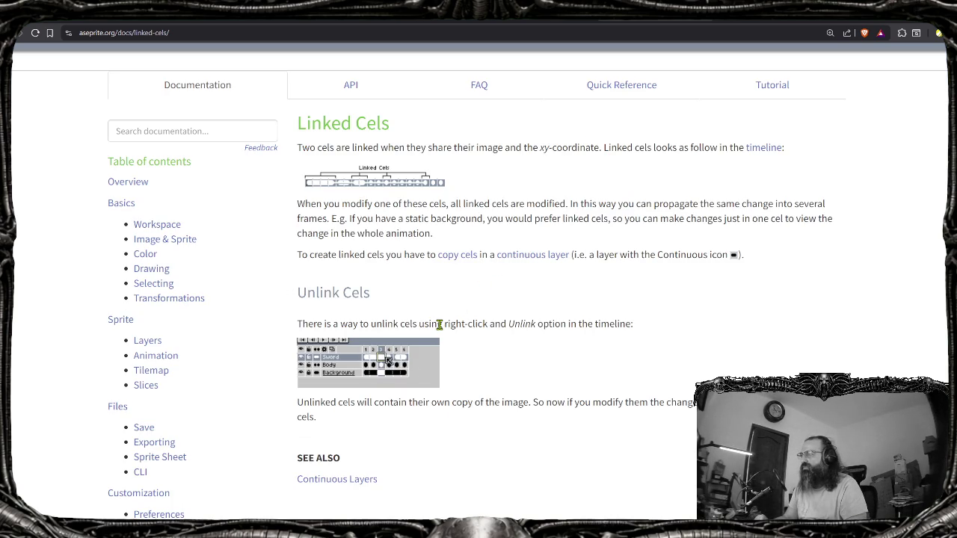
scroll(444, 398, down, 1)
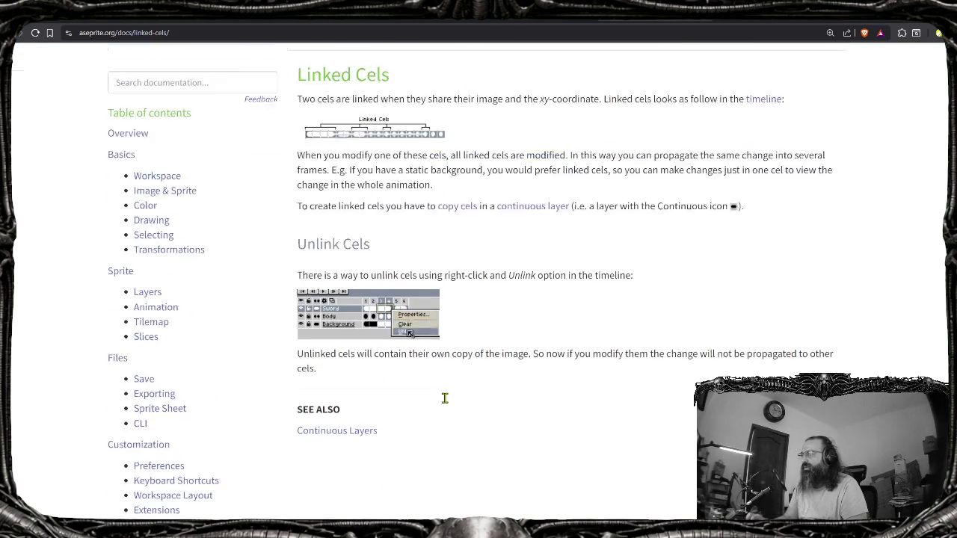
scroll(520, 182, up, 2)
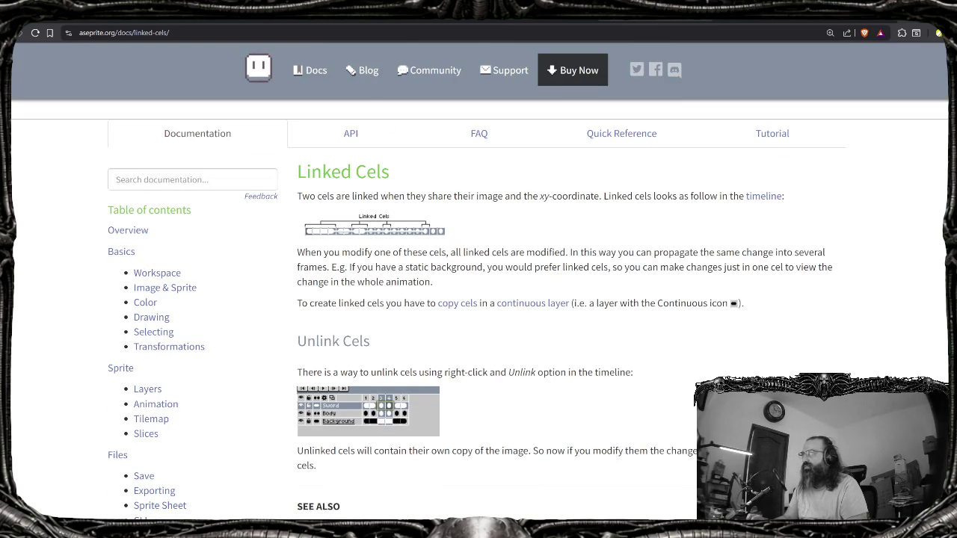
key(alt+Tab)
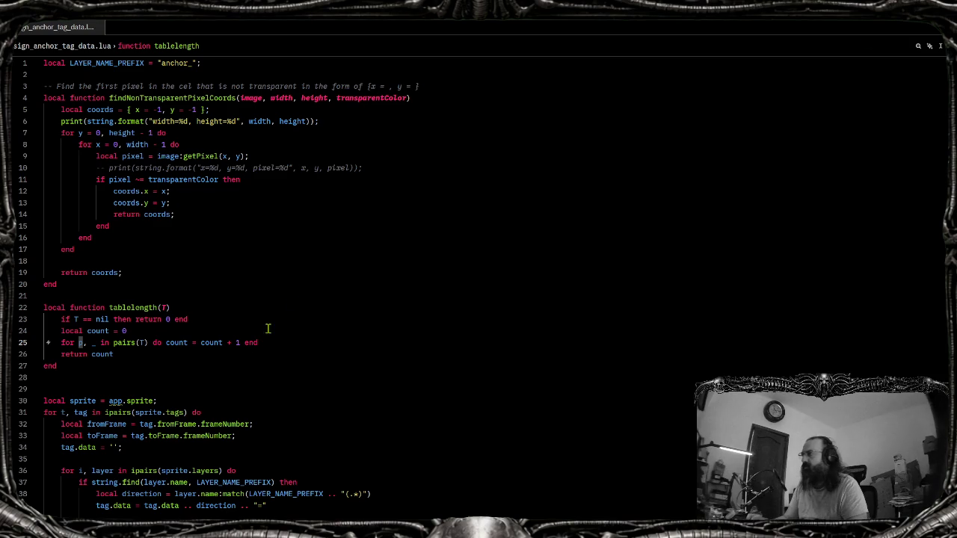
Check where the layer loop ends on line 50, then toggle line 56's comment off and on
scroll(245, 342, down, 8)
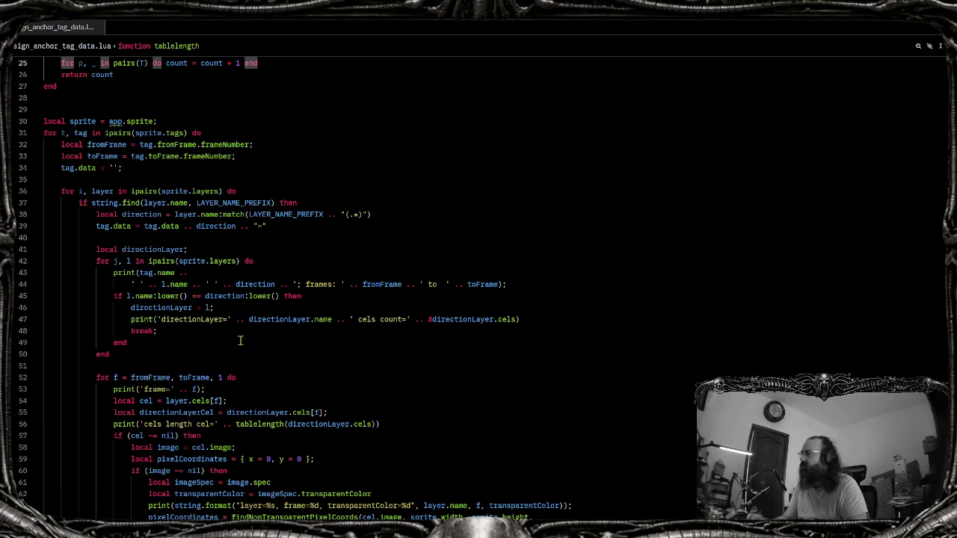
click(269, 355)
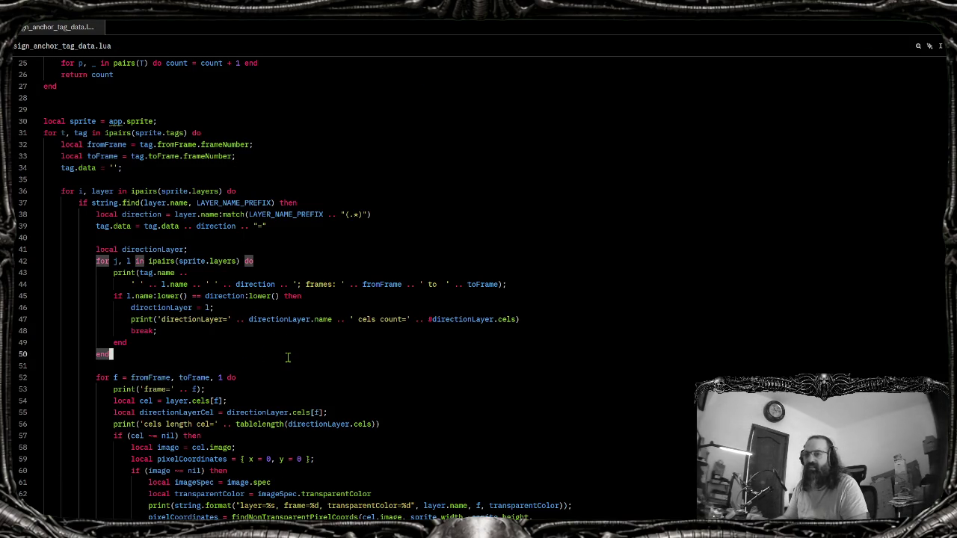
scroll(289, 357, down, 4)
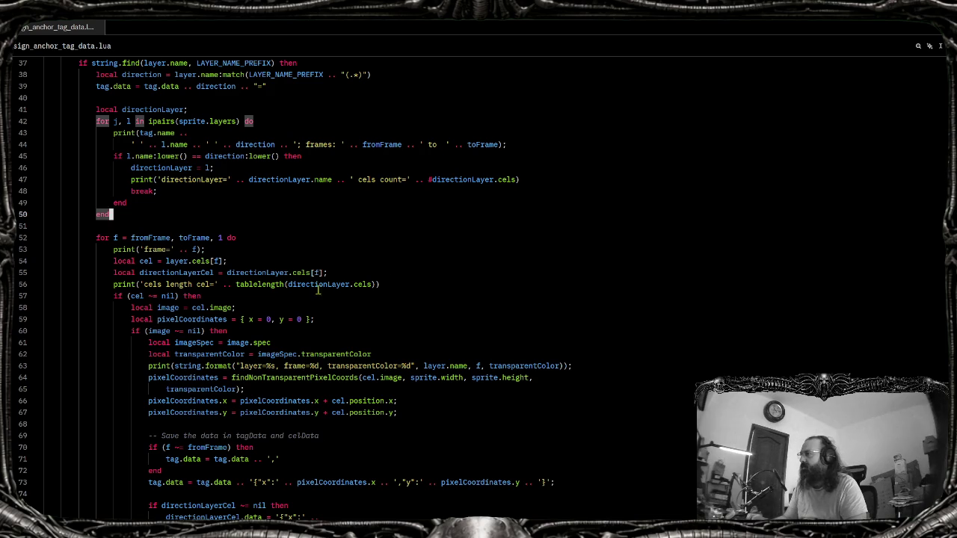
click(437, 286)
key(ctrl+slash)
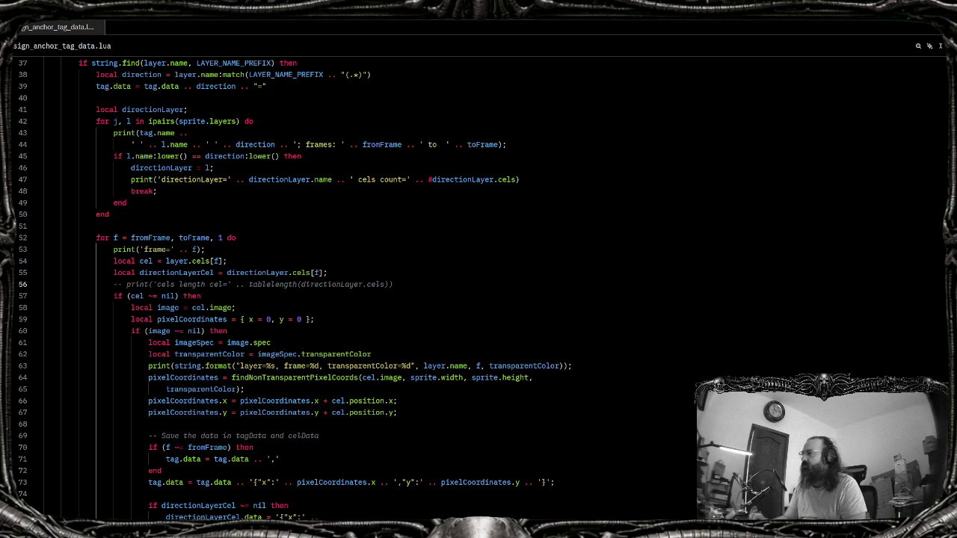
key(ctrl+slash)
Strip the tablelength( wrapper so line 56 prints directionLayer.cels directly
key(Left)
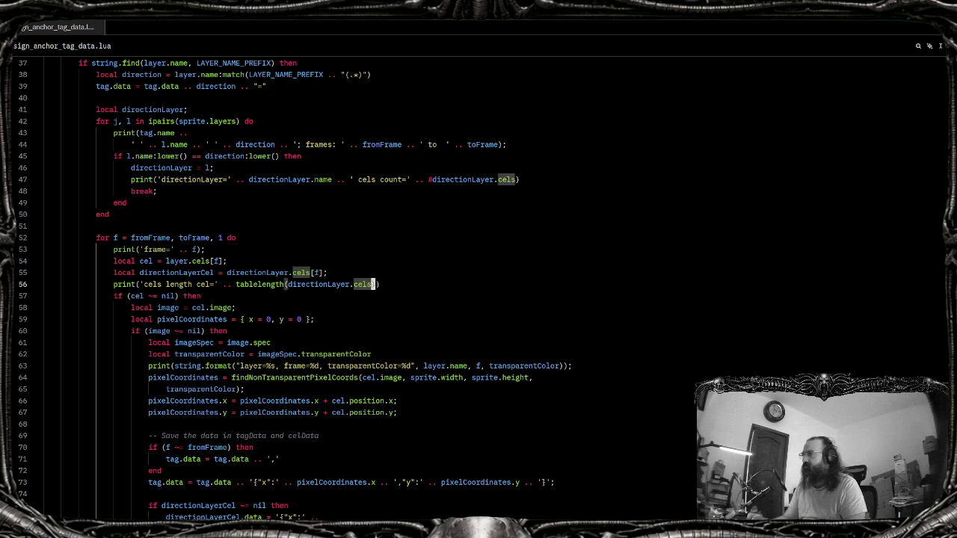
key(ctrl+Left)
key(ctrl+BackSpace)
key(ctrl+BackSpace)
key(End)
key(BackSpace)
key(Left)
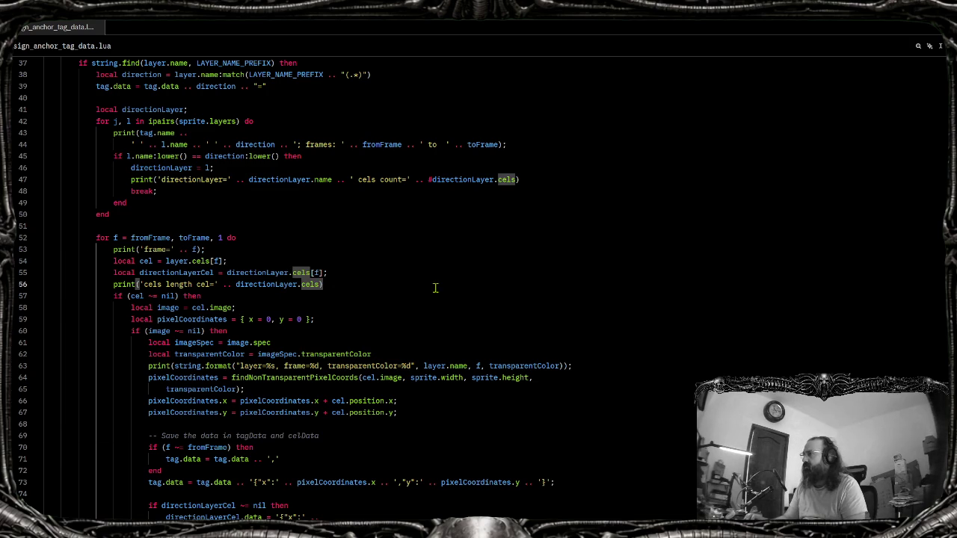
key(alt+Tab)
key(alt+Tab)
key(Escape)
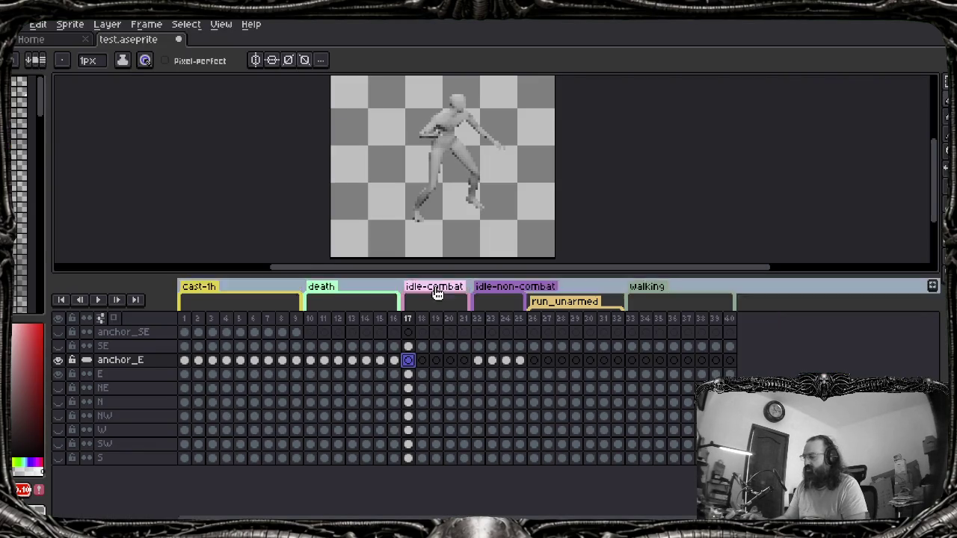
Run the assign_anchor_tag_data script from Aseprite's File > Scripts menu
key(alt+f)
key(Up)
key(Up)
key(Right)
key(Down)
key(Down)
key(Return)
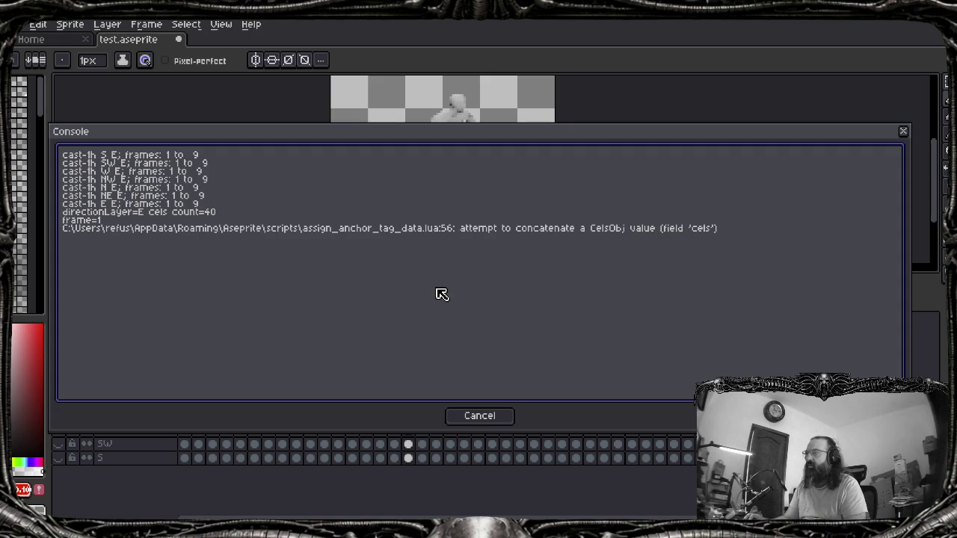
Cycle through open windows back to the browser after the line 56 CelsObj error
key(alt+Tab)
key(alt+Tab)
key(Escape)
key(alt+Tab)
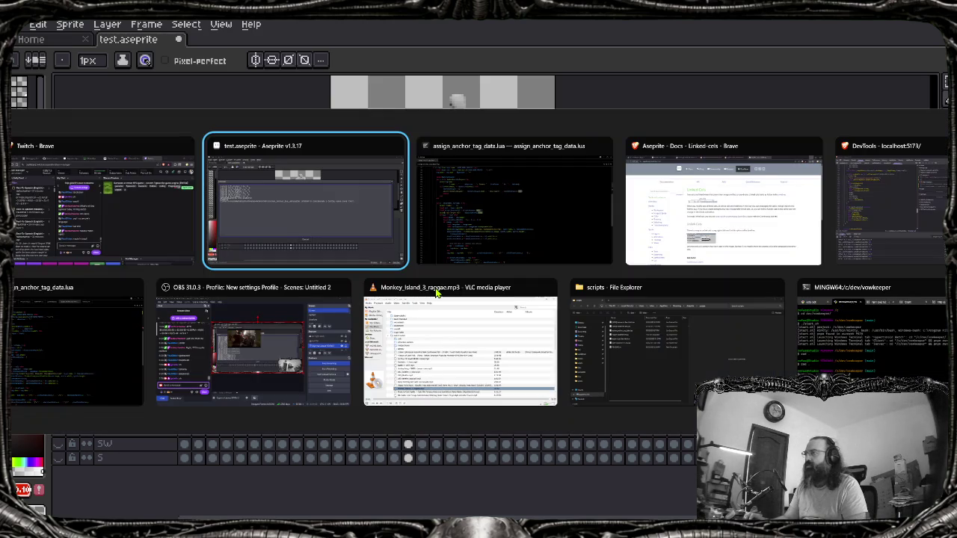
key(Tab)
key(Tab)
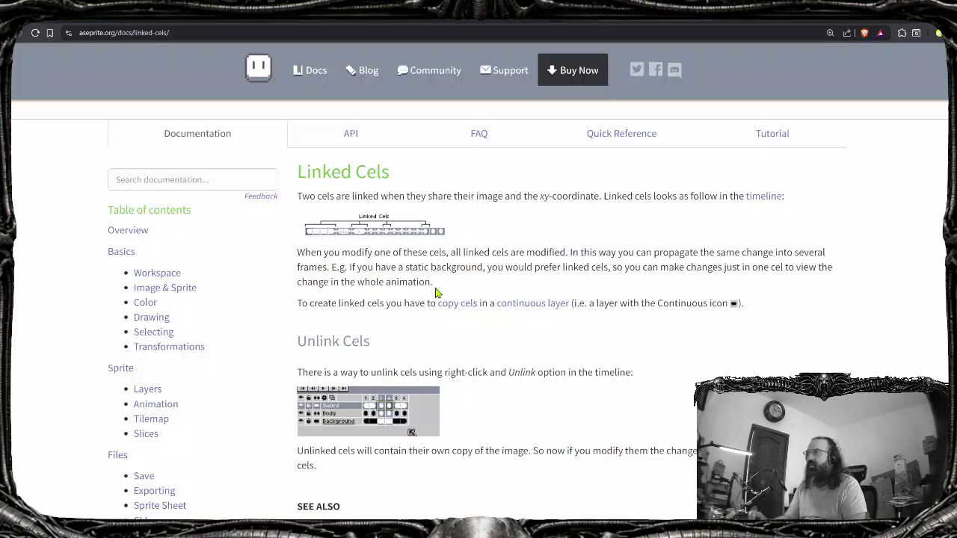
Search DuckDuckGo in a new tab for 'aseprite api lua types'
key(ctrl+t)
text(ase)
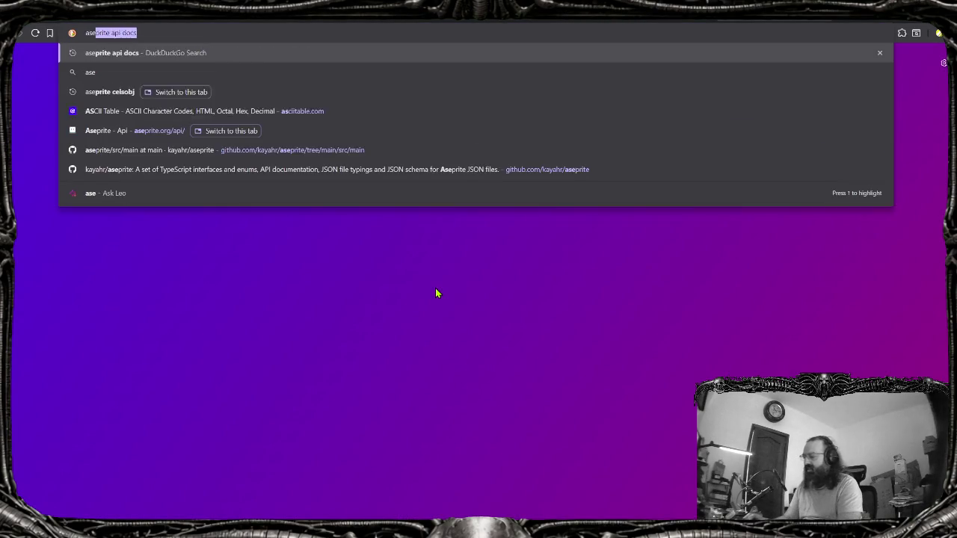
text(prite ap)
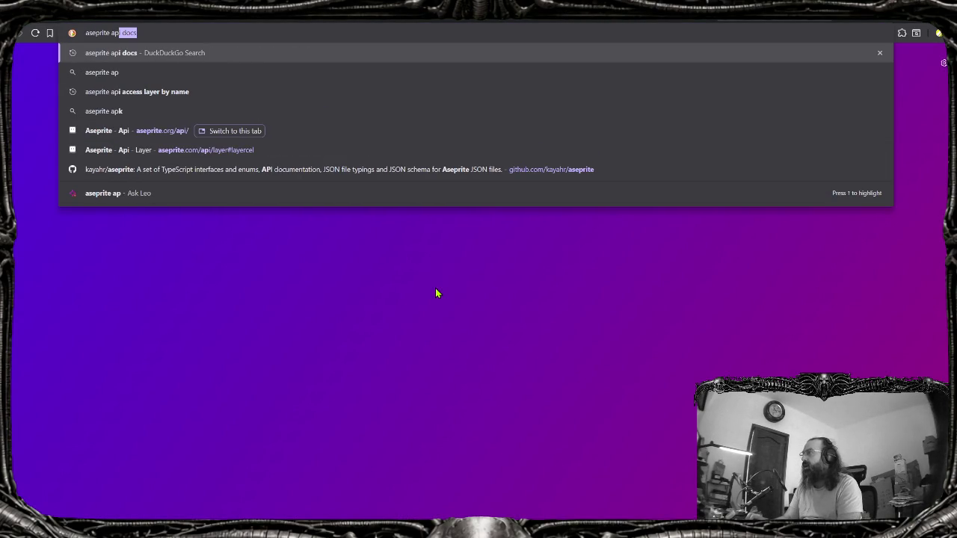
text(i lua types)
key(Return)
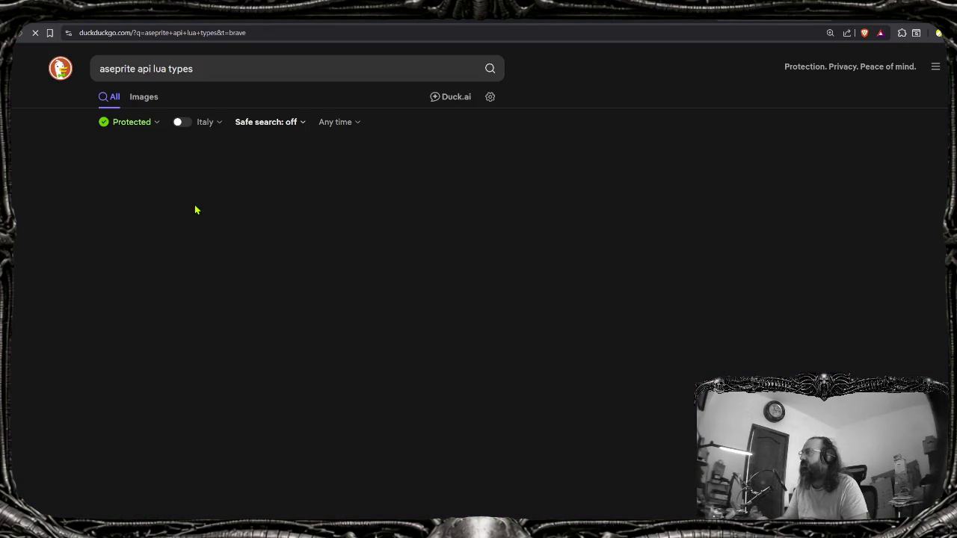
Glance at the Aseprite API Base Library page, then return to the results
scroll(202, 297, down, 1)
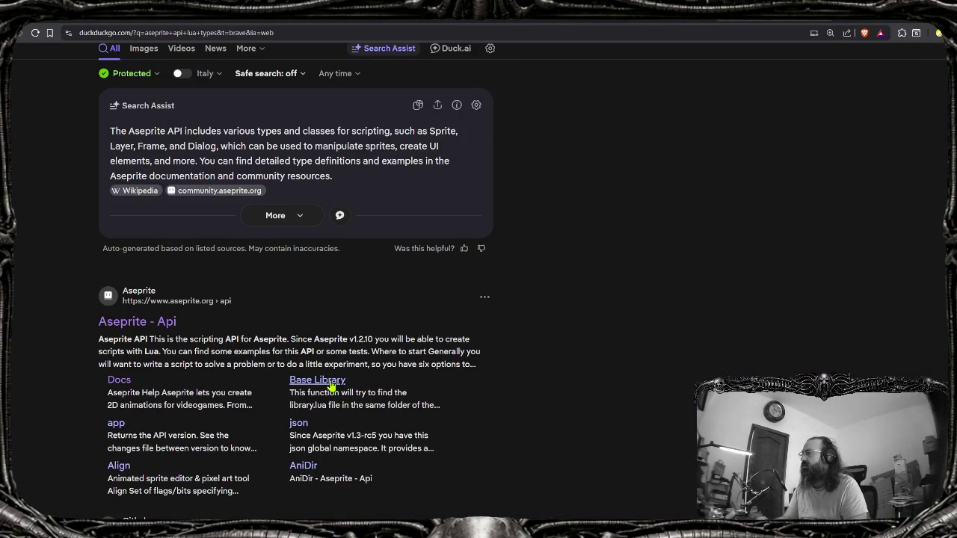
click(331, 382)
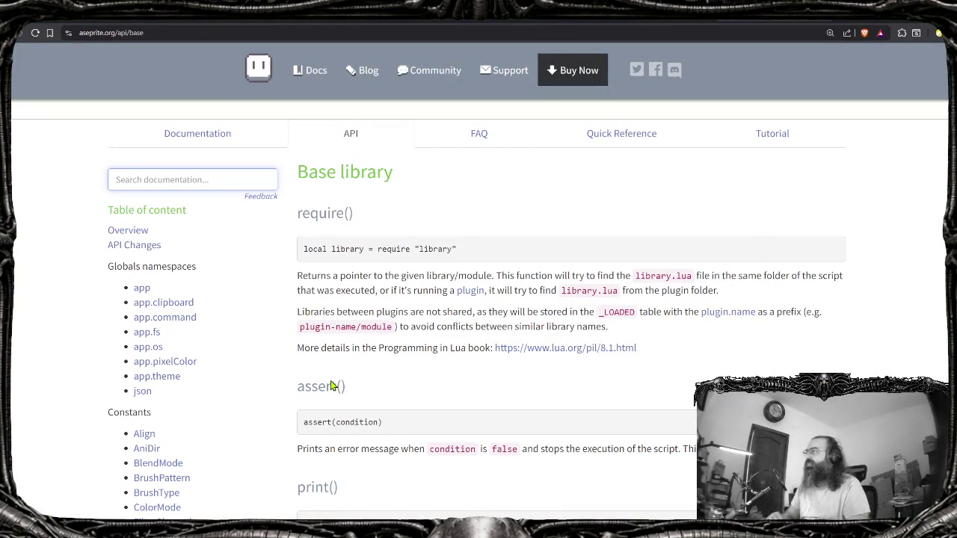
scroll(464, 379, down, 2)
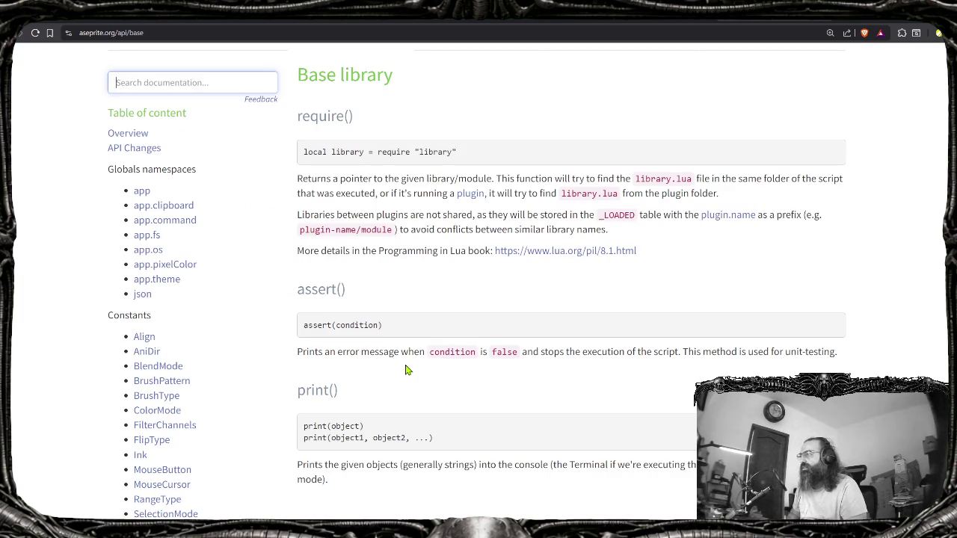
scroll(395, 388, down, 1)
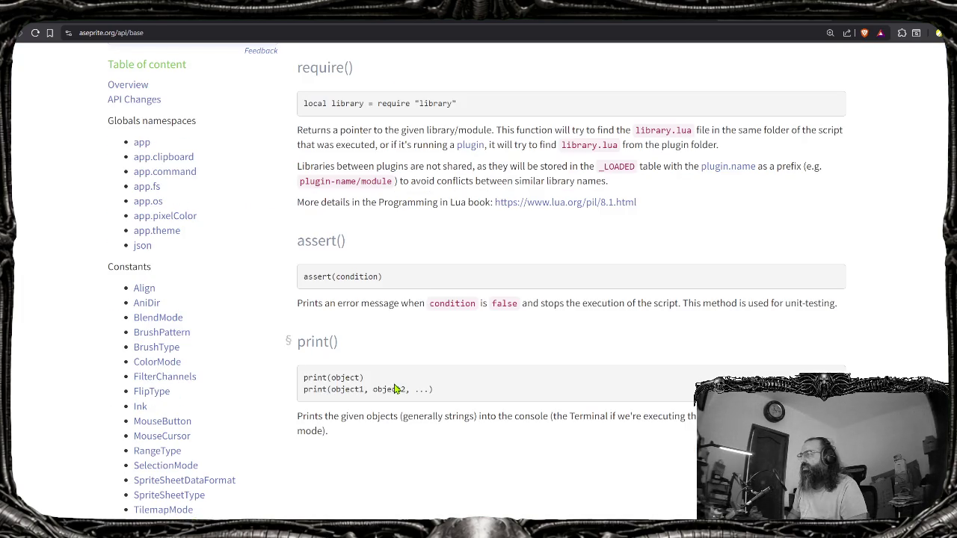
key(alt+Left)
scroll(152, 364, down, 3)
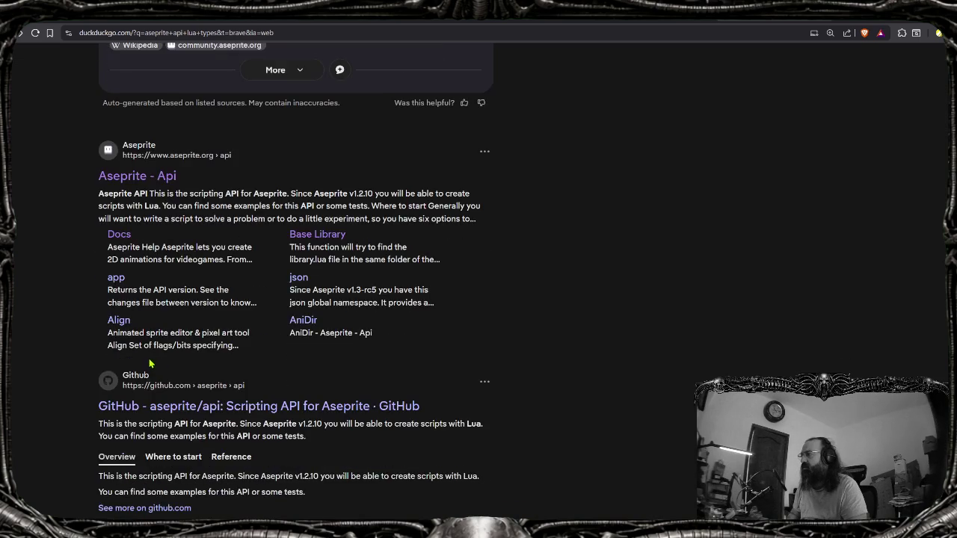
scroll(152, 364, down, 1)
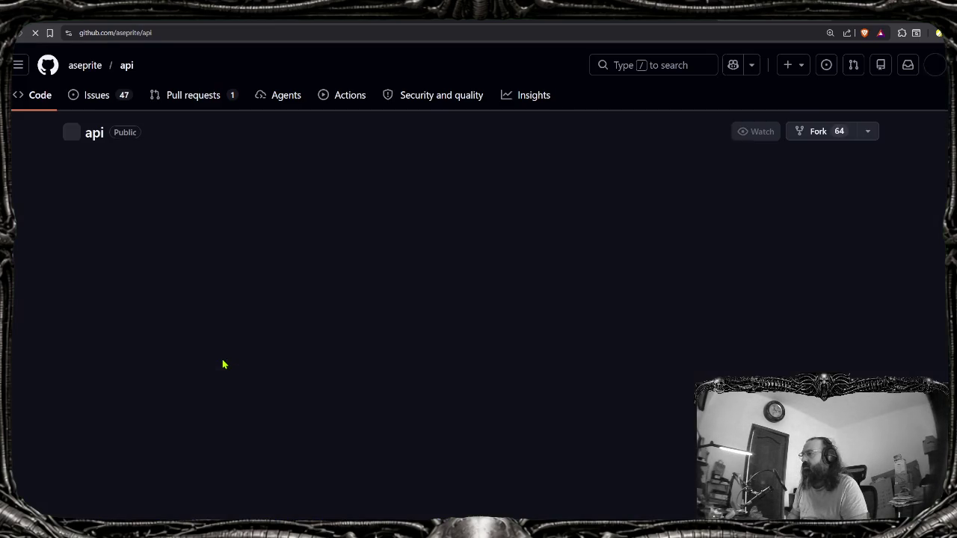
Open the aseprite/api repository's api folder and scroll its file list
scroll(21, 320, down, 3)
scroll(75, 284, up, 1)
scroll(94, 269, up, 1)
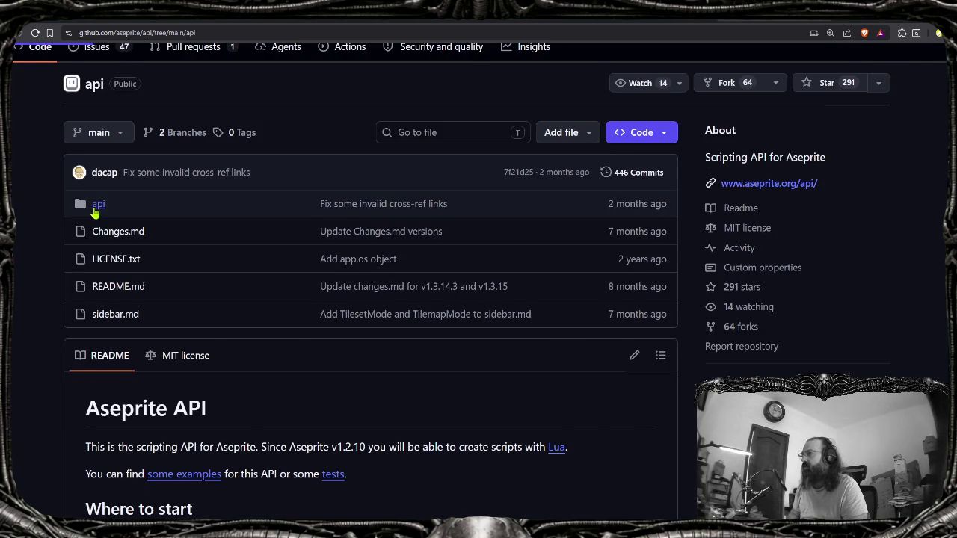
click(95, 212)
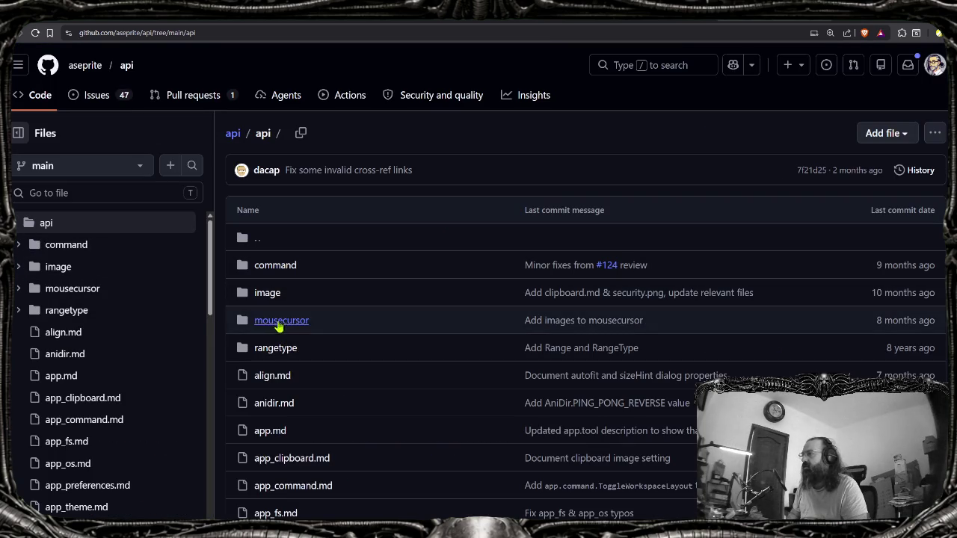
scroll(267, 297, down, 1)
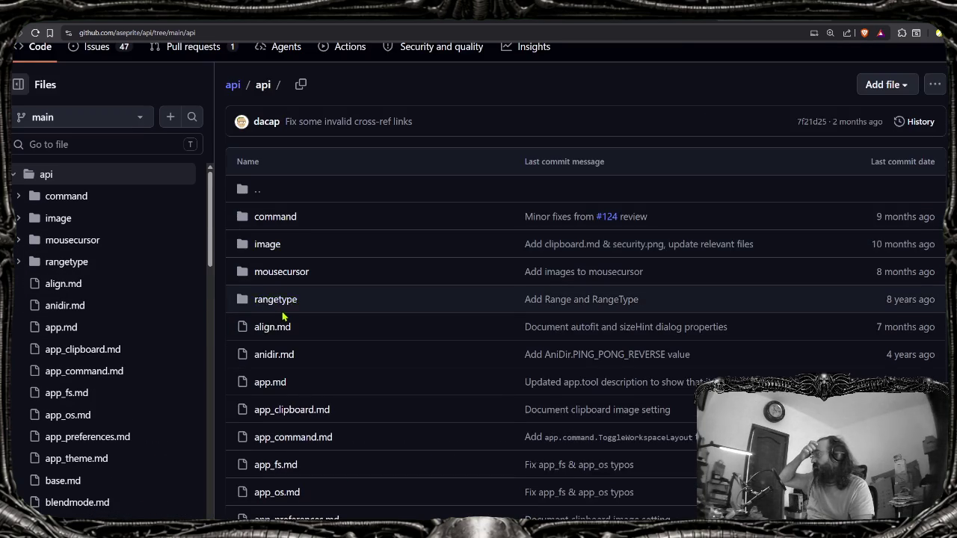
scroll(283, 317, down, 4)
scroll(257, 317, down, 10)
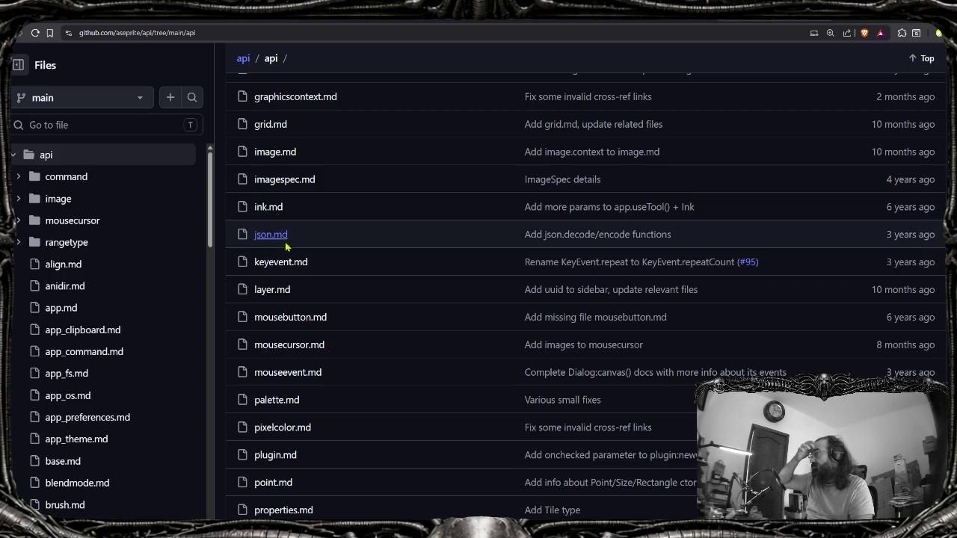
Read through layer.md, then go back to the api folder listing
click(272, 289)
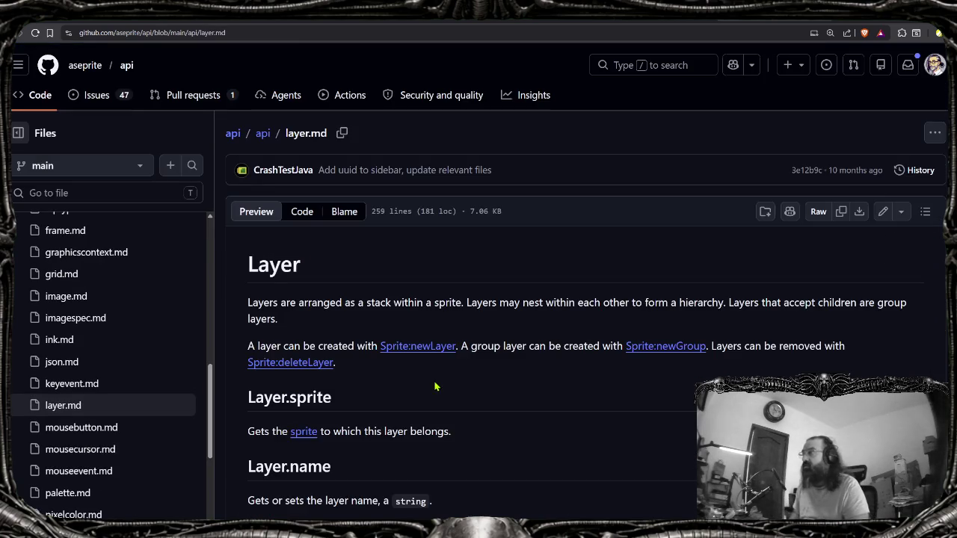
scroll(436, 386, down, 2)
scroll(426, 373, down, 5)
scroll(411, 359, down, 5)
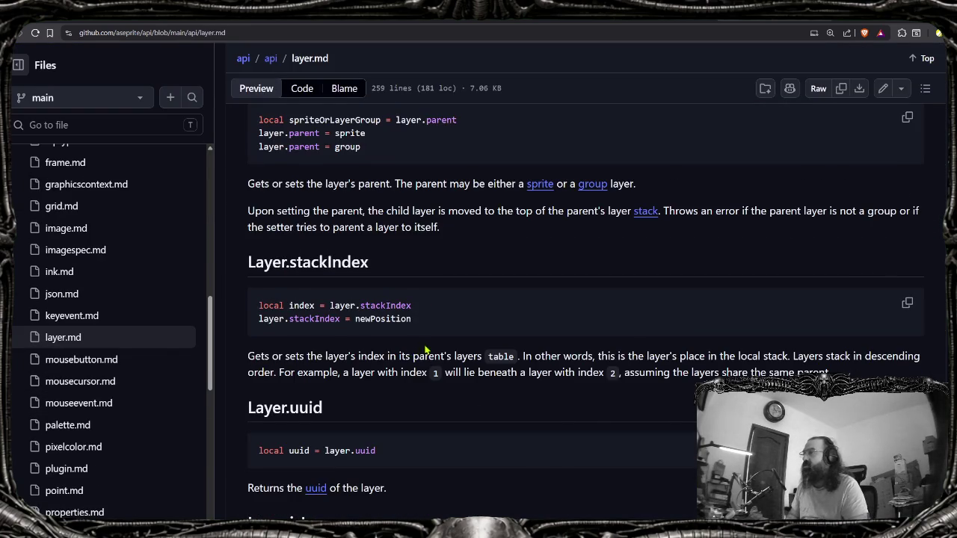
key(alt+Left)
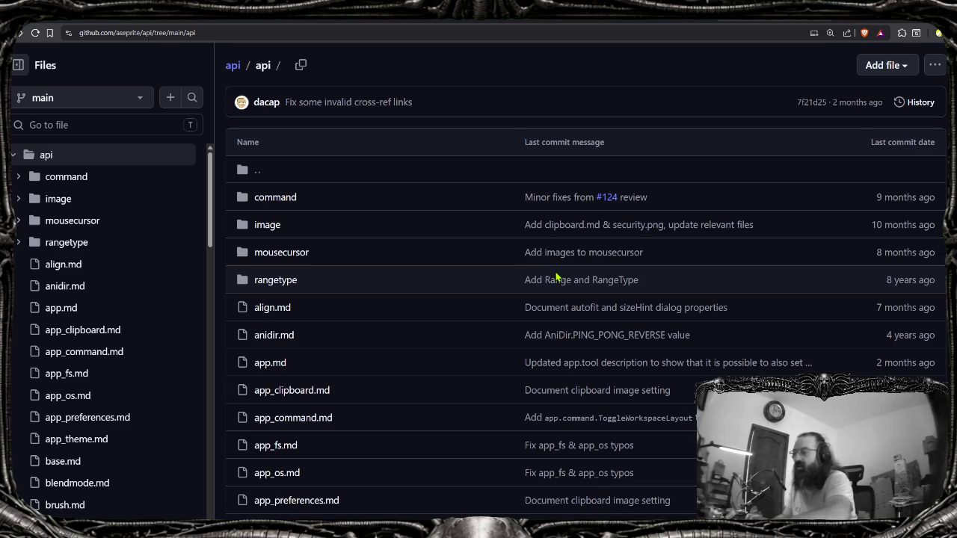
scroll(555, 278, down, 5)
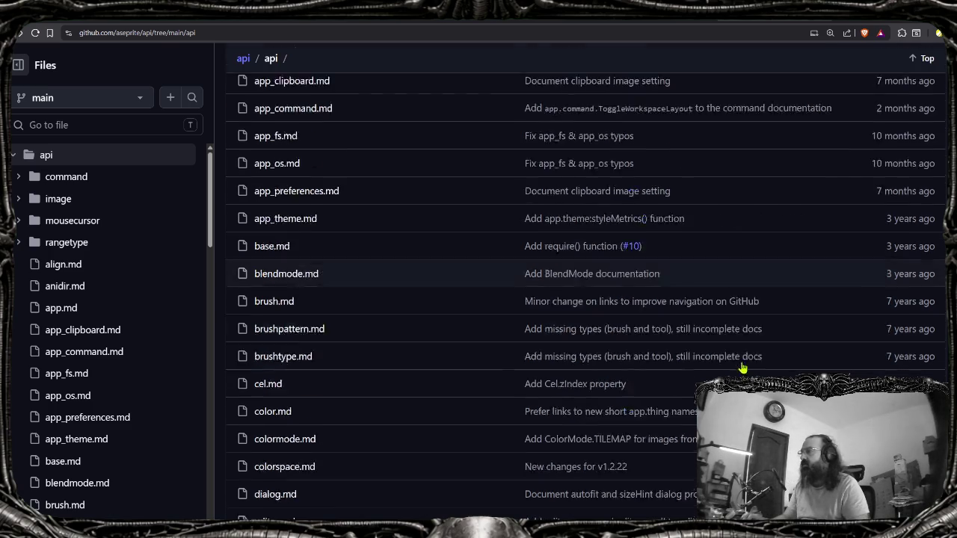
Return to the DuckDuckGo results and scroll down to the DeepWiki Scripting Examples and Patterns entry
scroll(464, 291, down, 6)
scroll(456, 303, down, 5)
scroll(467, 284, down, 3)
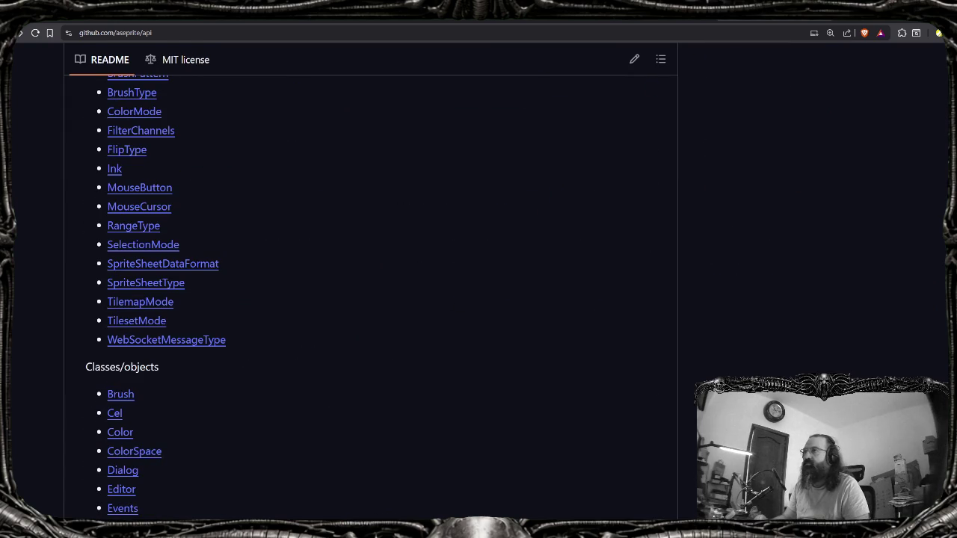
key(alt+Left)
scroll(239, 267, down, 2)
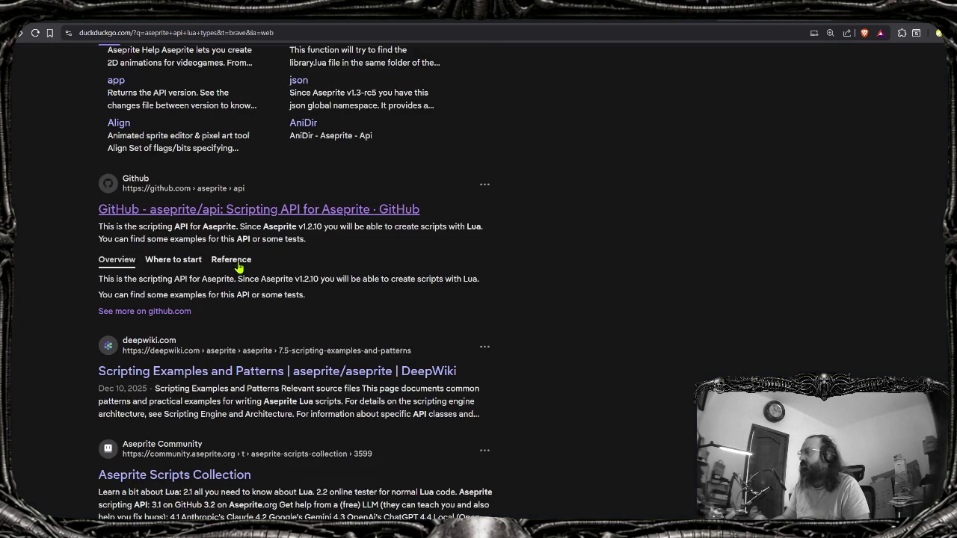
scroll(224, 281, down, 1)
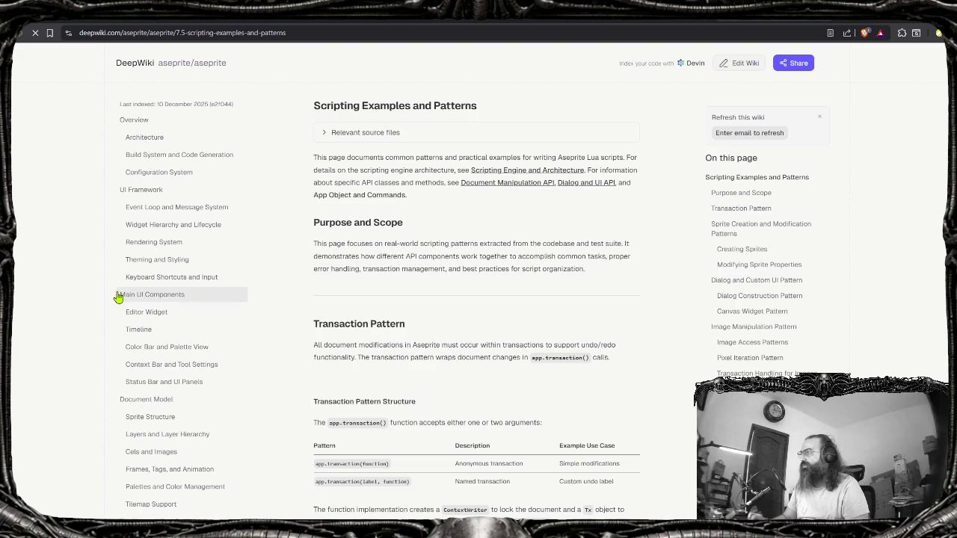
Find 'cels' on the DeepWiki page and open the Cels and Images article
key(ctrl+f)
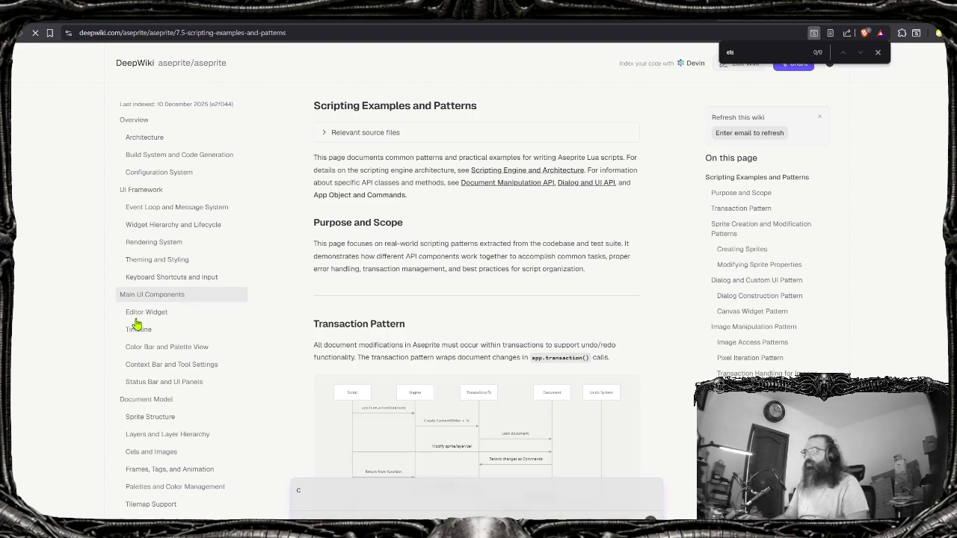
text(cels)
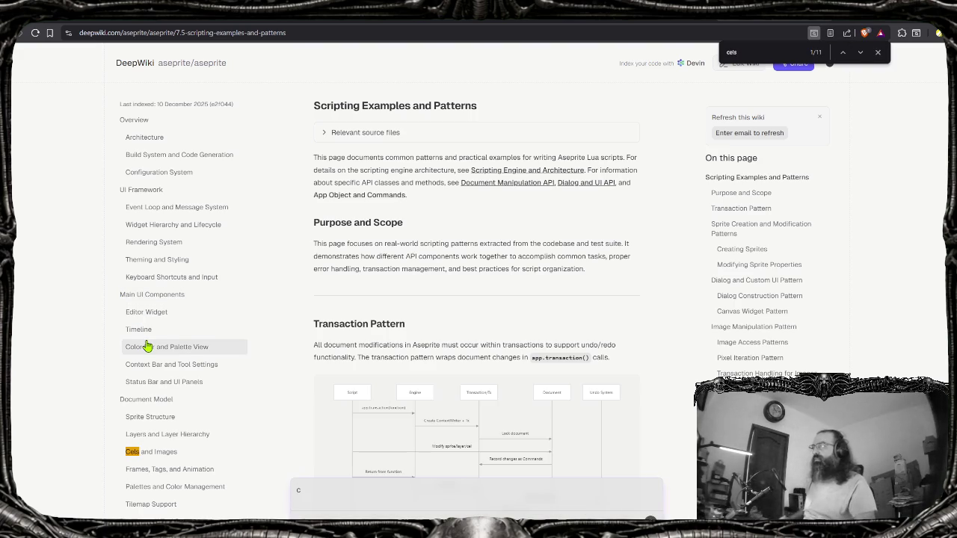
scroll(224, 329, down, 1)
click(204, 409)
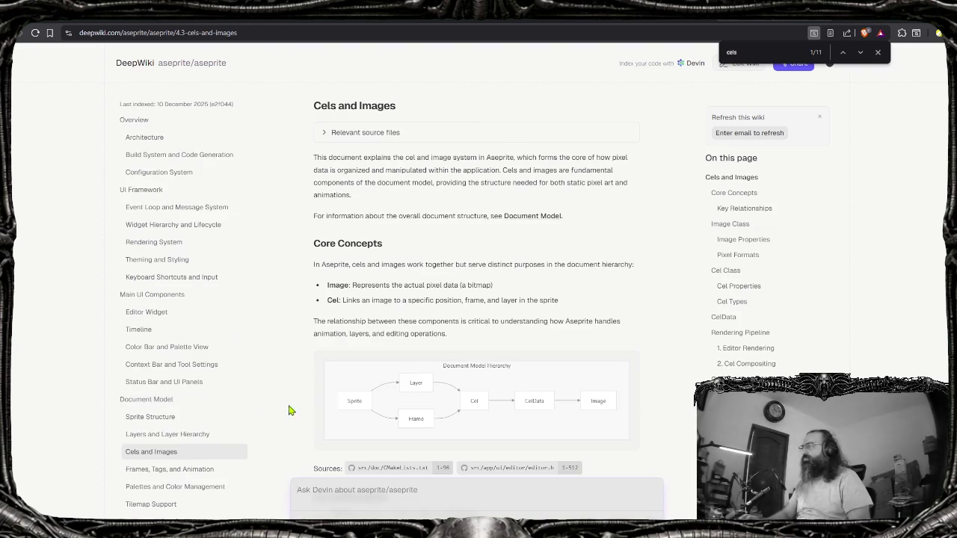
Read down through the Cels and Images article and dismiss the in-page search
scroll(306, 374, down, 2)
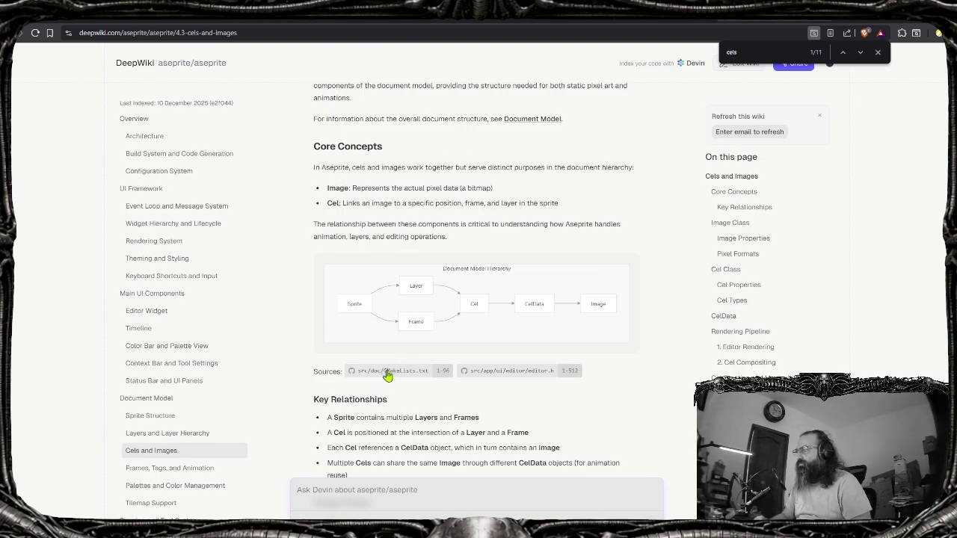
scroll(387, 367, down, 2)
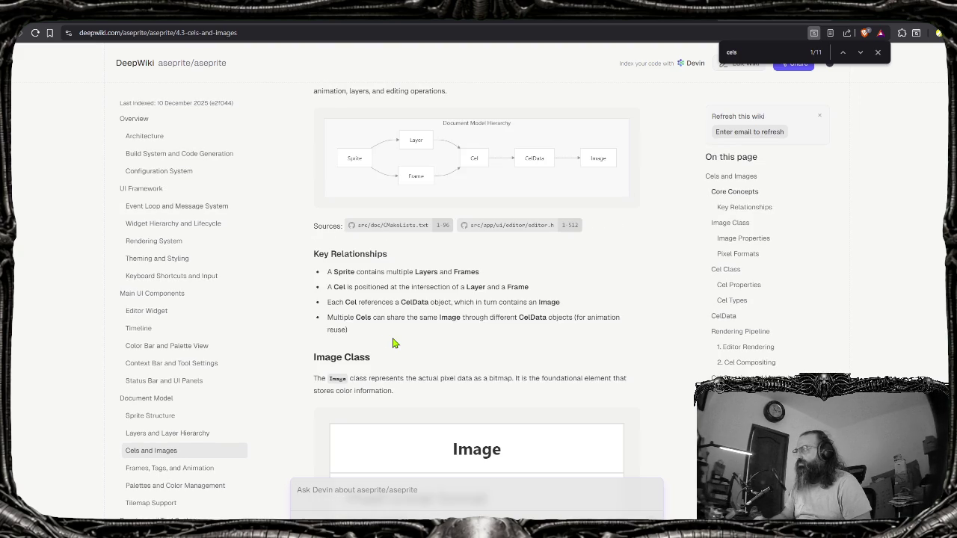
scroll(395, 342, up, 3)
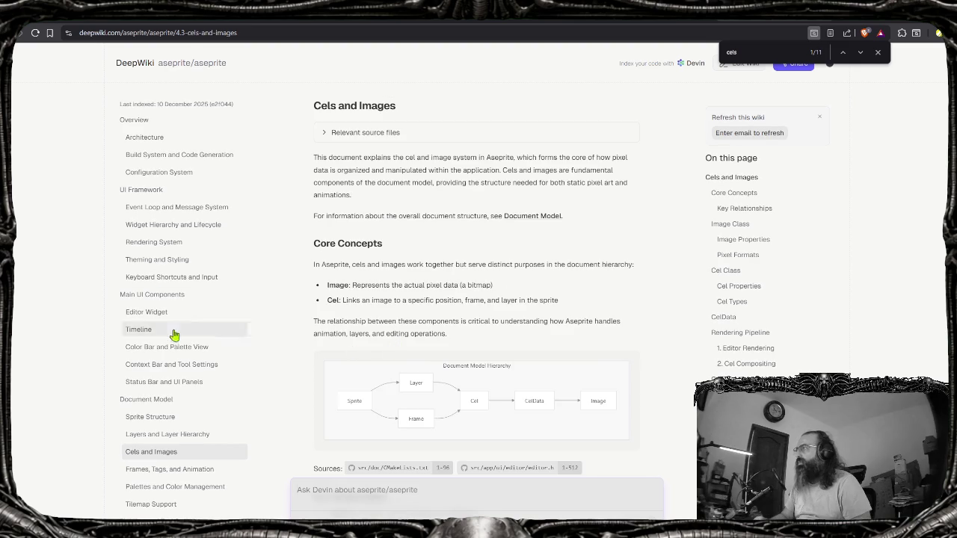
scroll(430, 299, down, 1)
scroll(427, 298, up, 1)
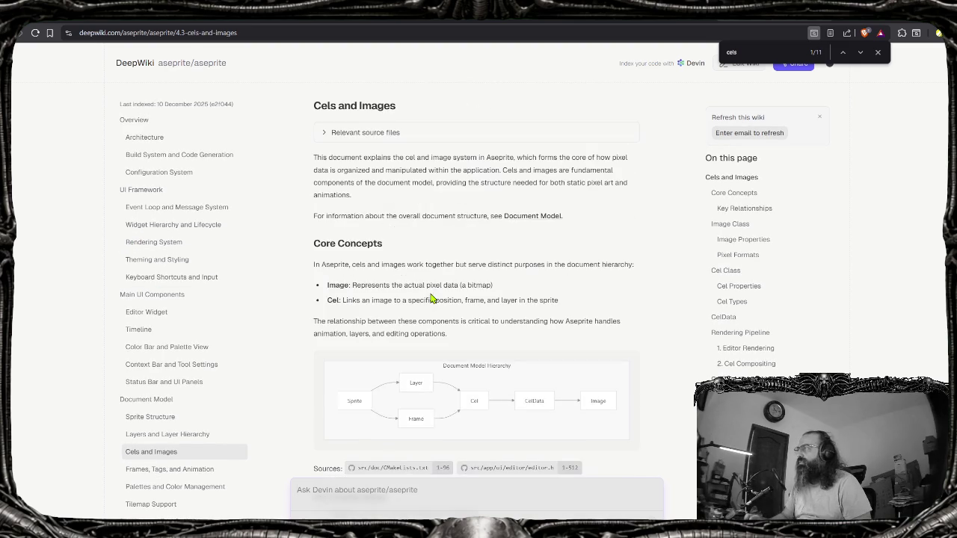
scroll(449, 336, down, 4)
scroll(392, 275, down, 5)
scroll(394, 274, down, 1)
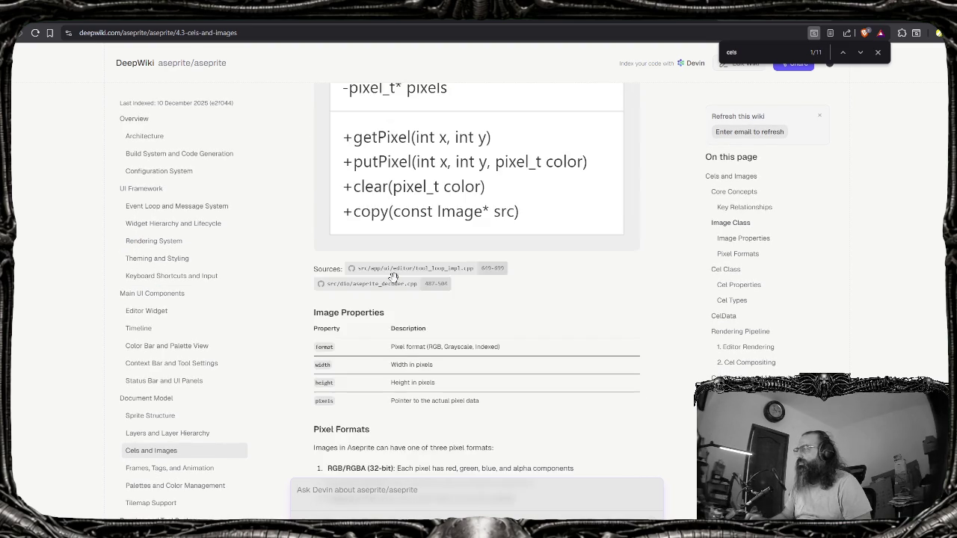
scroll(397, 287, down, 3)
scroll(419, 292, down, 3)
scroll(419, 295, down, 1)
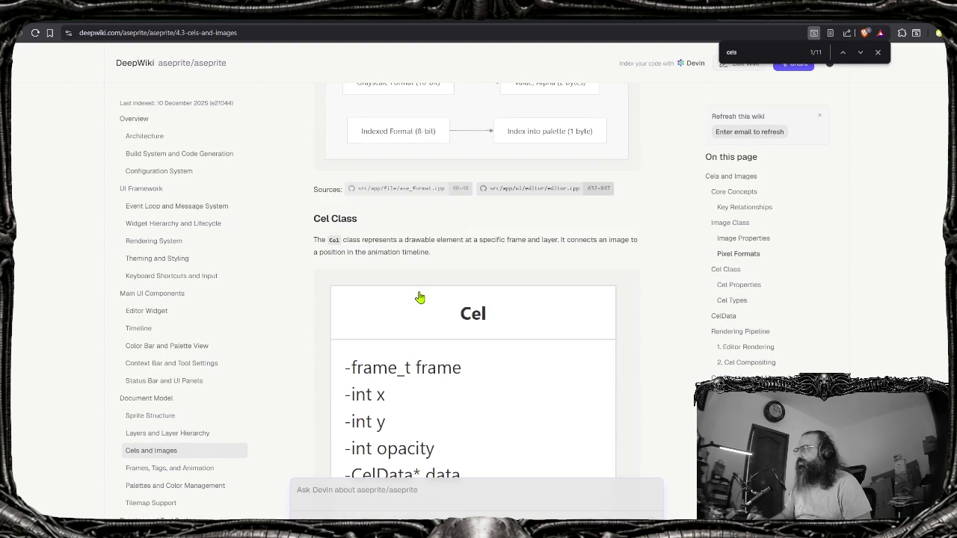
scroll(310, 338, down, 2)
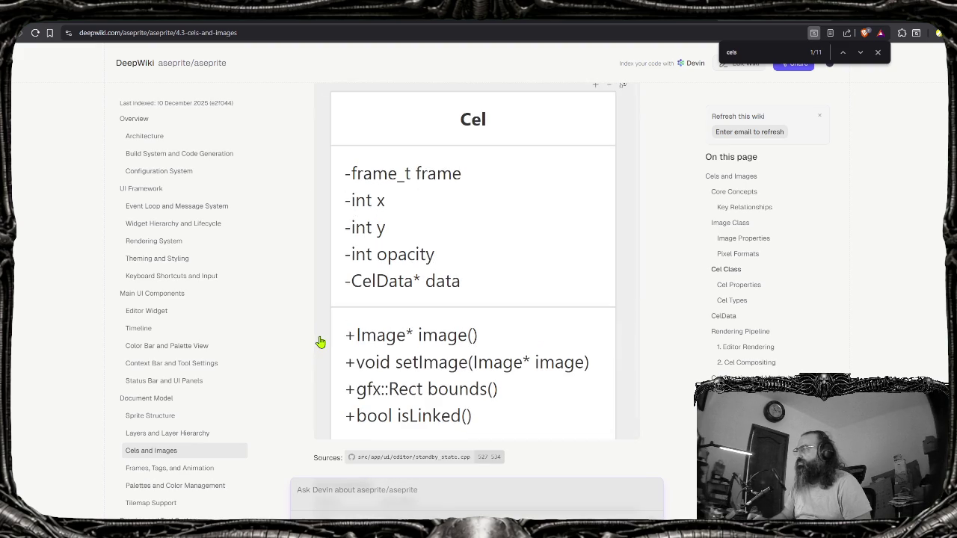
scroll(327, 259, up, 2)
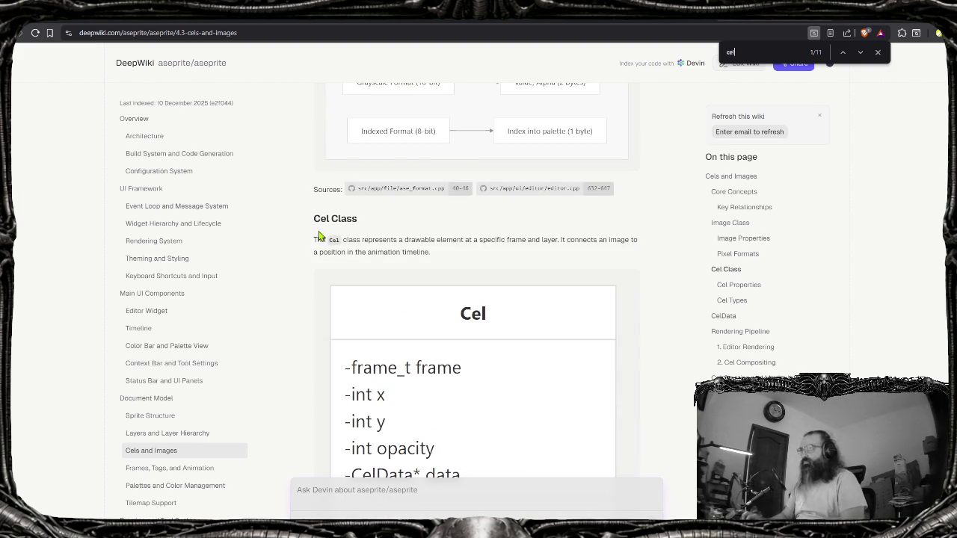
text(so)
scroll(254, 256, up, 5)
scroll(254, 256, up, 5)
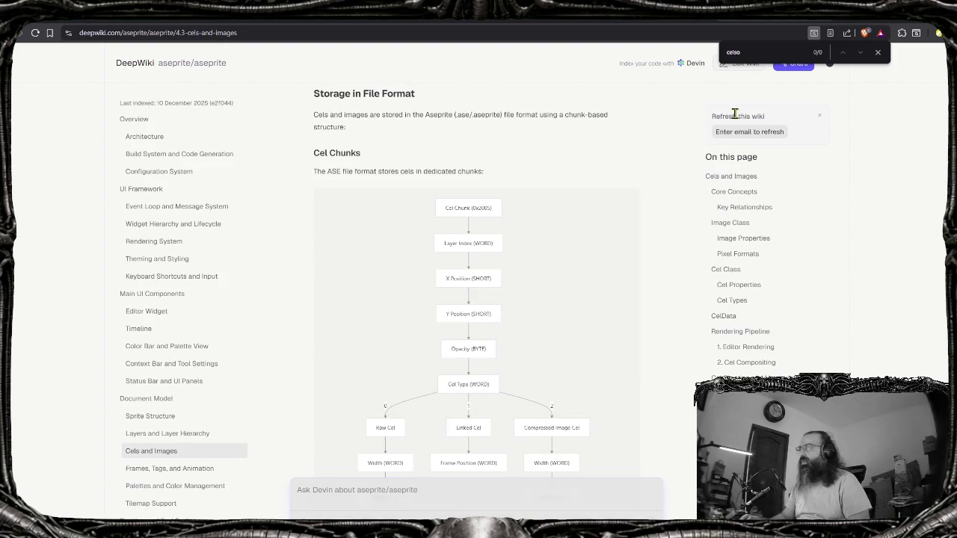
key(Escape)
Reread the Cels and Images article, then move on to Layers and Layer Hierarchy
scroll(636, 86, up, 5)
scroll(661, 67, up, 4)
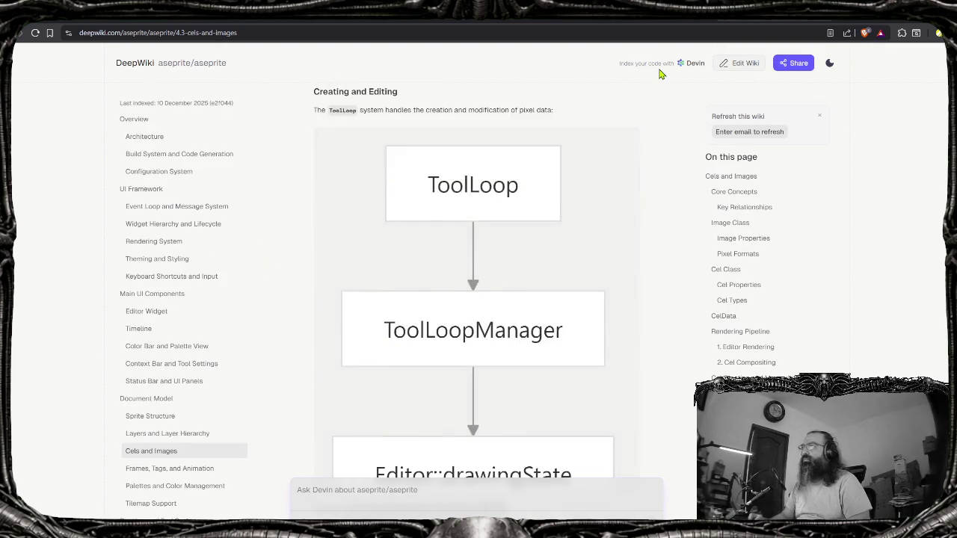
scroll(449, 112, up, 5)
scroll(235, 149, up, 5)
scroll(246, 213, up, 5)
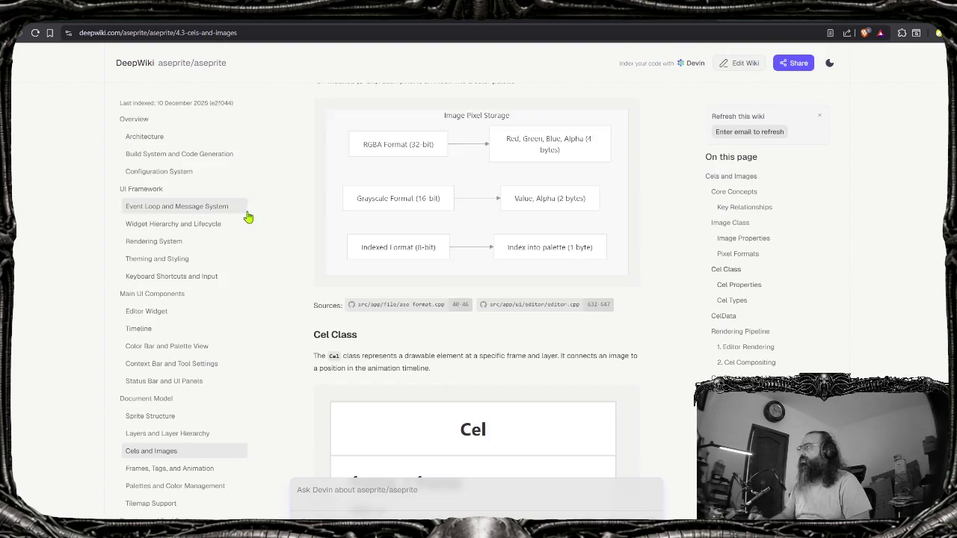
scroll(244, 215, up, 5)
scroll(245, 214, up, 5)
scroll(224, 183, down, 5)
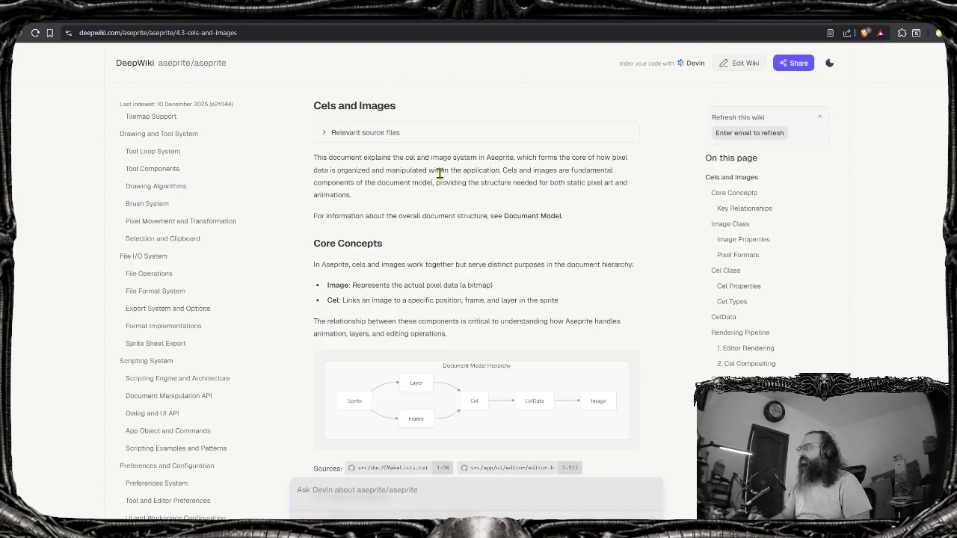
scroll(182, 319, down, 1)
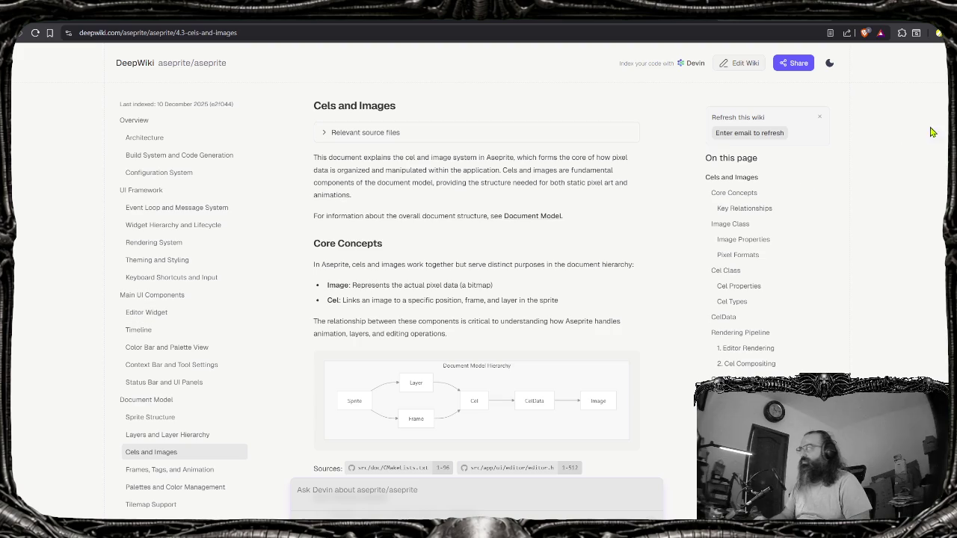
drag(944, 131, 944, 322)
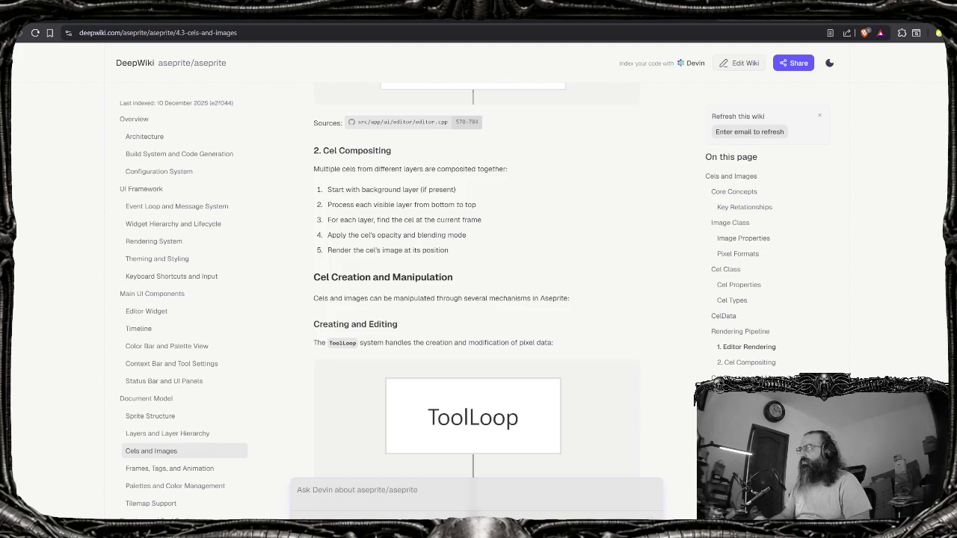
scroll(459, 299, down, 2)
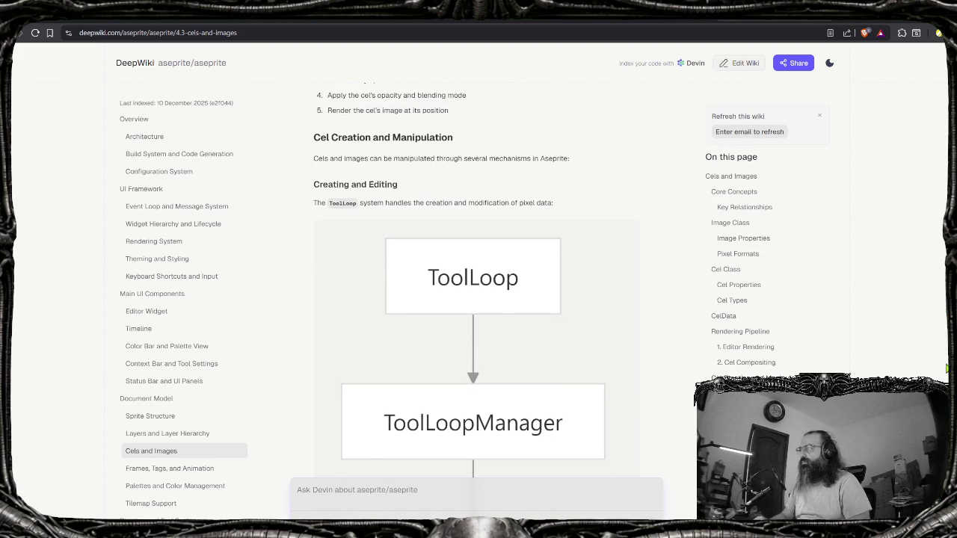
scroll(459, 299, down, 1)
scroll(459, 298, down, 4)
scroll(459, 299, down, 2)
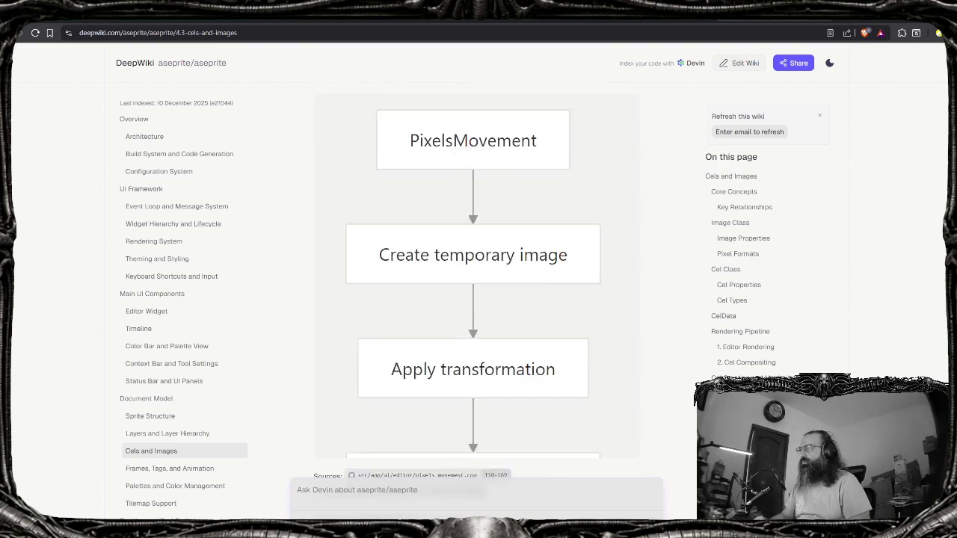
scroll(459, 299, down, 4)
scroll(459, 299, down, 2)
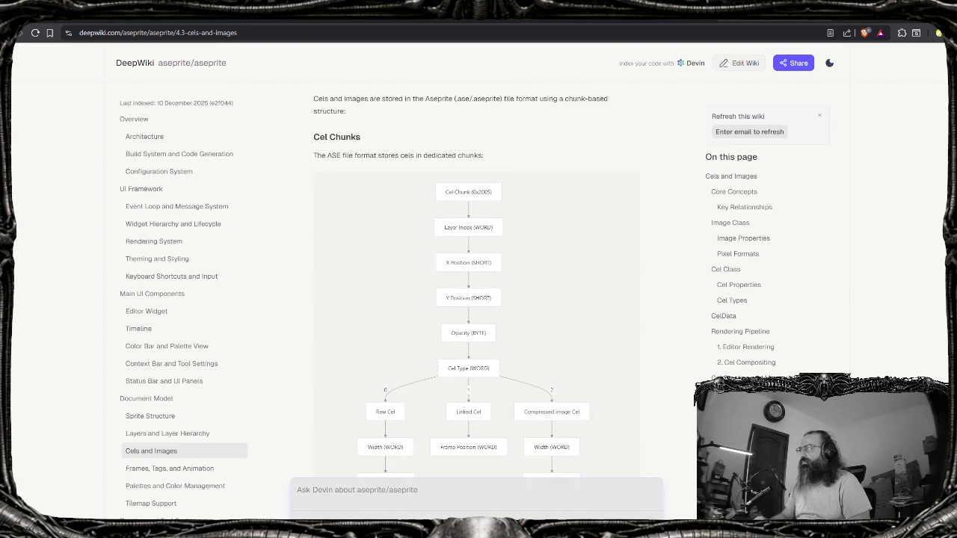
scroll(459, 298, down, 1)
scroll(459, 299, down, 1)
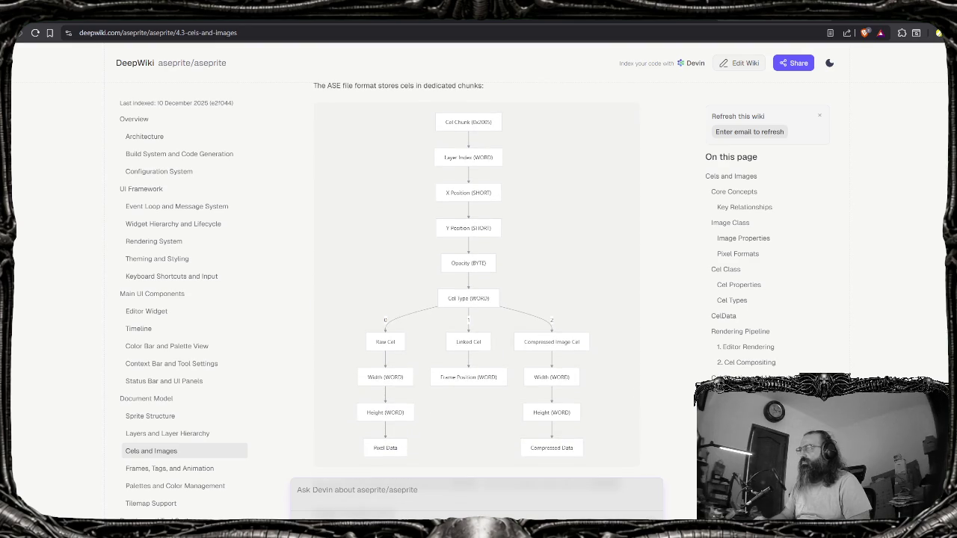
scroll(476, 299, down, 2)
scroll(475, 299, down, 4)
scroll(476, 299, down, 3)
scroll(475, 298, down, 3)
scroll(476, 299, down, 3)
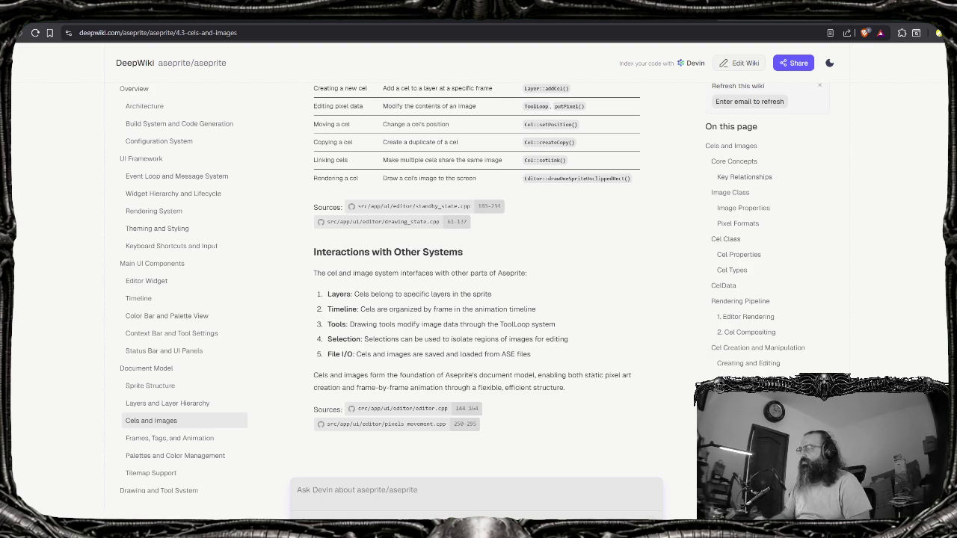
scroll(475, 299, up, 5)
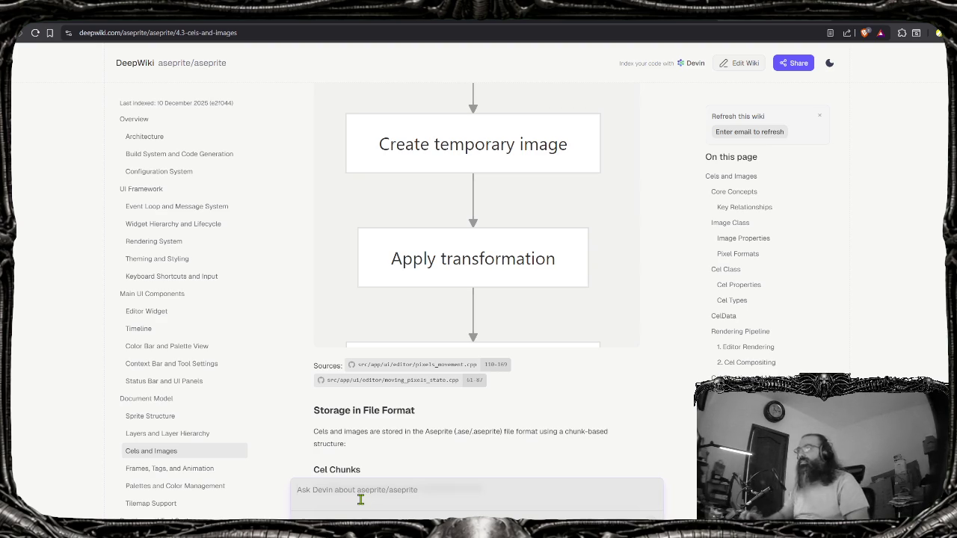
scroll(703, 281, up, 4)
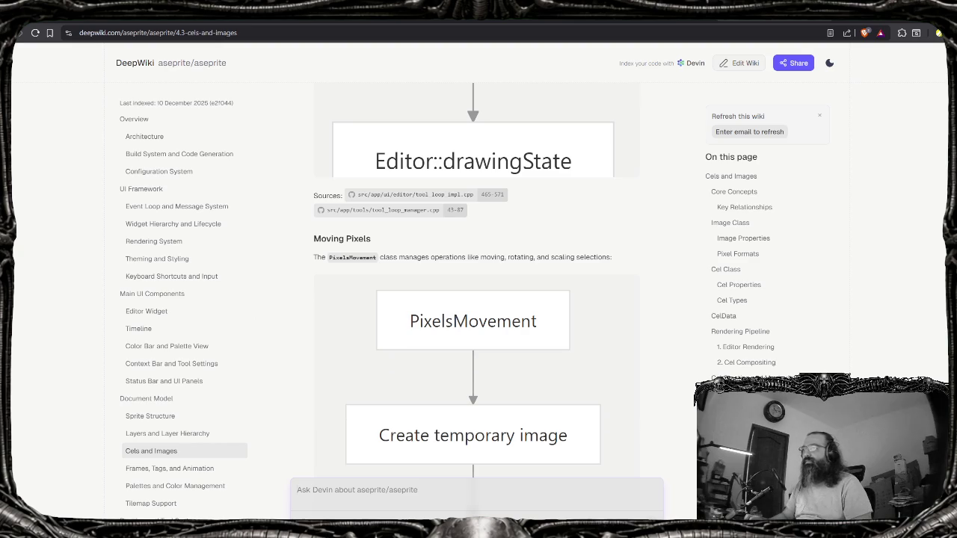
scroll(476, 299, up, 10)
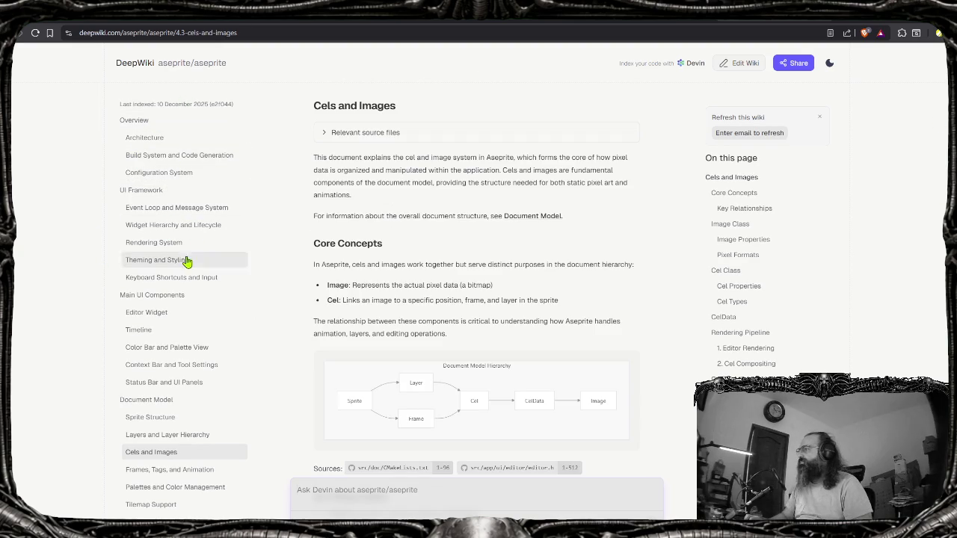
scroll(95, 301, down, 1)
scroll(177, 352, down, 2)
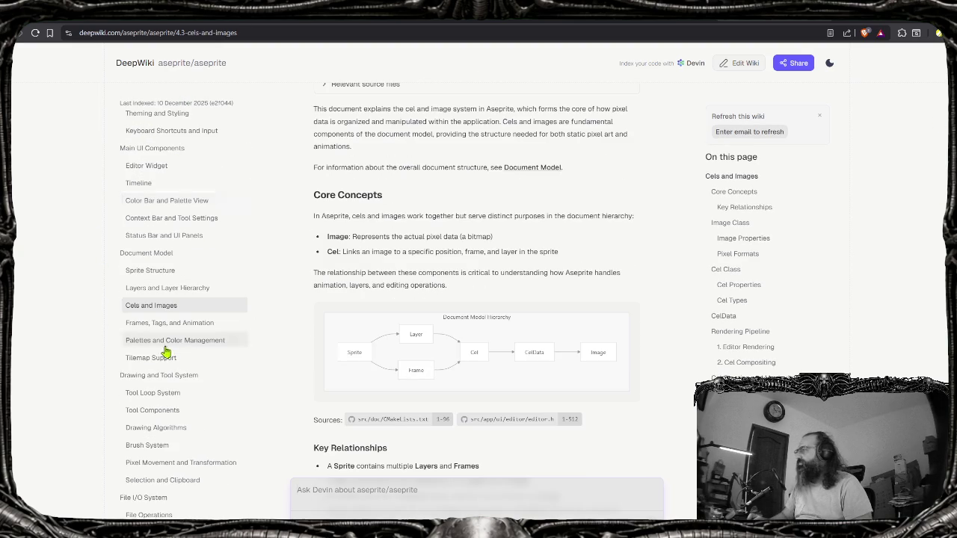
click(172, 294)
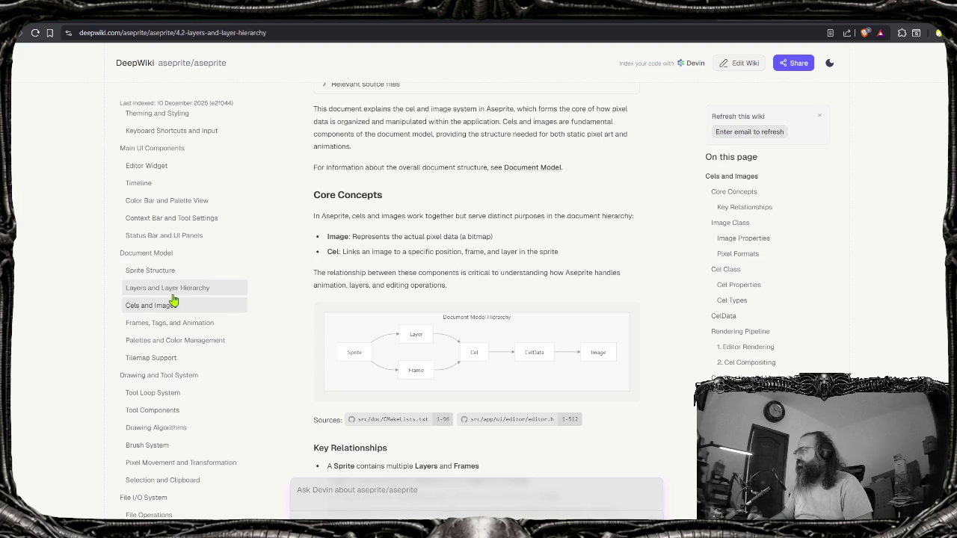
Search the DeepWiki page for 'cels', fixing the typo, and jump to the next match
key(ctrl+f)
text(celso)
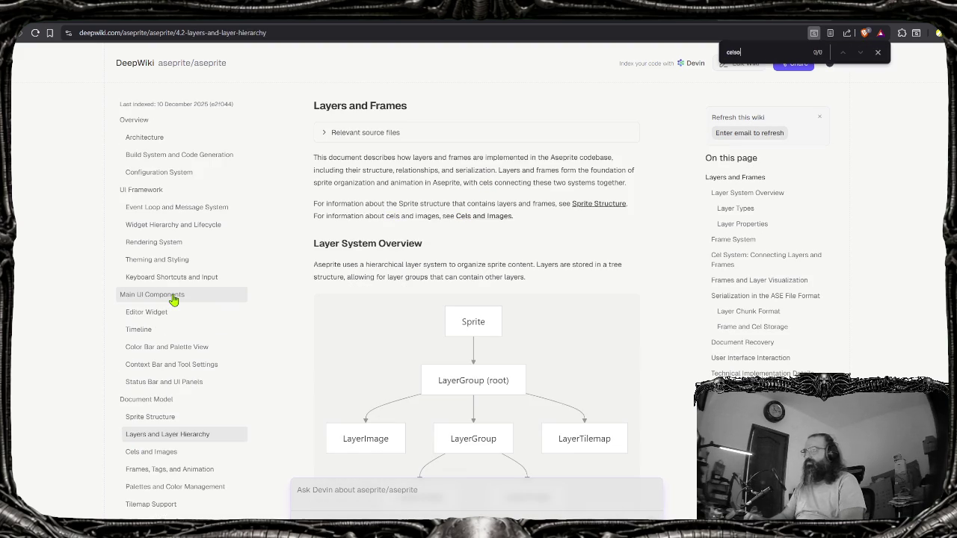
scroll(193, 350, down, 1)
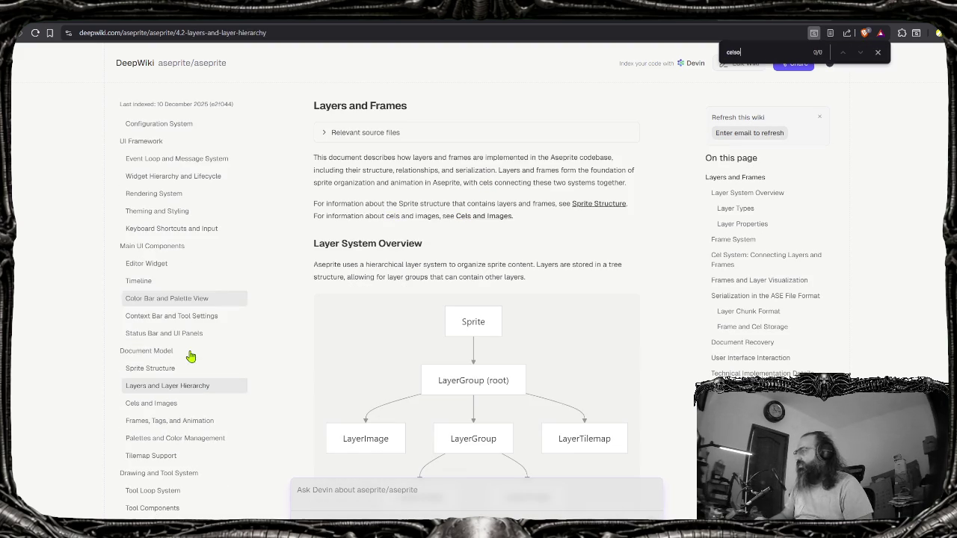
scroll(196, 433, down, 1)
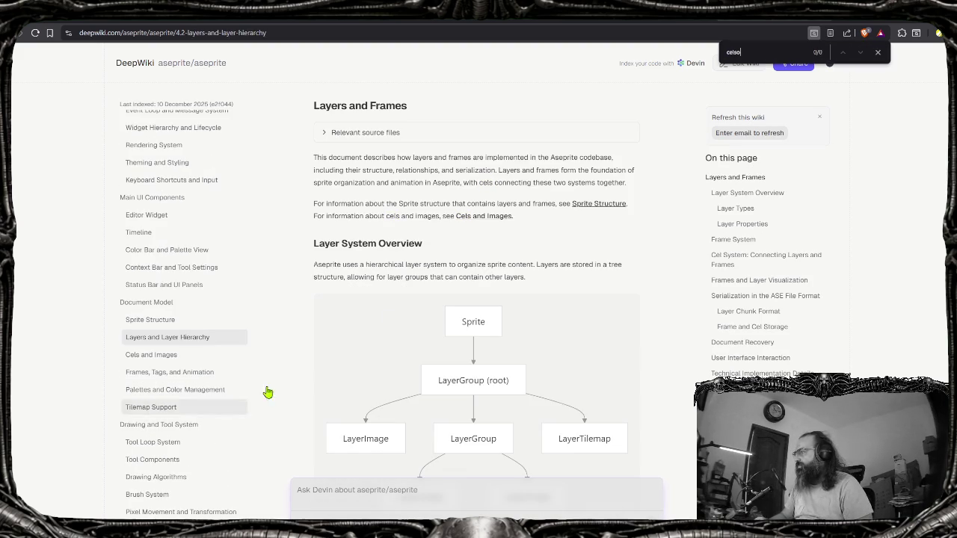
key(BackSpace)
key(BackSpace)
key(BackSpace)
text(els)
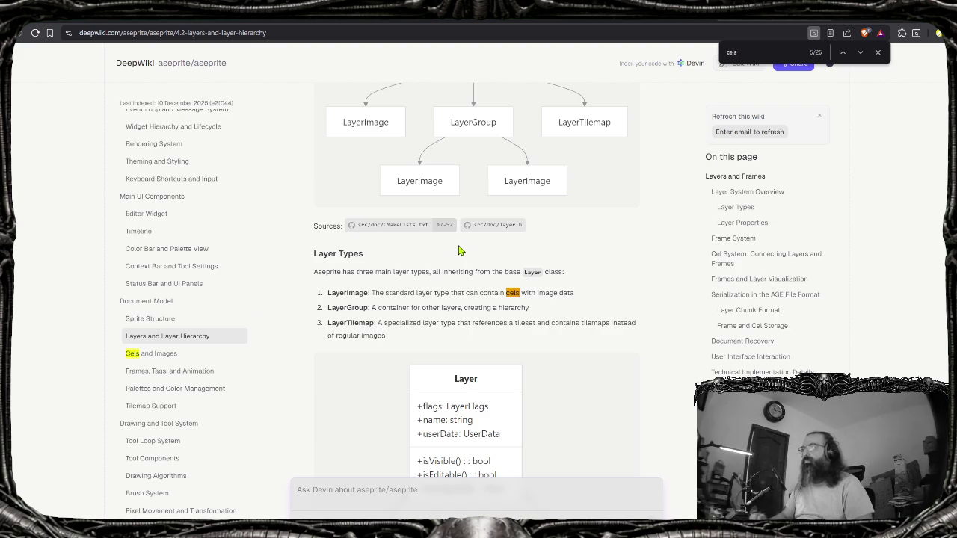
key(Return)
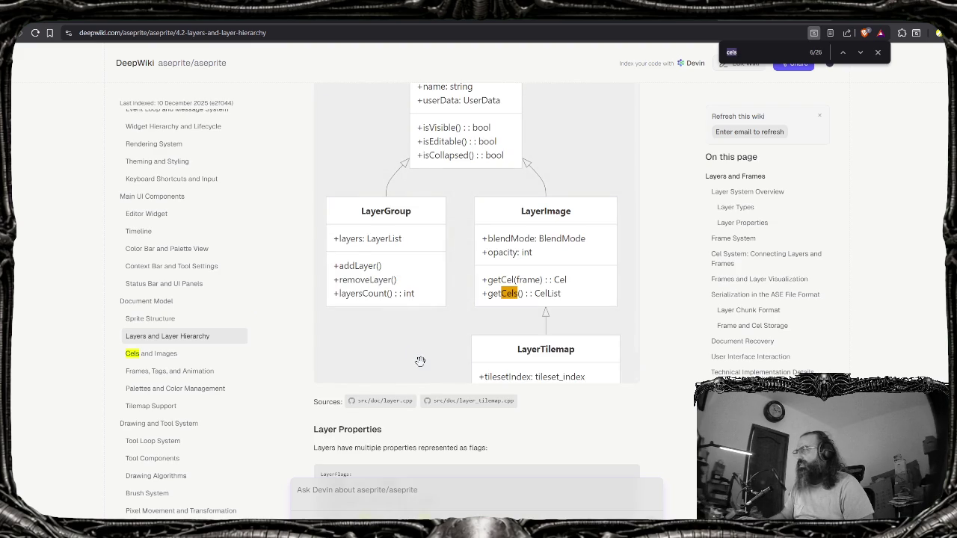
scroll(419, 361, up, 1)
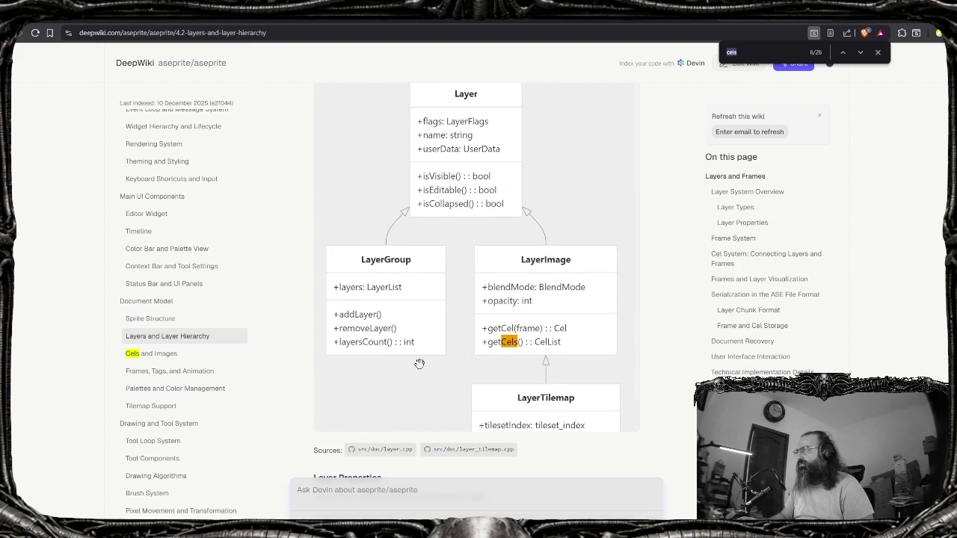
scroll(419, 364, up, 2)
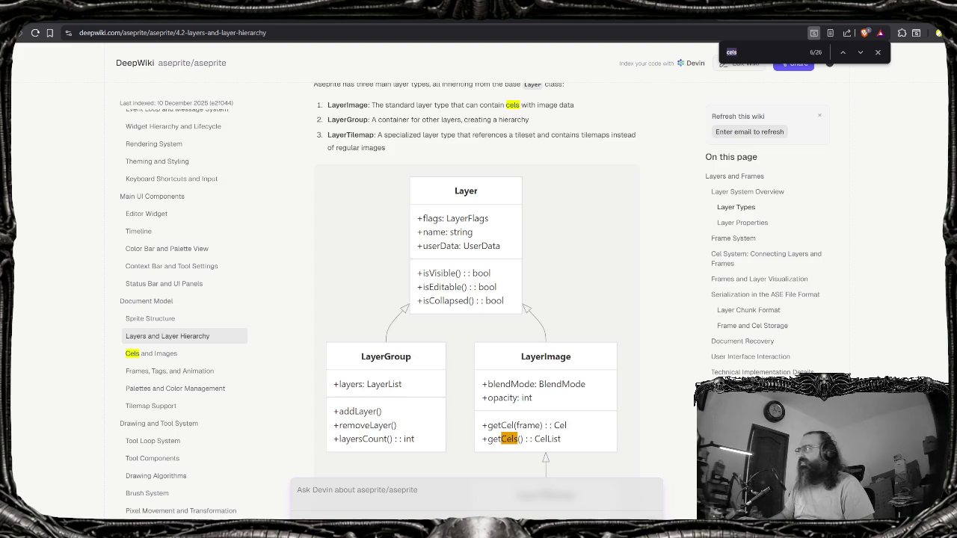
Leave the wiki and return to the DuckDuckGo Aseprite API search results
click(639, 113)
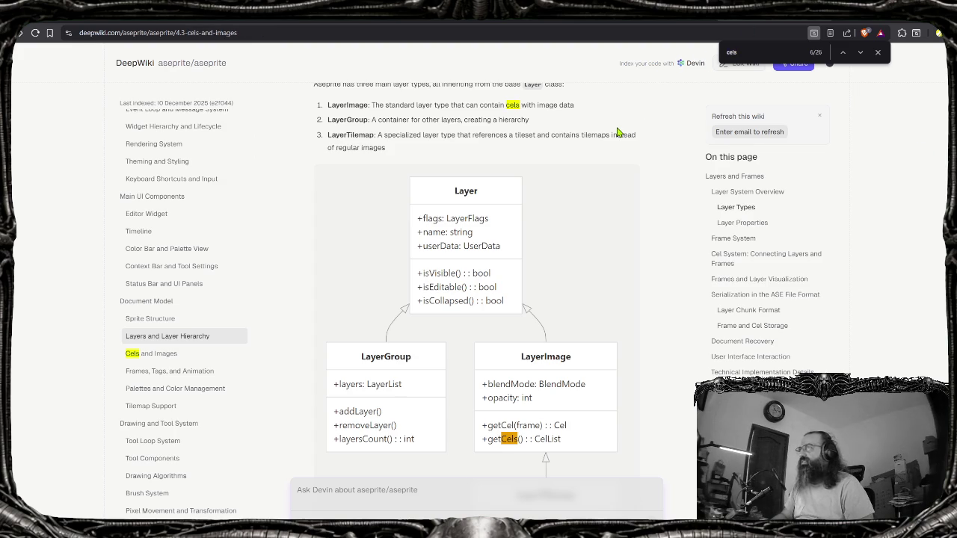
key(ctrl+Tab)
scroll(129, 293, down, 3)
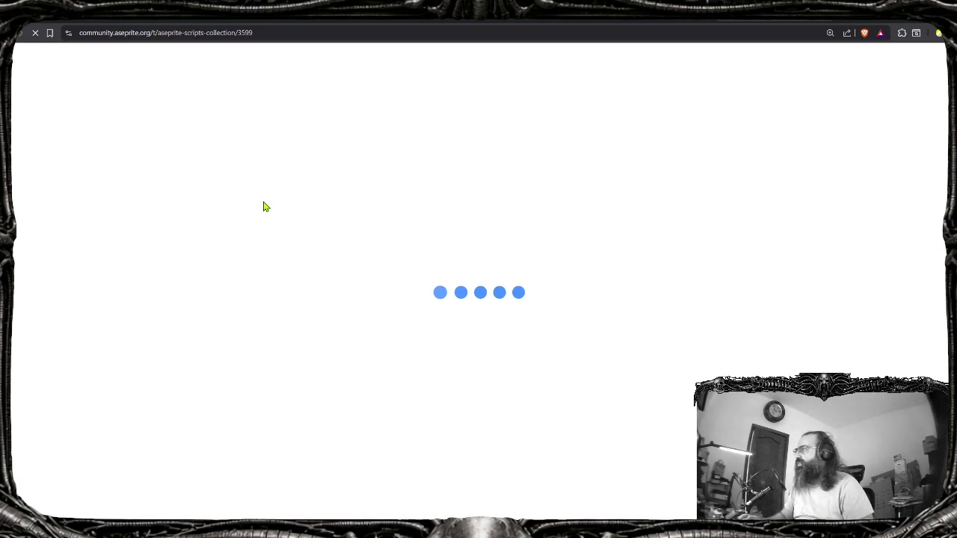
Scroll down through the Aseprite Scripts Collection forum thread
scroll(428, 269, down, 2)
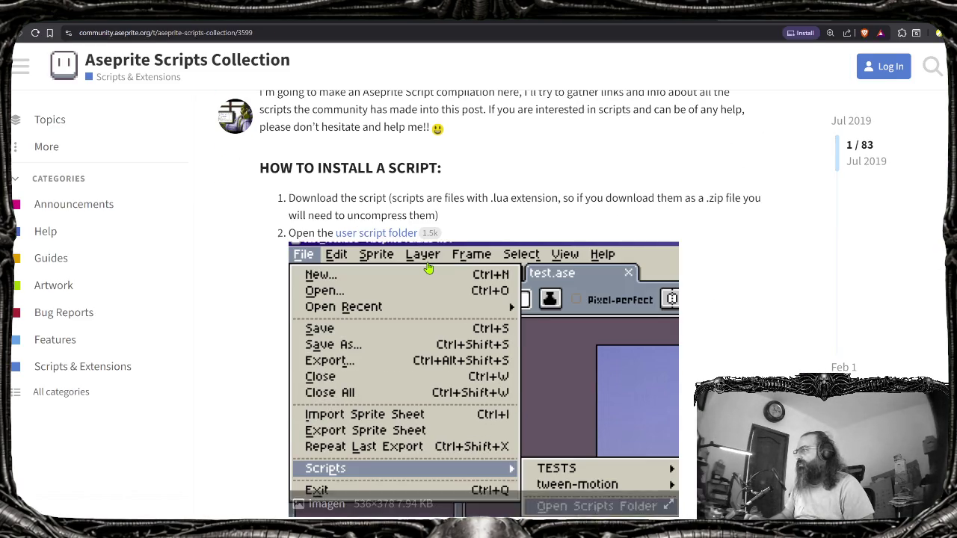
scroll(428, 269, down, 5)
scroll(426, 266, down, 3)
scroll(423, 263, down, 2)
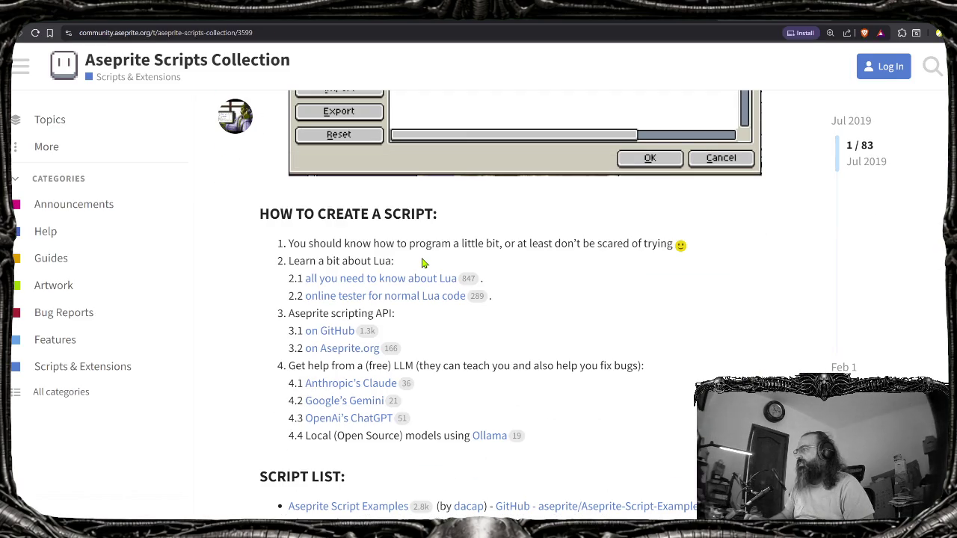
scroll(424, 264, down, 4)
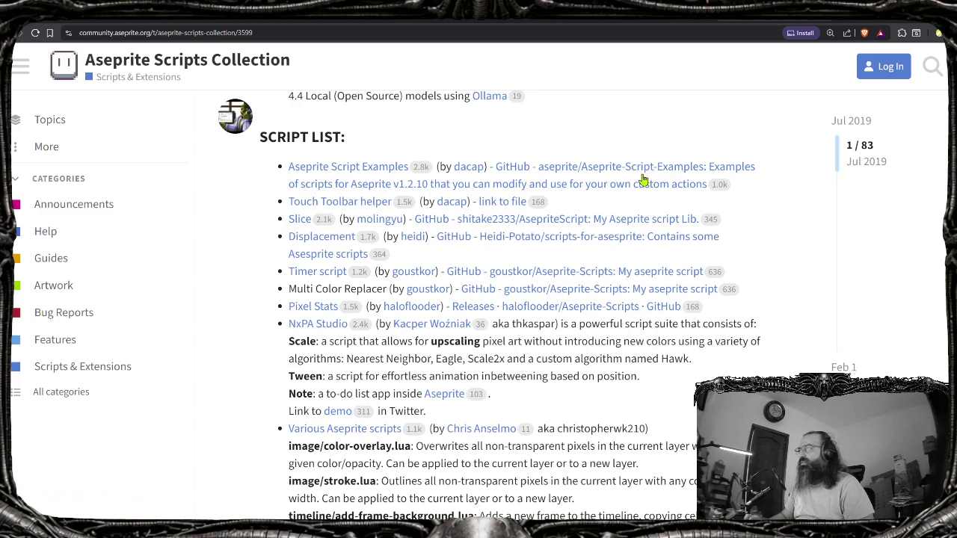
Search the thread for 'cel' and scan the highlighted matches
key(ctrl+f)
text(cel)
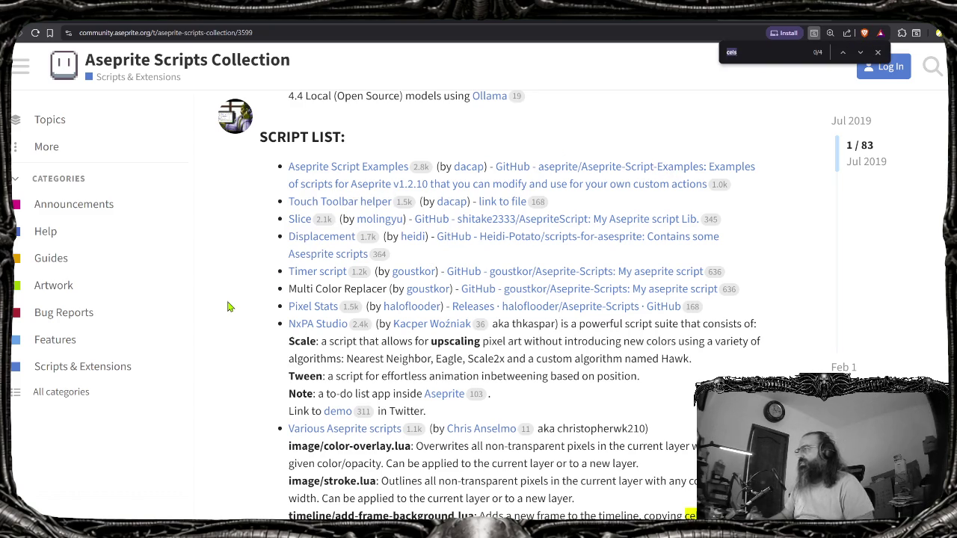
scroll(243, 316, down, 1)
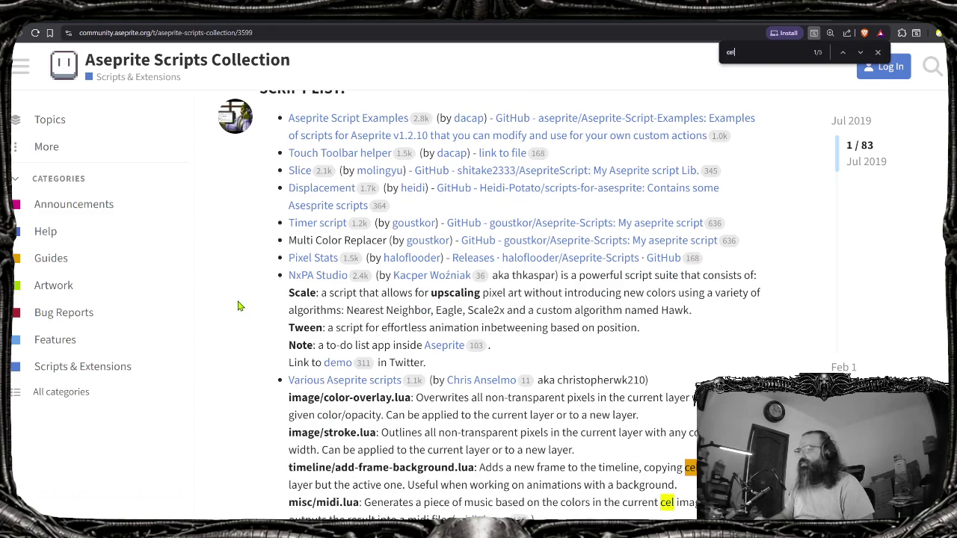
scroll(255, 325, down, 1)
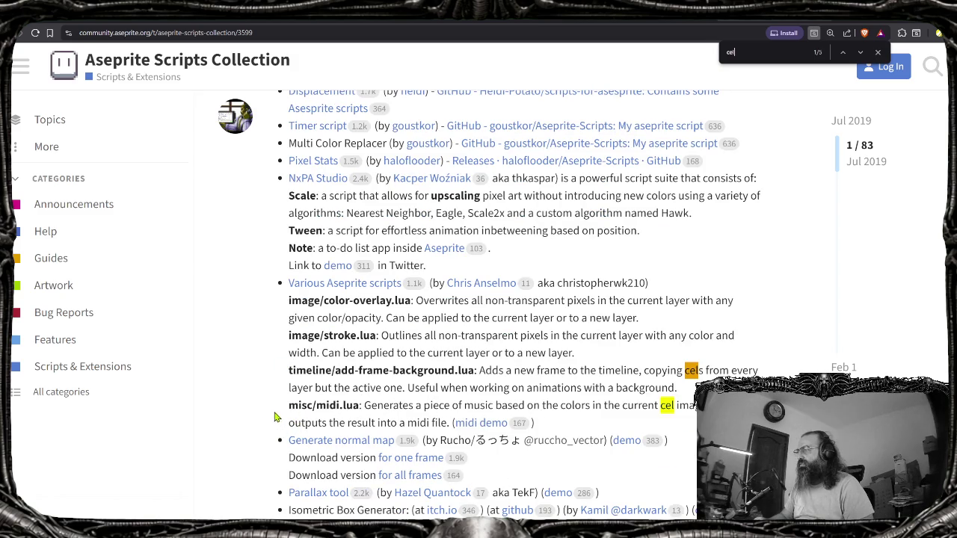
scroll(275, 420, down, 1)
scroll(280, 423, down, 4)
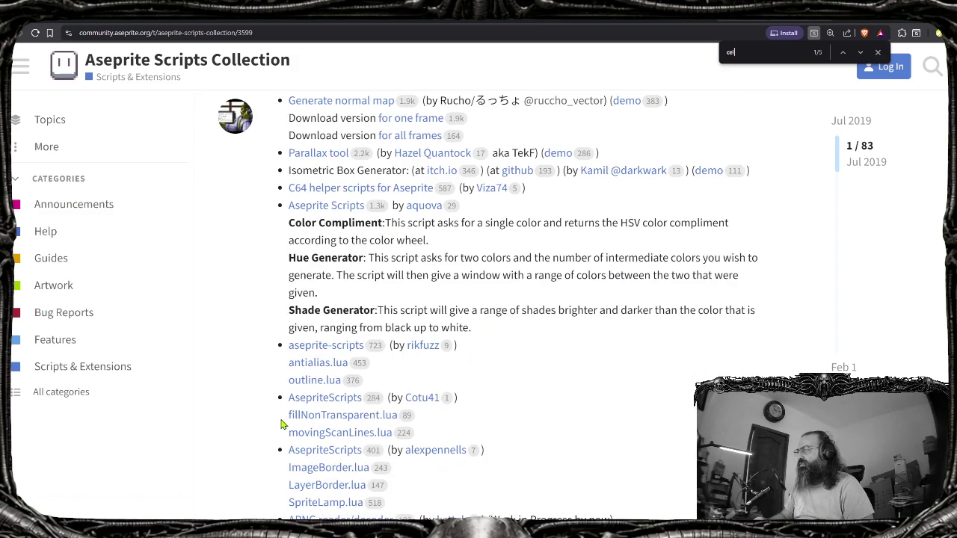
scroll(282, 423, up, 1)
scroll(284, 420, up, 1)
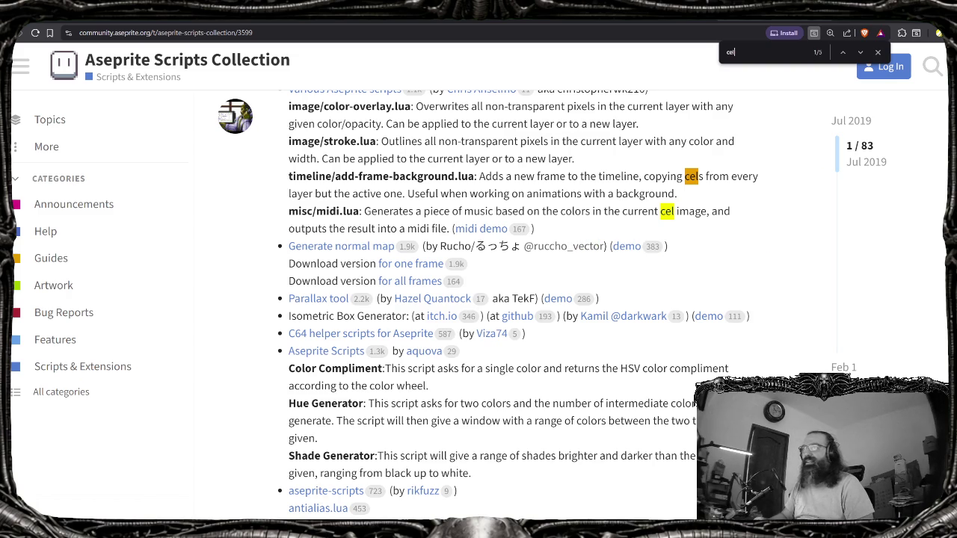
Jump to the next 'cel' match, read further down, then switch back to Aseprite
key(Return)
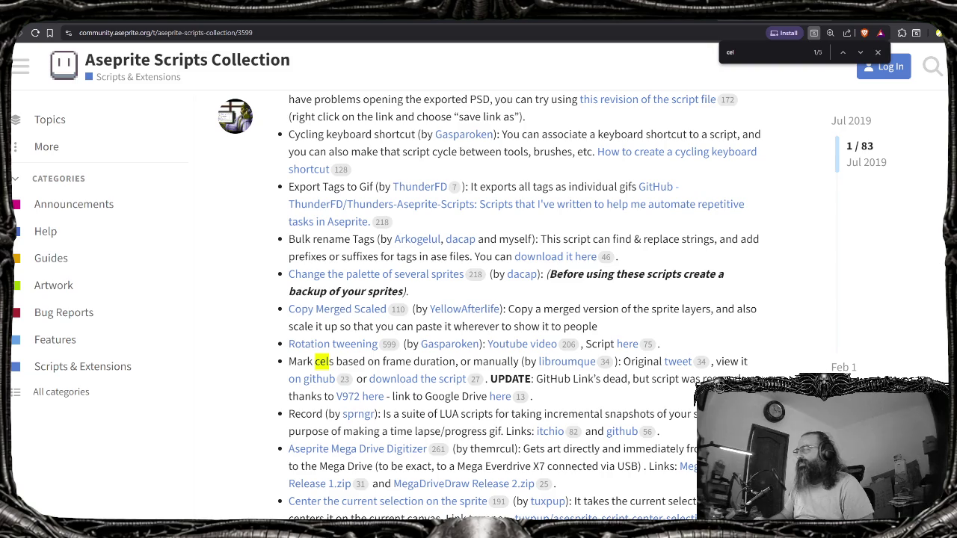
scroll(523, 306, down, 1)
scroll(523, 306, down, 1)
scroll(524, 306, down, 1)
scroll(523, 307, down, 2)
scroll(523, 306, down, 1)
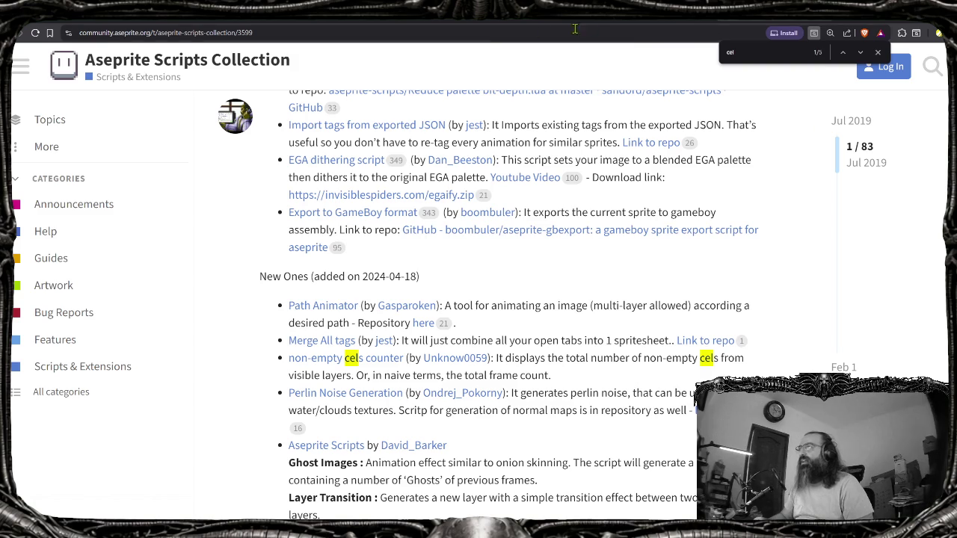
key(alt+Tab)
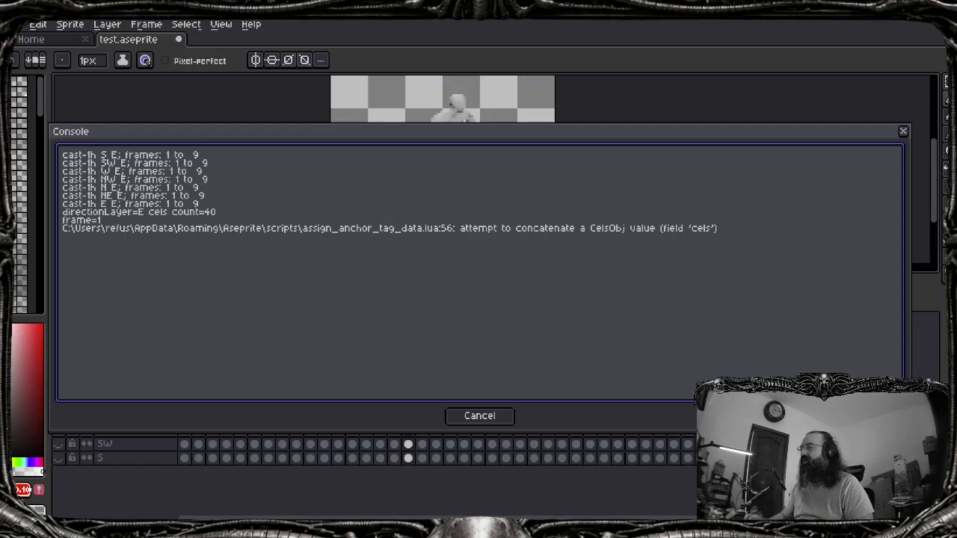
Close Aseprite's error console and delete the line 56 cels-length print from the Lua script in VS Code
click(459, 415)
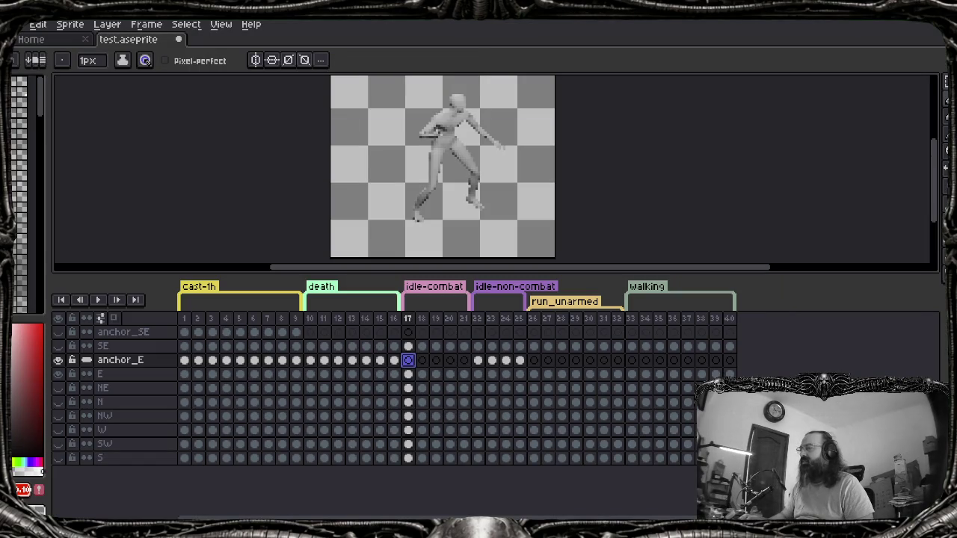
click(607, 492)
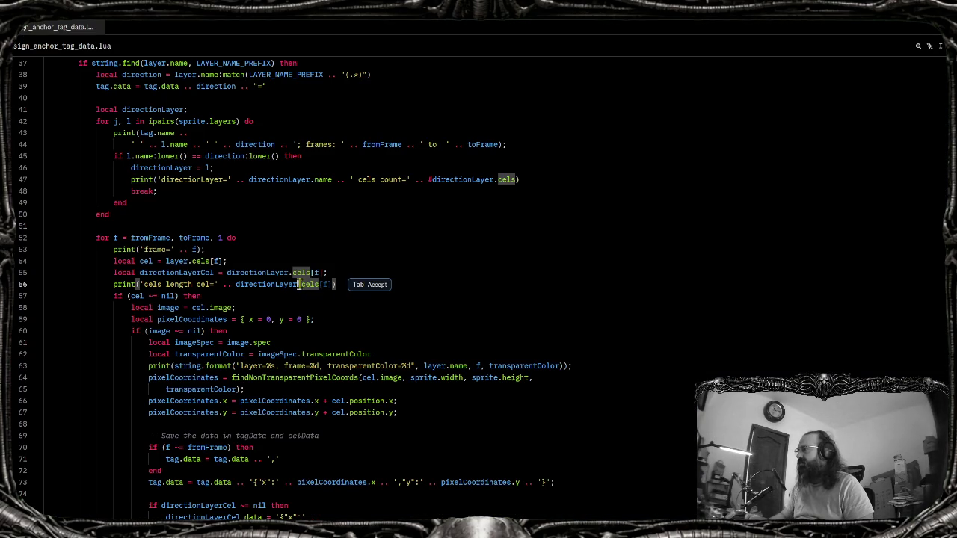
click(45, 284)
key(Delete)
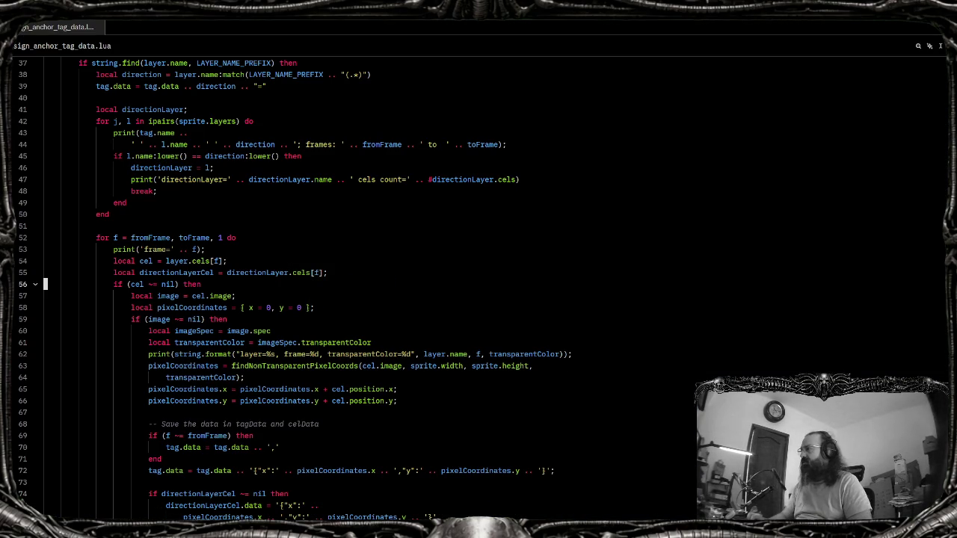
key(alt+Tab)
double_click(411, 362)
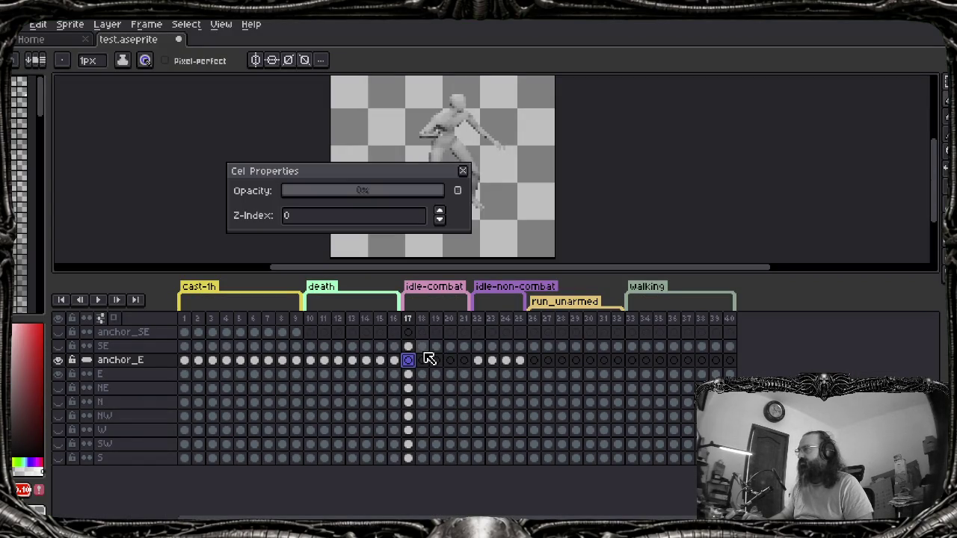
Close the cel properties and undo frame 17's anchor pixel on anchor_E
key(Escape)
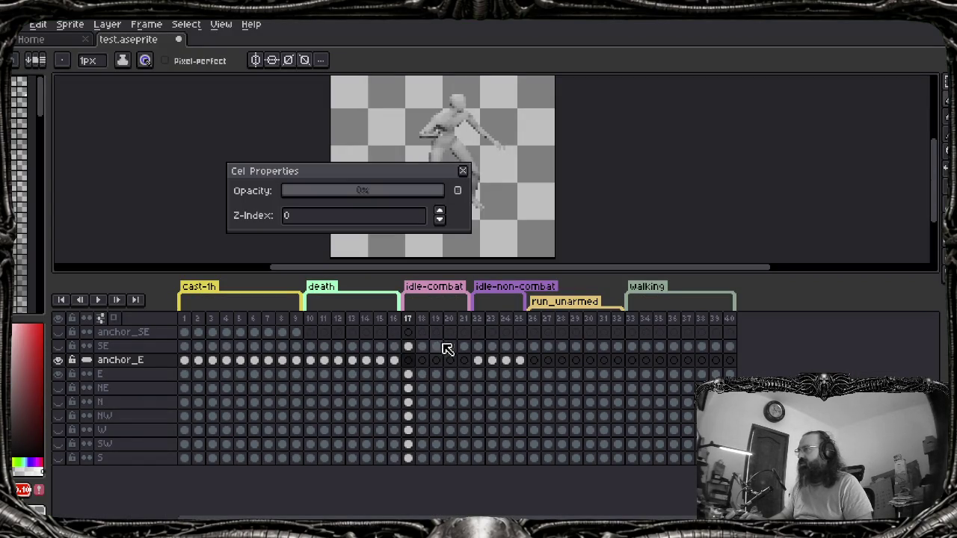
click(462, 173)
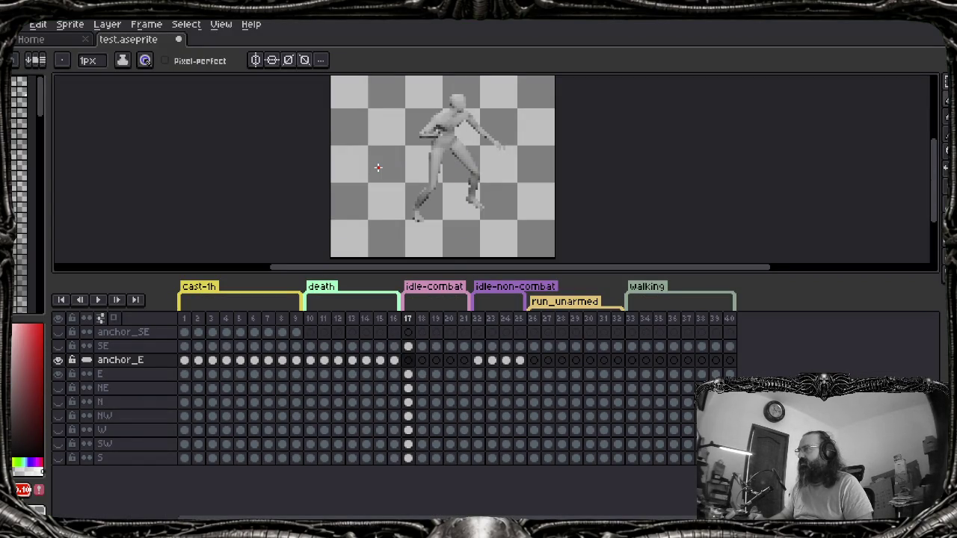
key(ctrl+z)
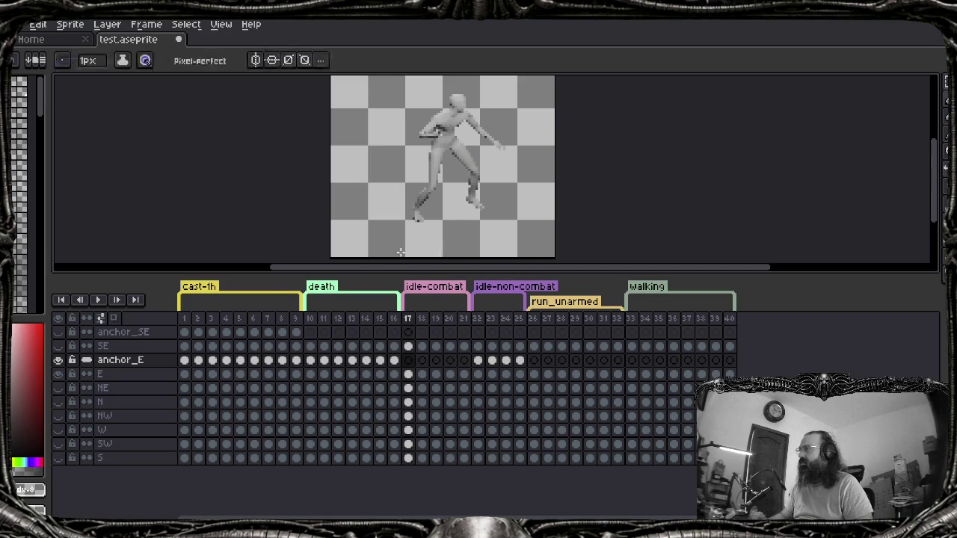
click(411, 363)
right_click(415, 368)
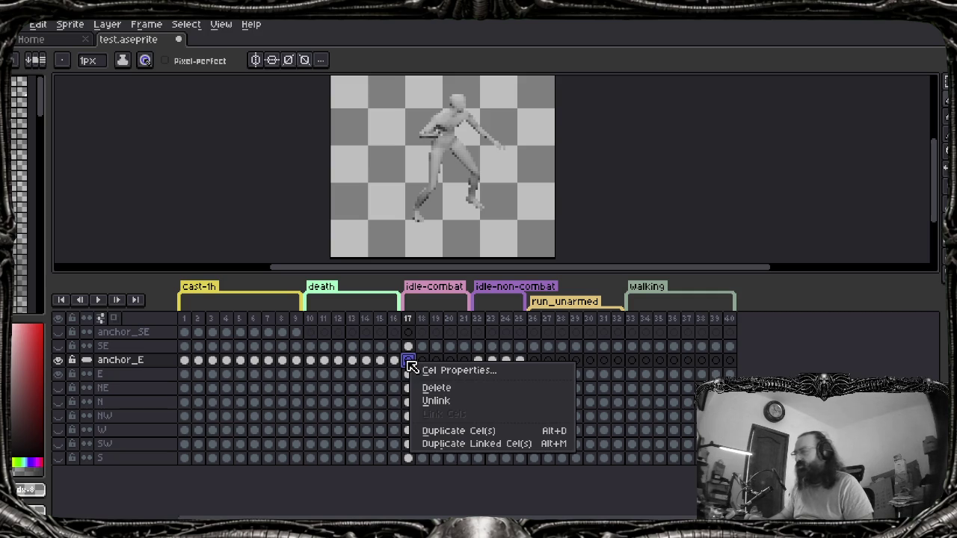
click(411, 364)
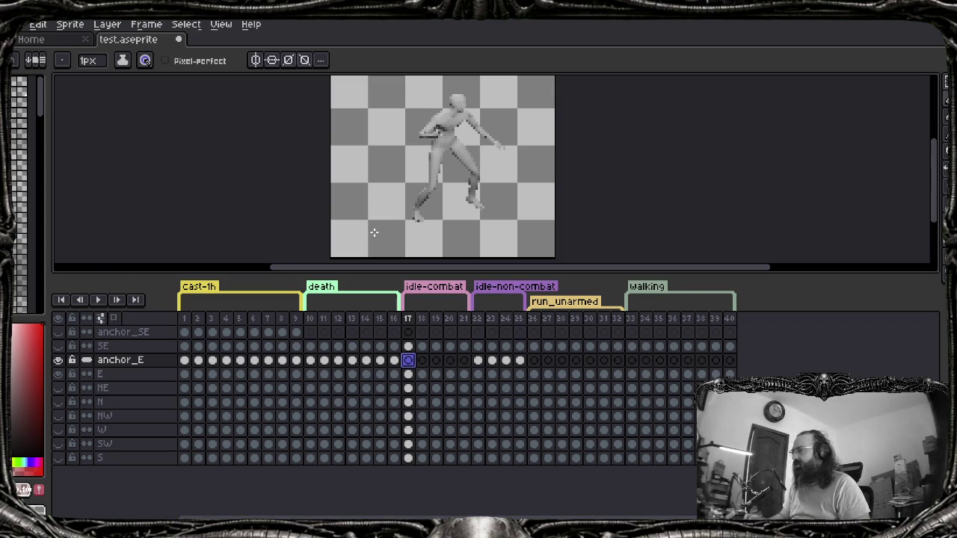
Select anchor_E cels 17–21 and run the anchor script from File > Scripts
drag(407, 360, 445, 385)
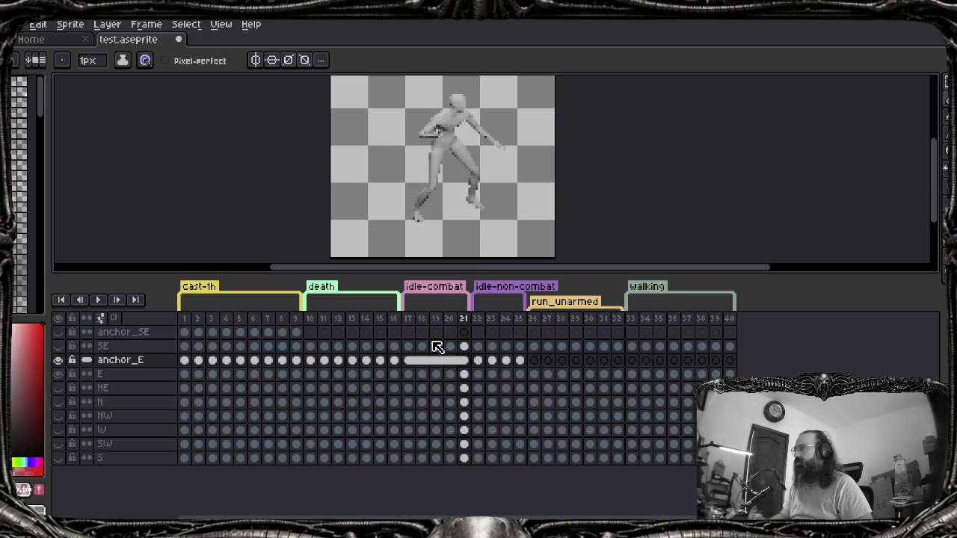
right_click(437, 348)
key(Escape)
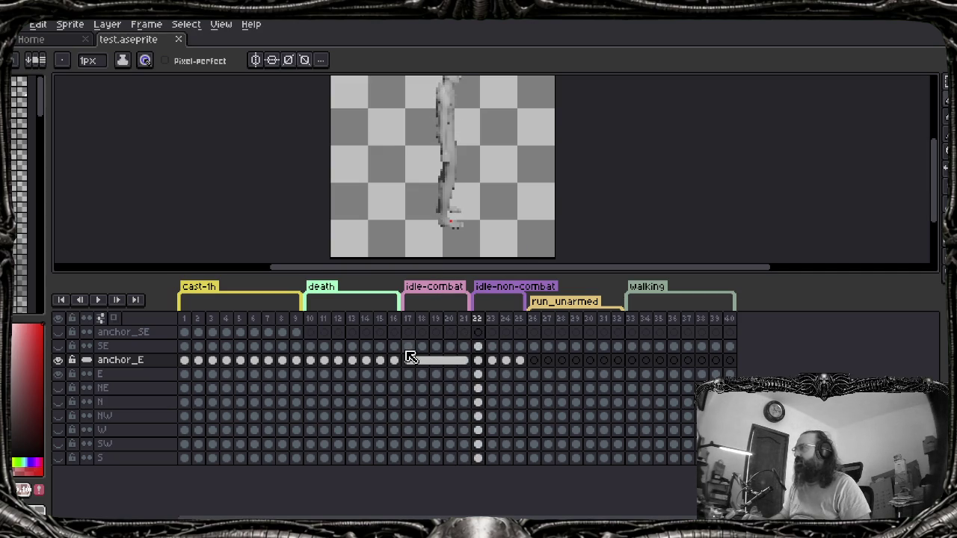
key(alt+f)
key(Up)
key(Up)
key(Right)
key(Down)
key(Return)
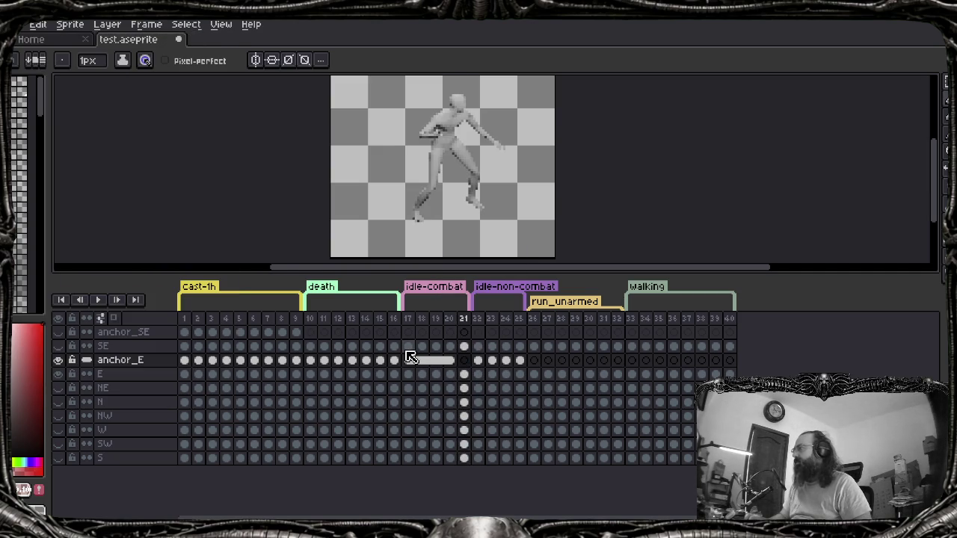
key(ctrl+z)
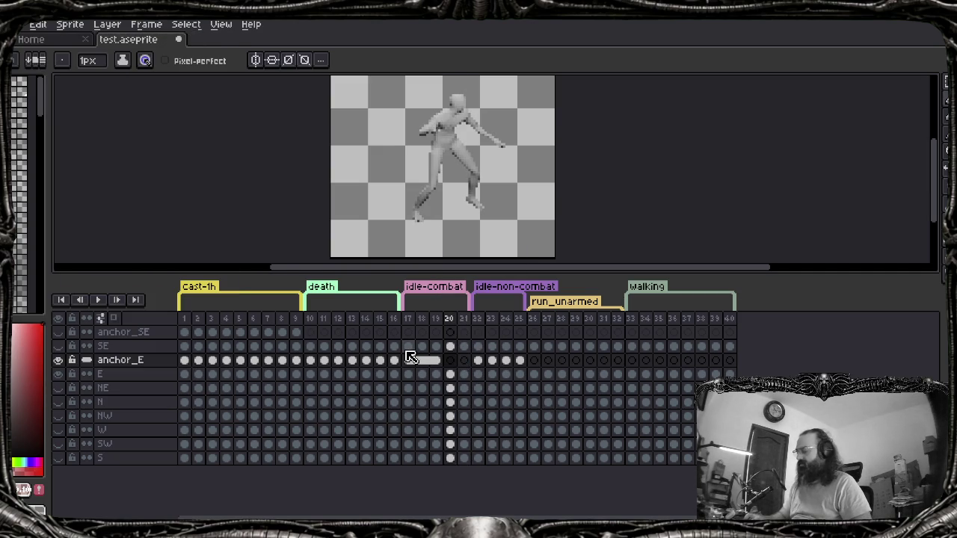
key(ctrl+y)
Run the logging script from File > Scripts and scroll up through its console output
key(alt+f)
key(Up)
key(Up)
key(Right)
key(Down)
key(Return)
scroll(411, 357, up, 10)
scroll(395, 357, up, 10)
scroll(354, 352, up, 10)
scroll(291, 329, up, 10)
scroll(226, 306, up, 7)
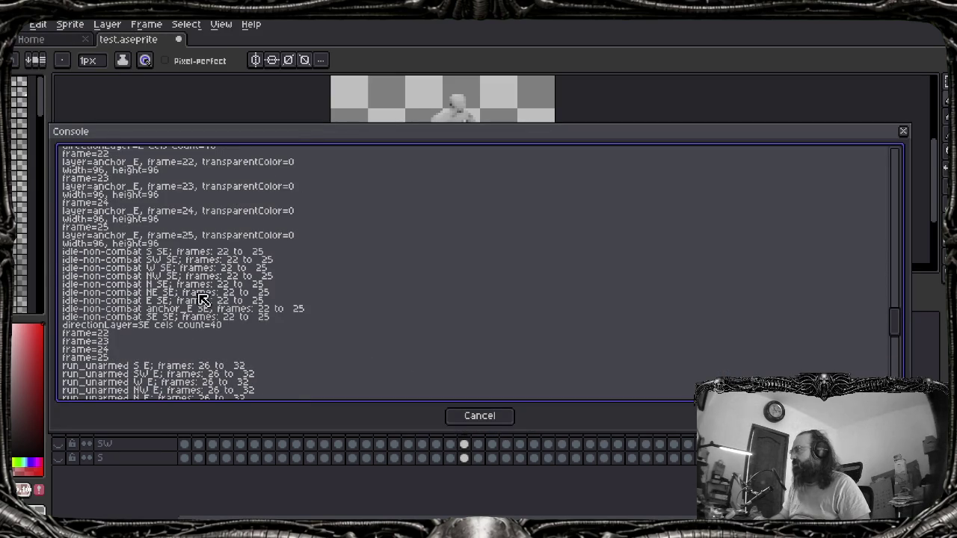
Scroll up to review the idle-combat lines in the console, then close it
scroll(120, 287, up, 3)
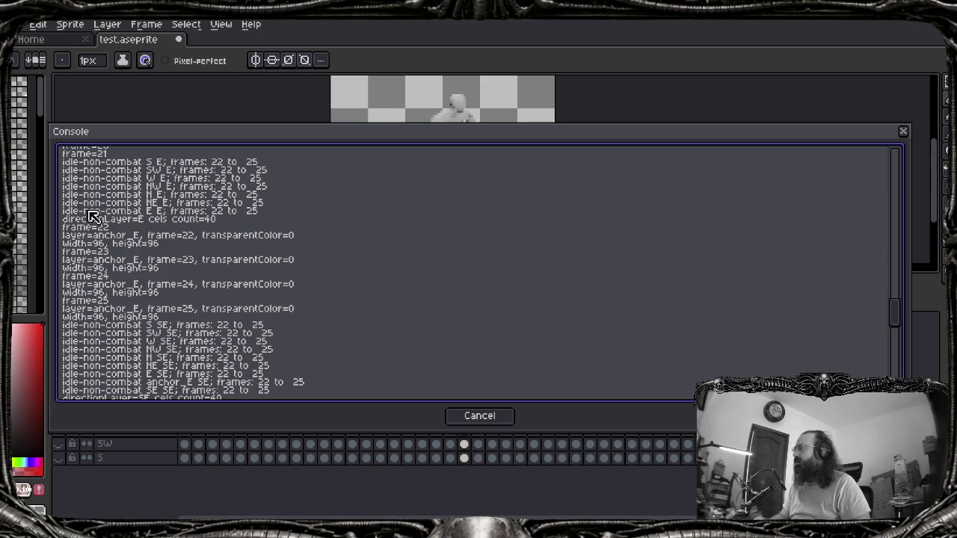
scroll(142, 243, up, 2)
scroll(153, 256, up, 1)
scroll(153, 257, up, 2)
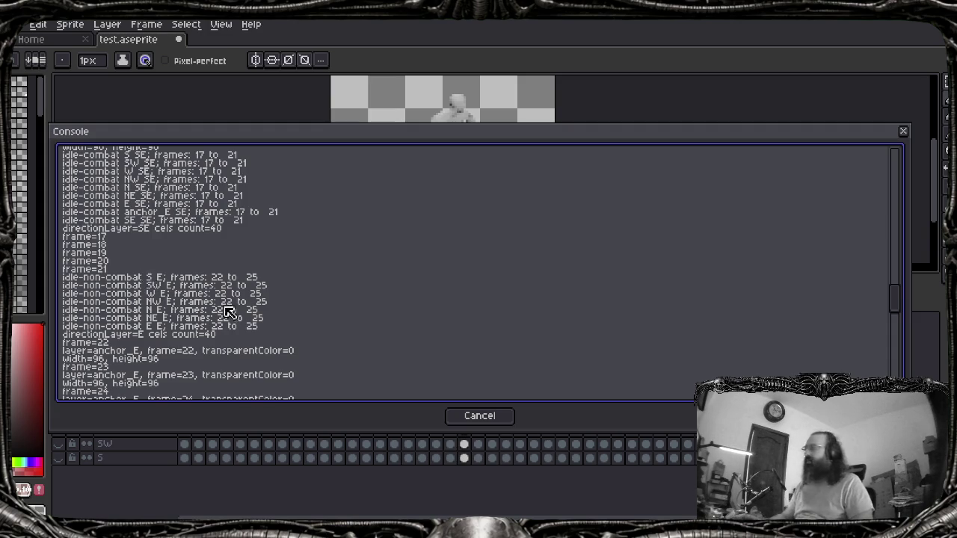
key(Escape)
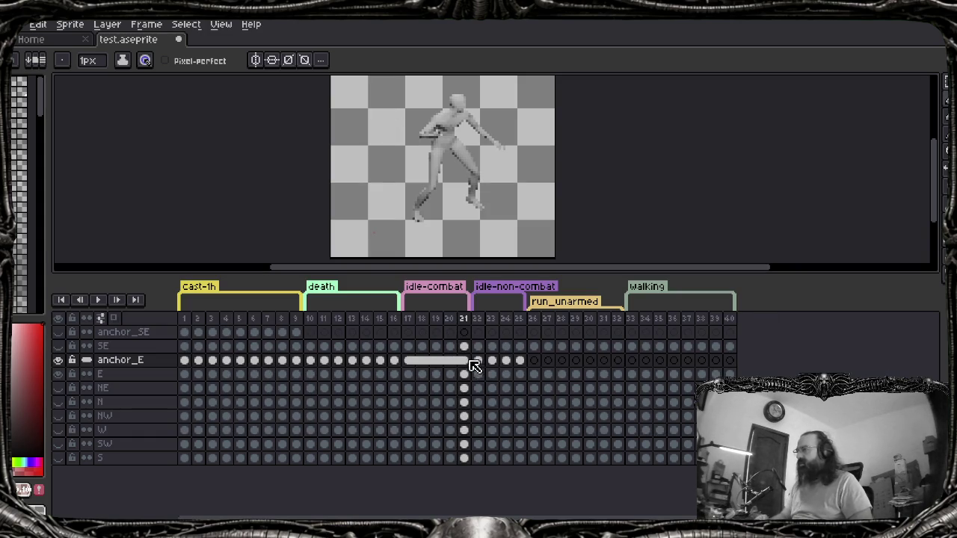
Check the E layer's frame 22 cel user data, then move to anchor_E frame 21
double_click(478, 375)
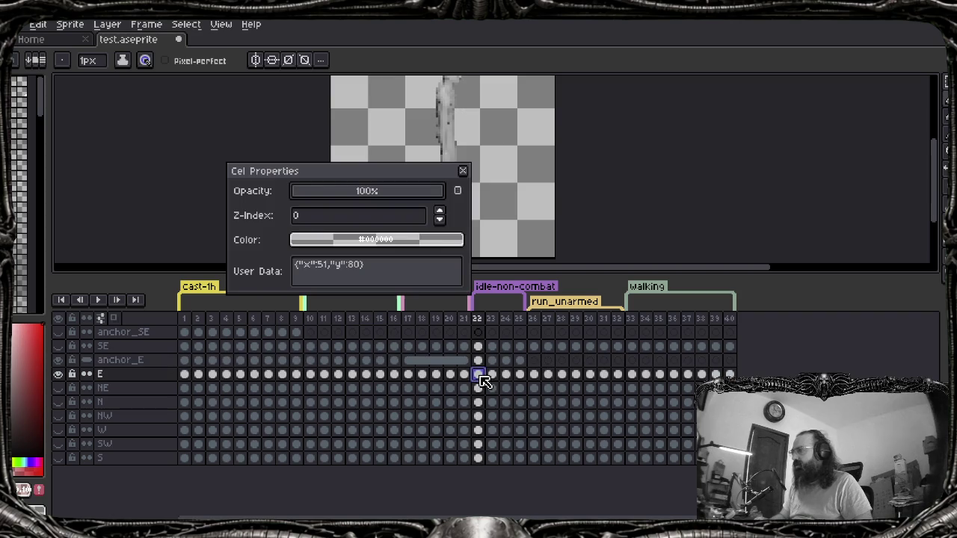
key(Escape)
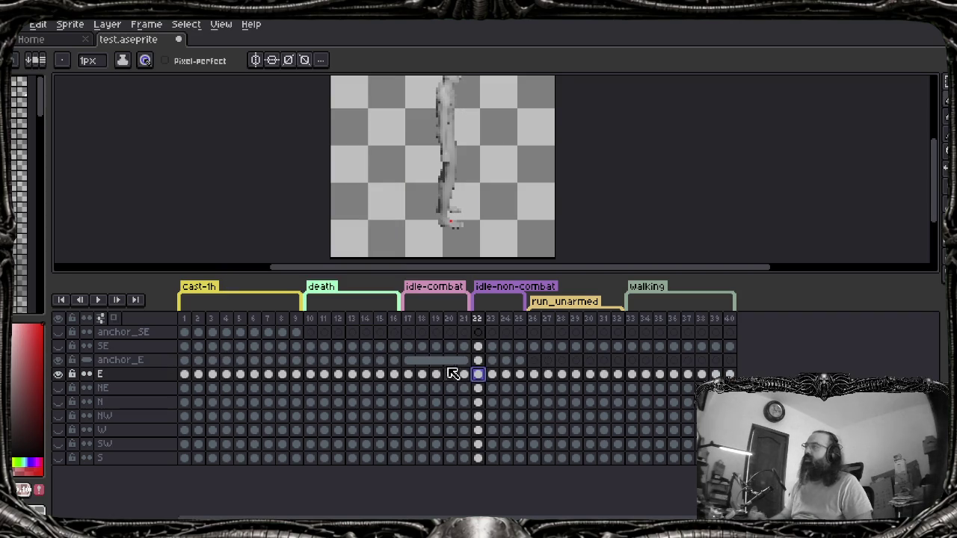
key(Up)
key(Left)
key(b)
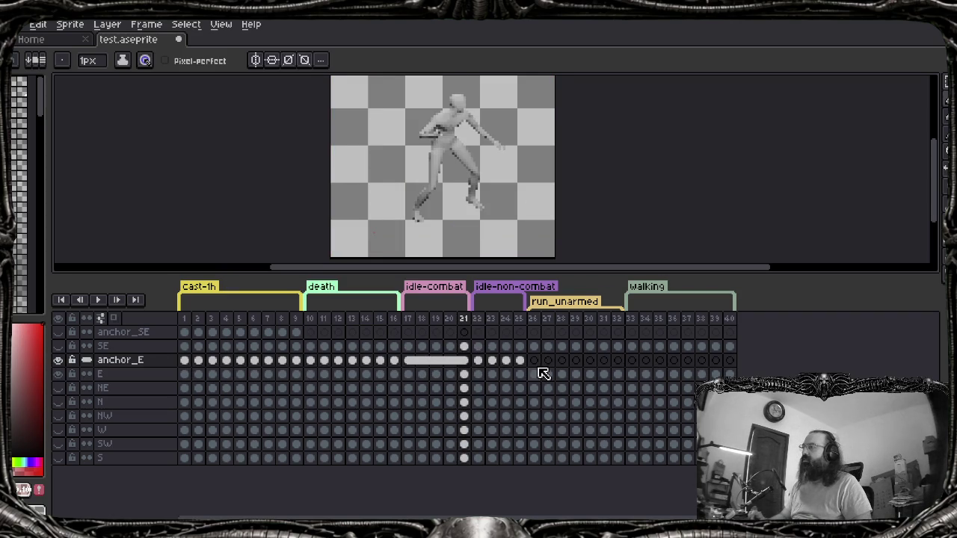
key(v)
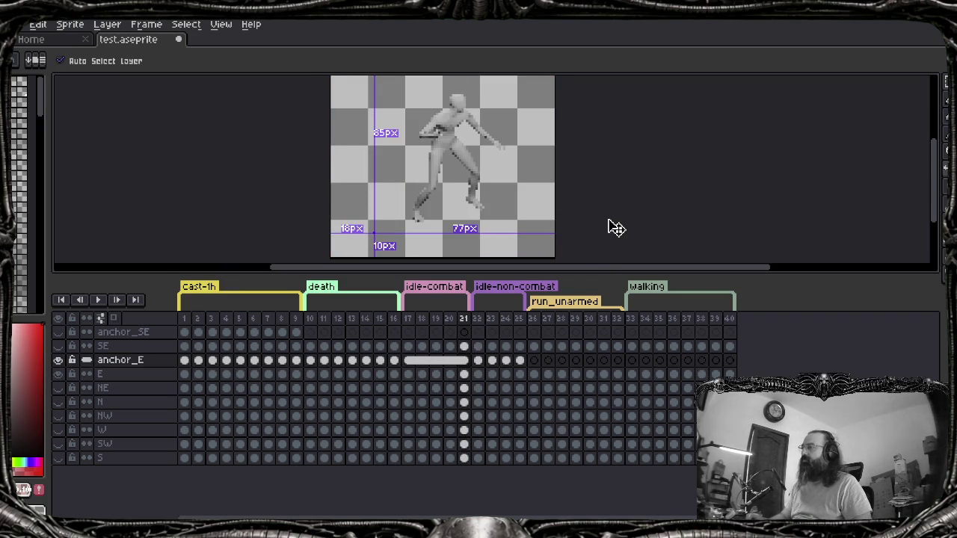
Step back through frames 19 and 18 to frame 17 on anchor_E with the pencil tool
click(435, 360)
click(422, 361)
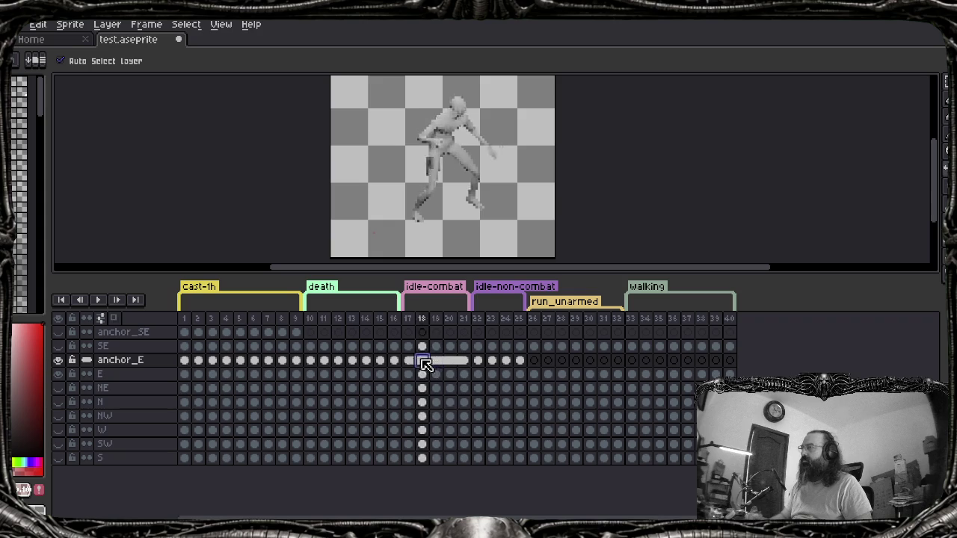
key(Left)
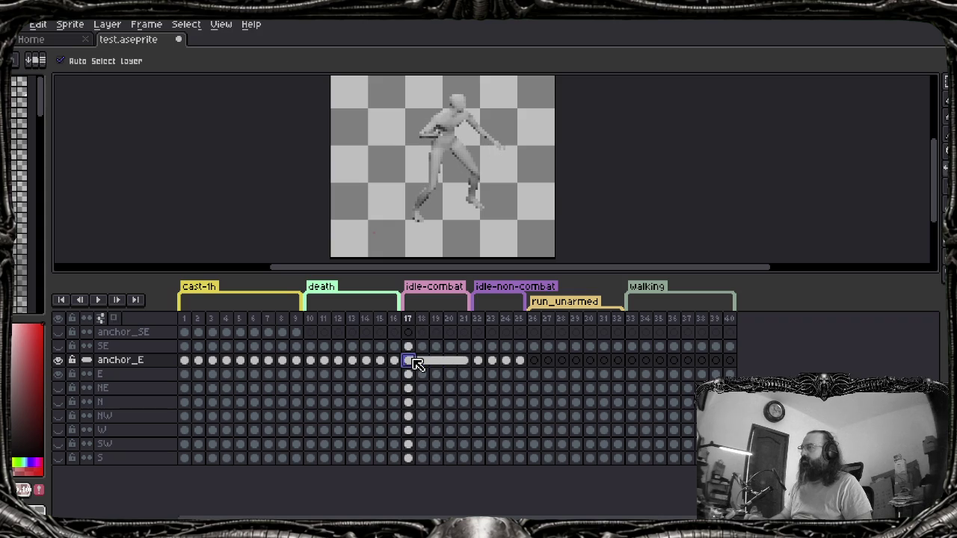
key(b)
scroll(465, 210, down, 4)
scroll(464, 210, up, 2)
scroll(465, 210, up, 2)
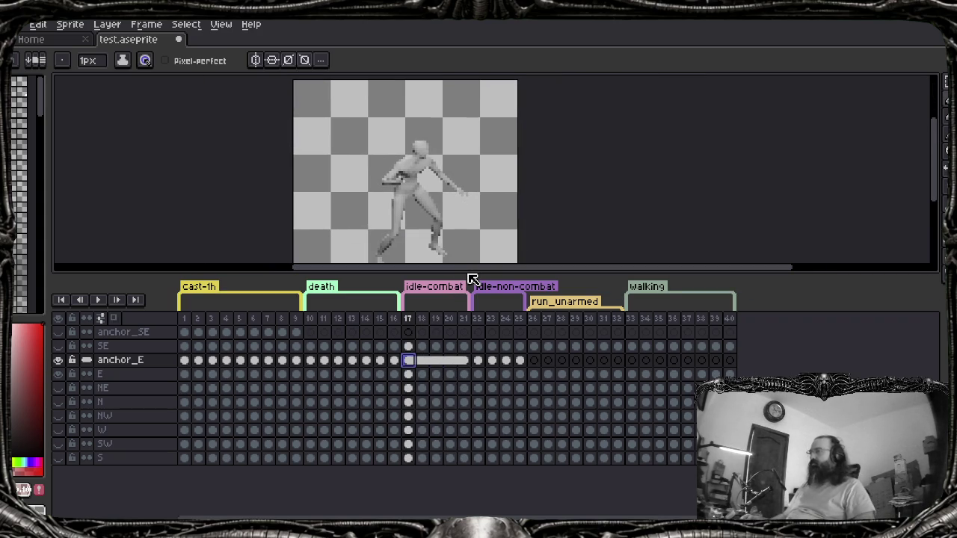
Enlarge the canvas area and select idle-combat cels 17–21, then anchor_E's frame 20 cel
mouse_move(472, 278)
mouse_down()
mouse_move(459, 314)
mouse_move(455, 286)
mouse_up()
key(Right)
key(Right)
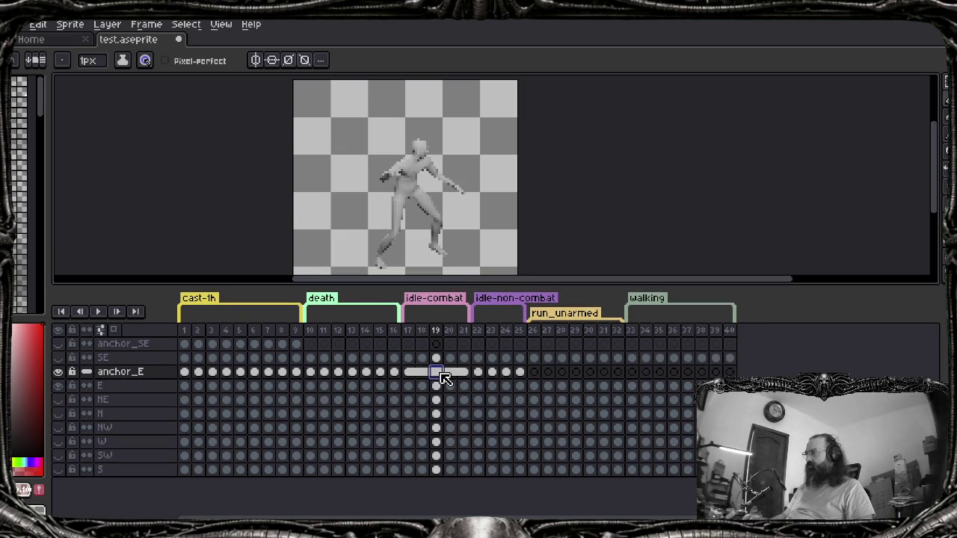
scroll(461, 212, down, 1)
scroll(460, 224, up, 1)
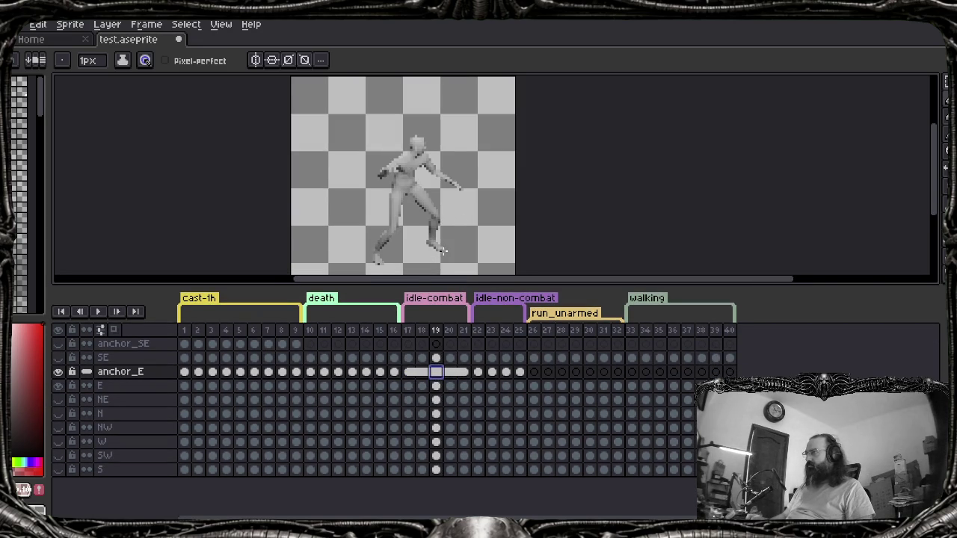
scroll(433, 250, down, 1)
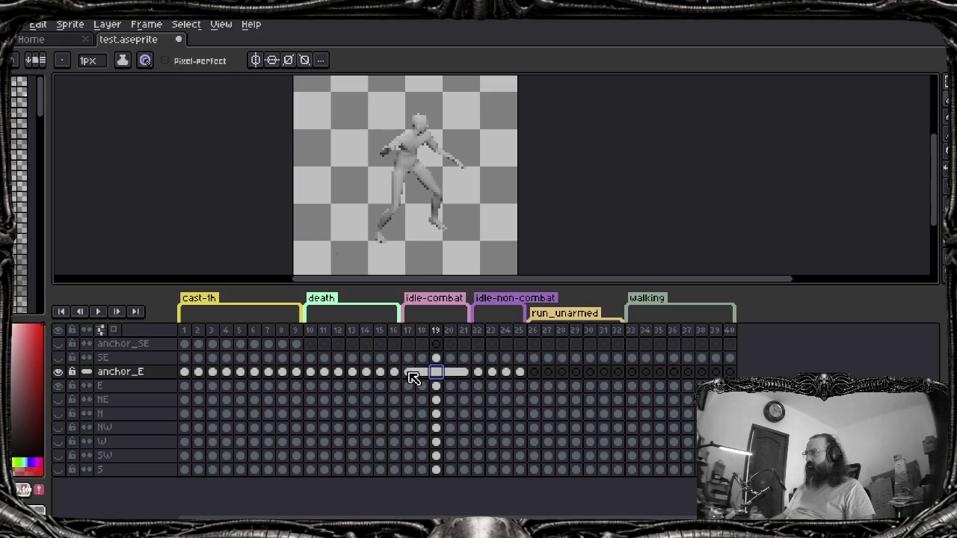
drag(410, 373, 467, 375)
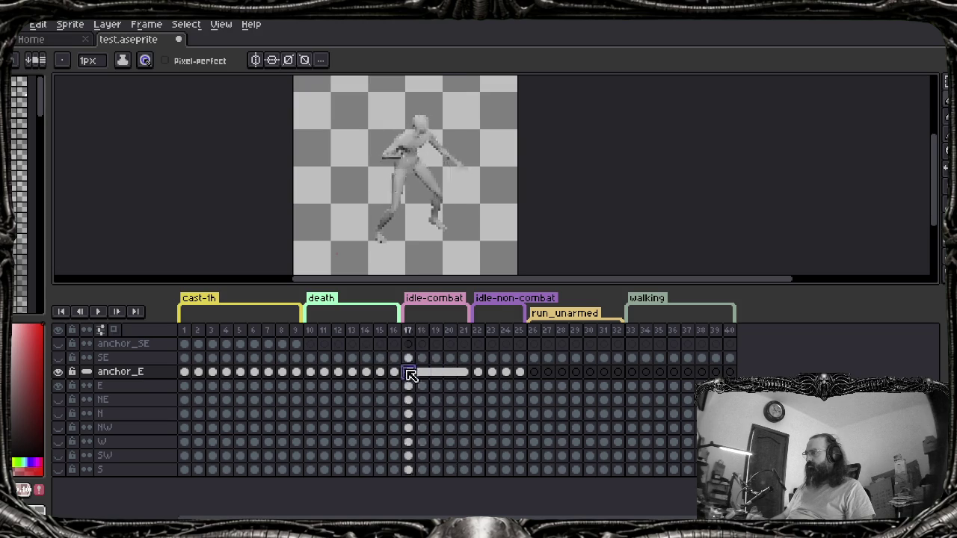
click(465, 374)
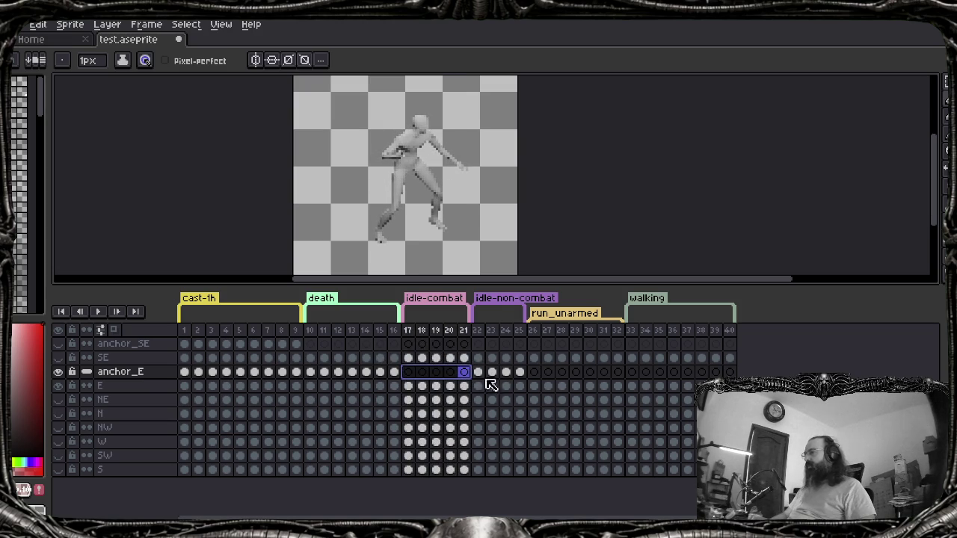
click(451, 373)
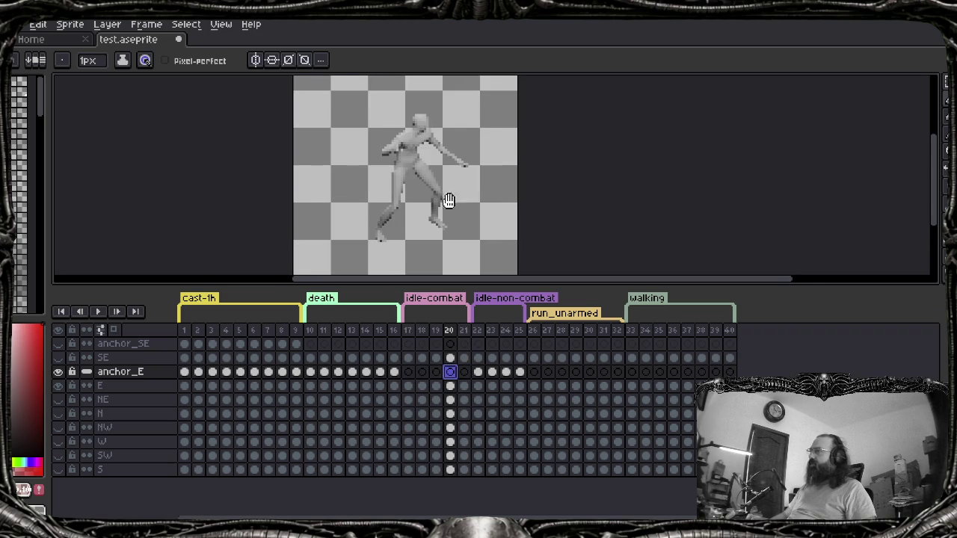
Pan the canvas, move between anchor_SE, E and SE layers, and select anchor_E cels 22–23
drag(448, 200, 434, 179)
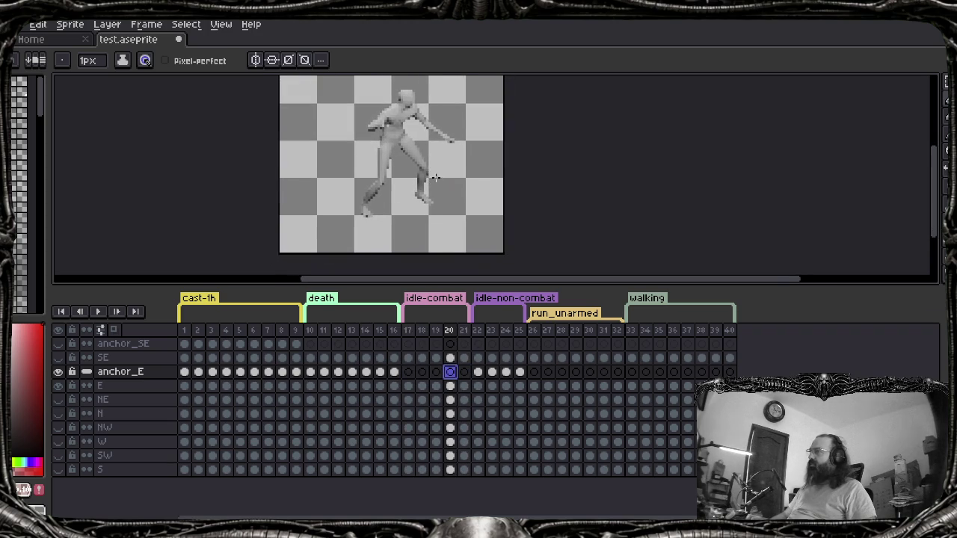
click(185, 345)
key(Down)
key(Down)
key(Down)
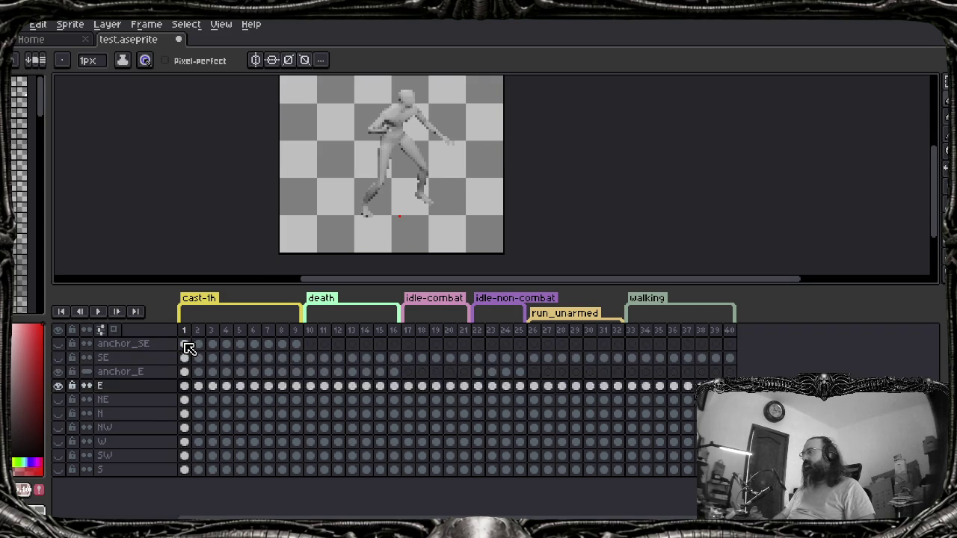
key(Up)
key(Up)
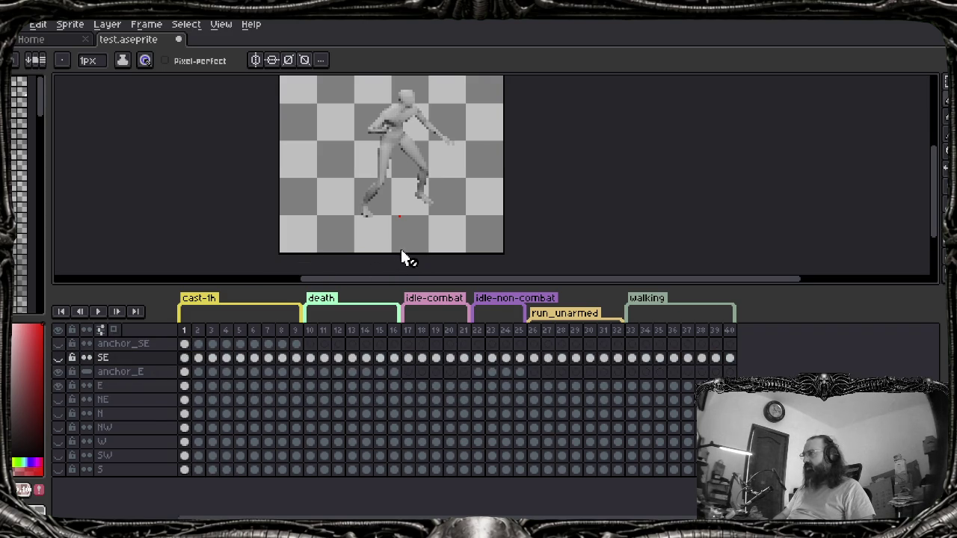
drag(478, 372, 492, 372)
click(482, 374)
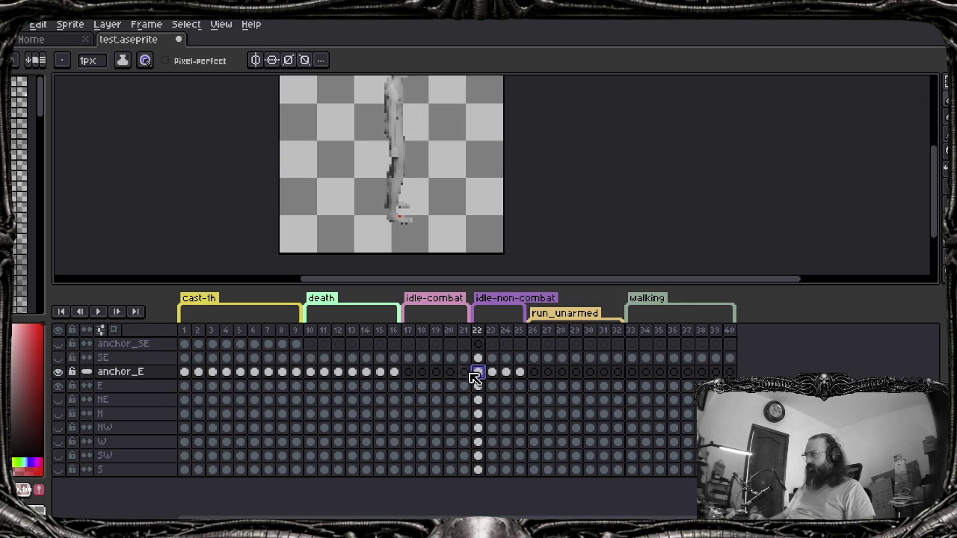
Jump to anchor_E's death frames and flip between frames 9 and 10 to compare
drag(365, 372, 382, 375)
click(298, 373)
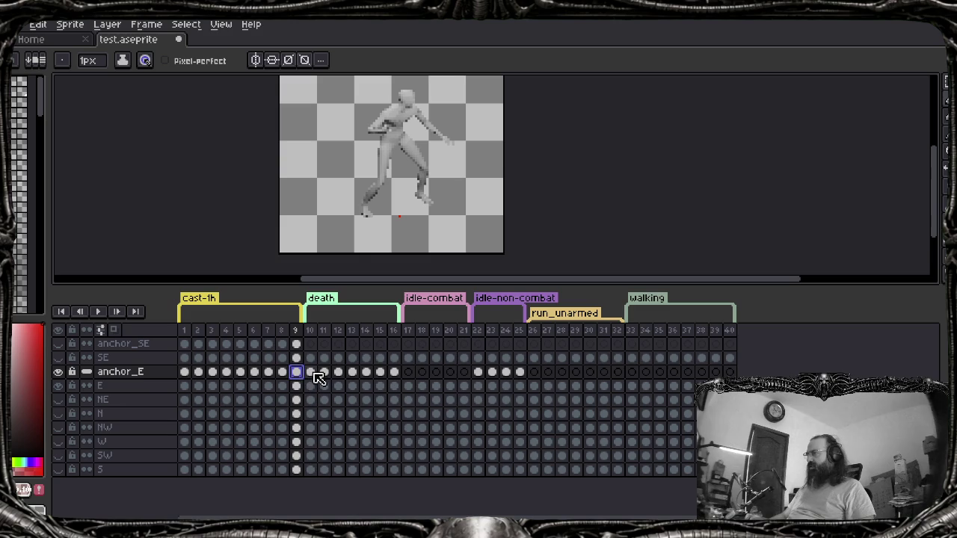
key(Right)
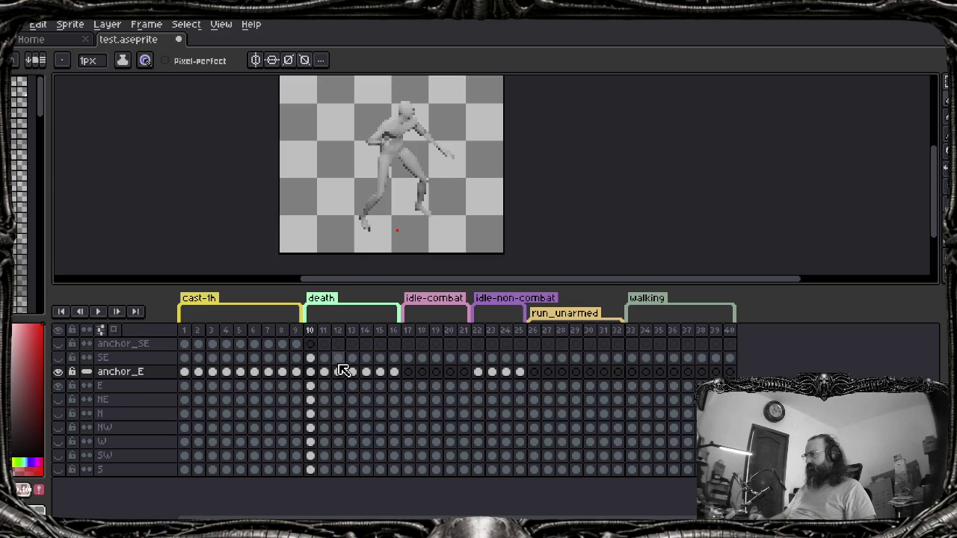
key(Left)
key(Right)
key(Left)
key(Right)
key(Left)
key(Right)
key(Left)
key(Right)
Step to the final fallen death pose, then open anchor_E's layer properties from frame 17
key(Right)
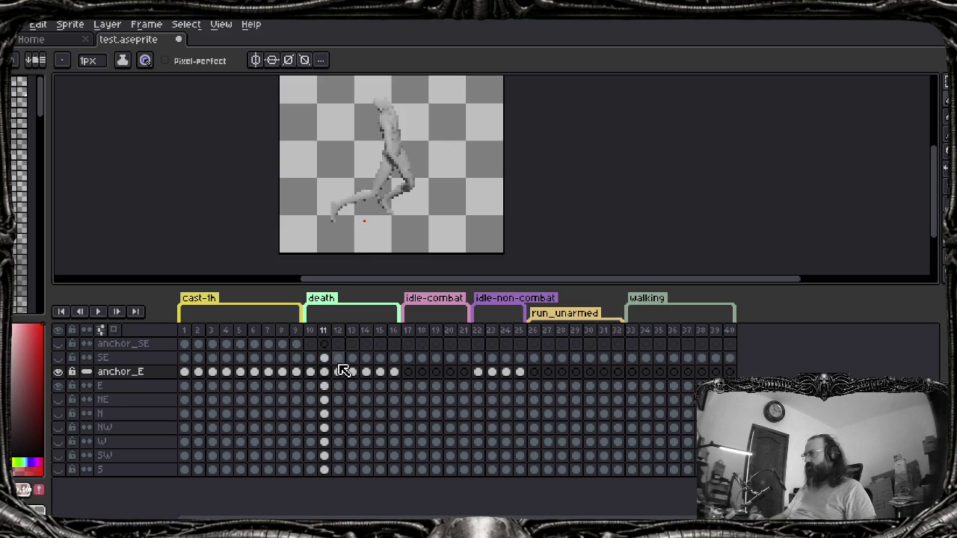
key(Left)
key(Right)
key(Right)
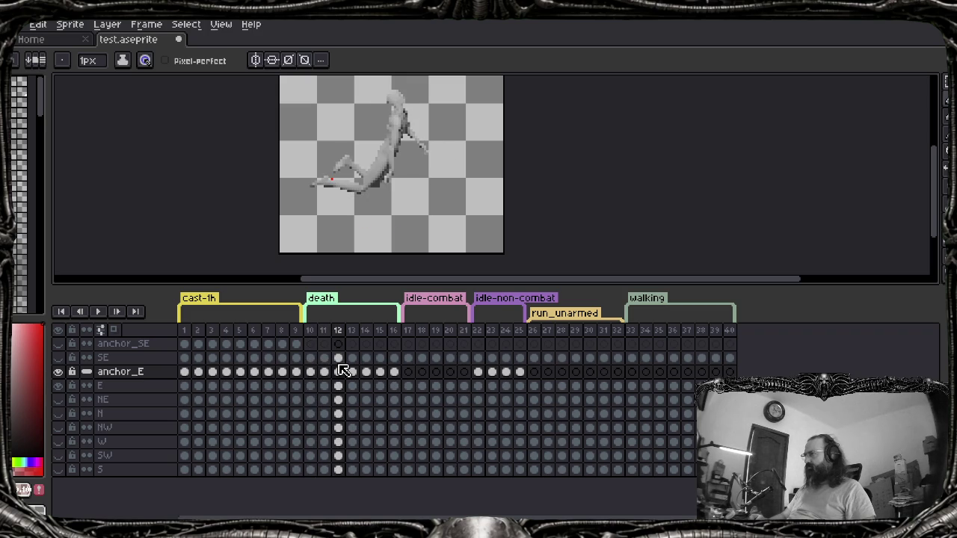
key(Left)
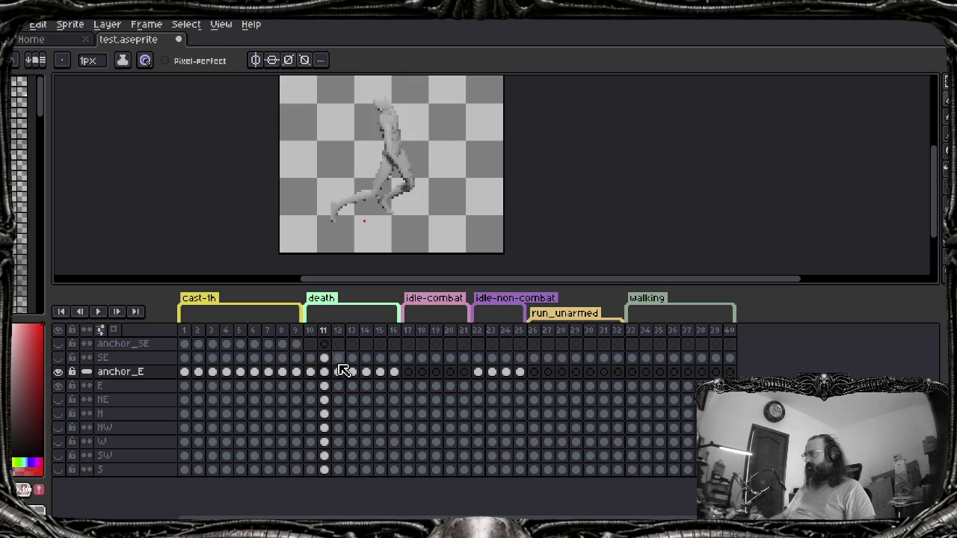
key(Left)
key(Right)
key(Right)
key(Right)
key(Right)
key(Right)
key(Right)
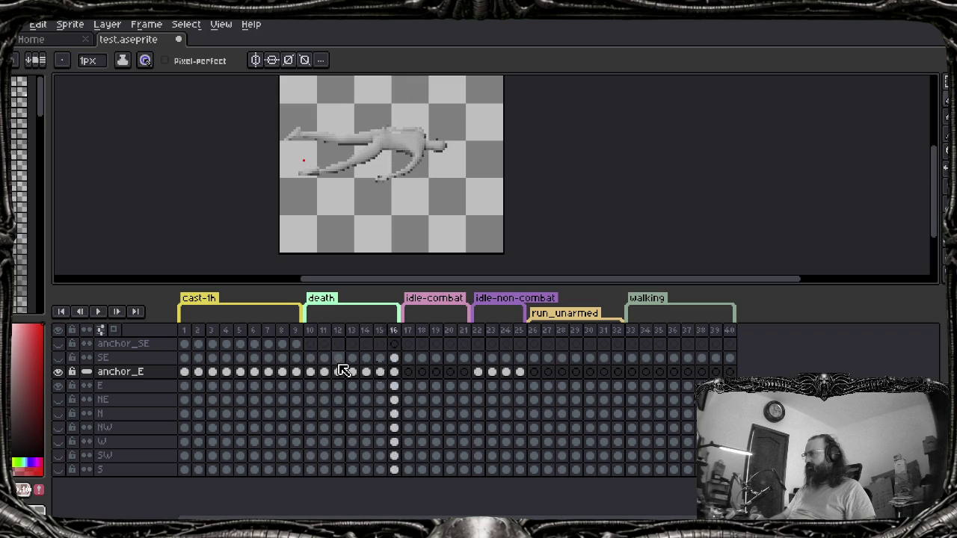
key(Right)
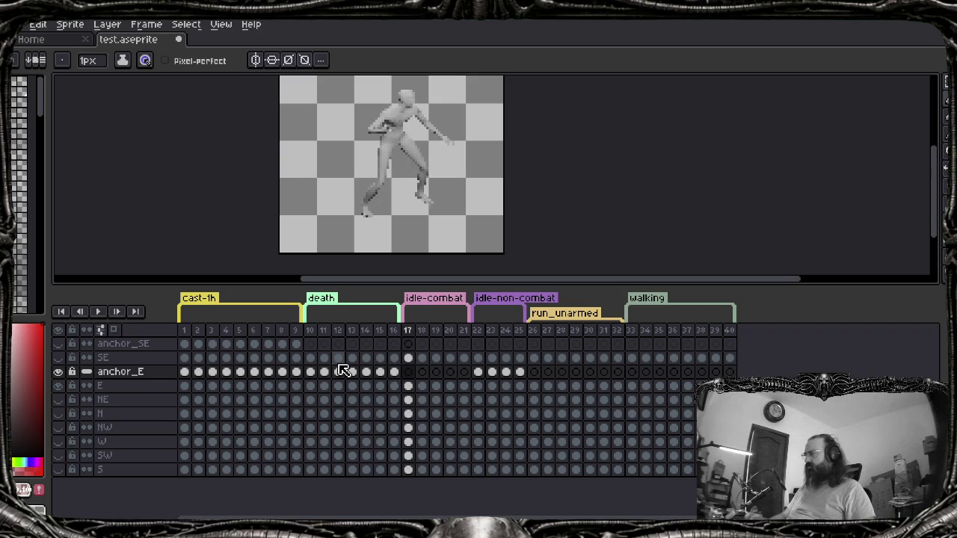
click(409, 374)
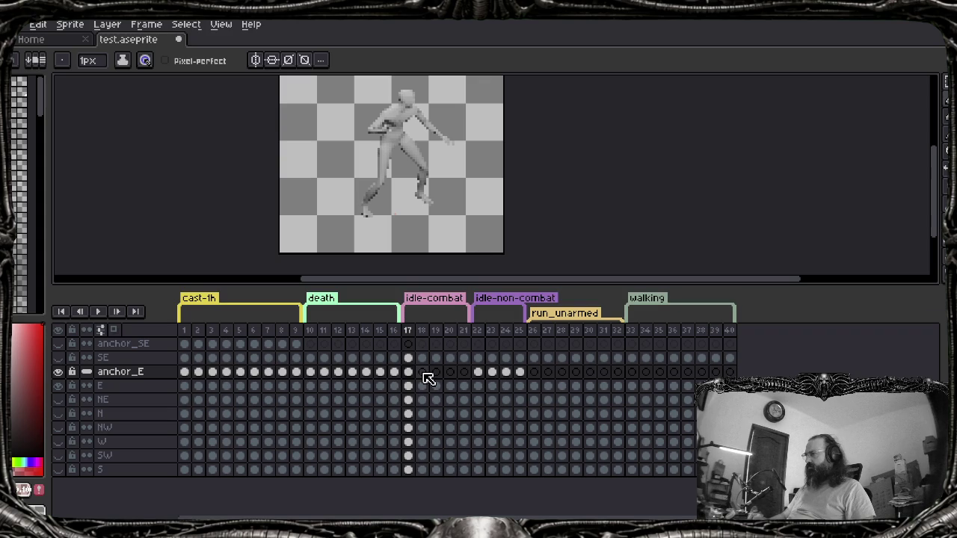
double_click(123, 373)
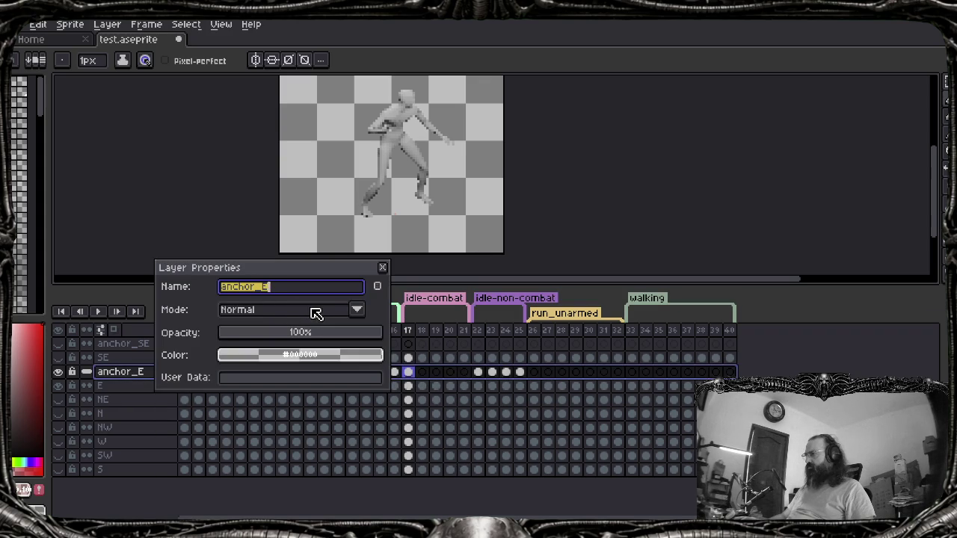
Close anchor_E's layer properties, extend its linked cel through frames 17–21, and save
key(Return)
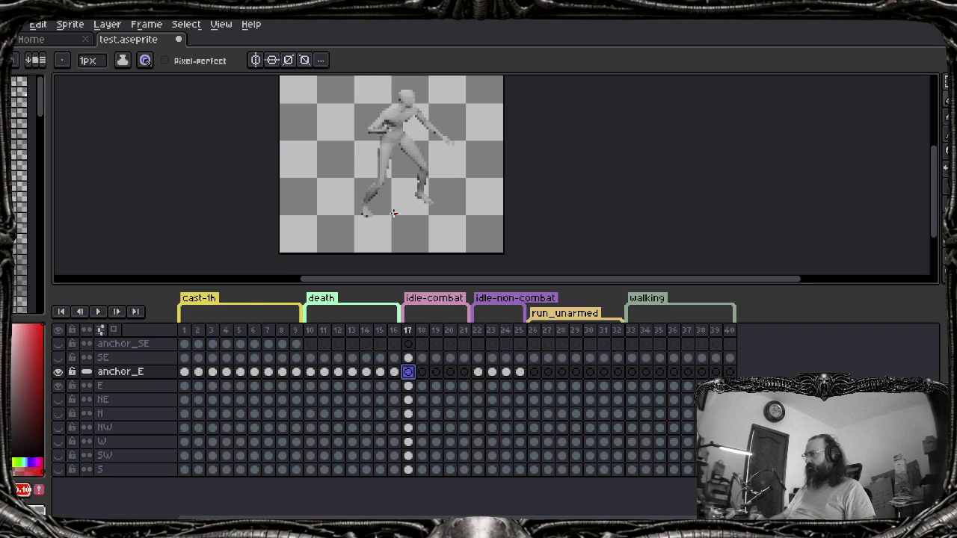
click(407, 371)
key(Right)
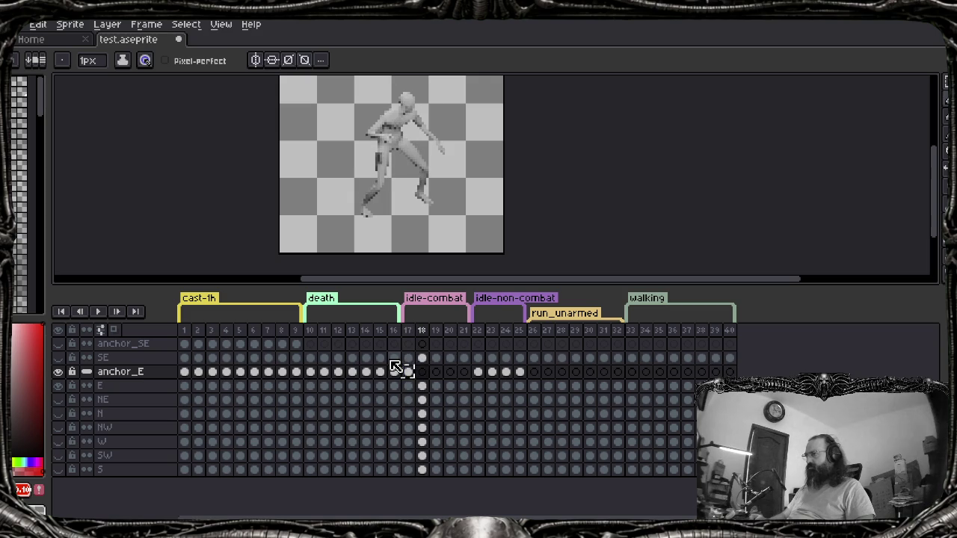
key(Right)
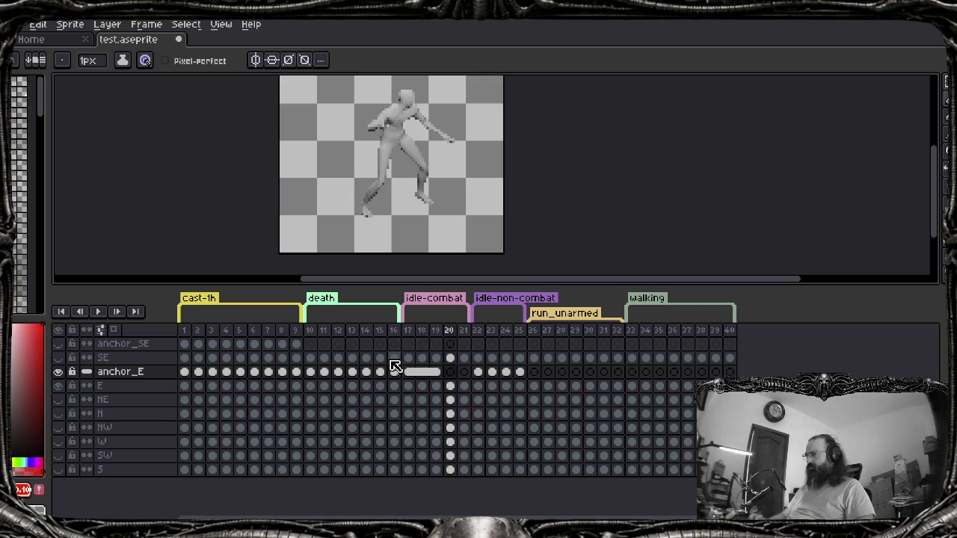
key(Right)
key(Right)
key(ctrl+s)
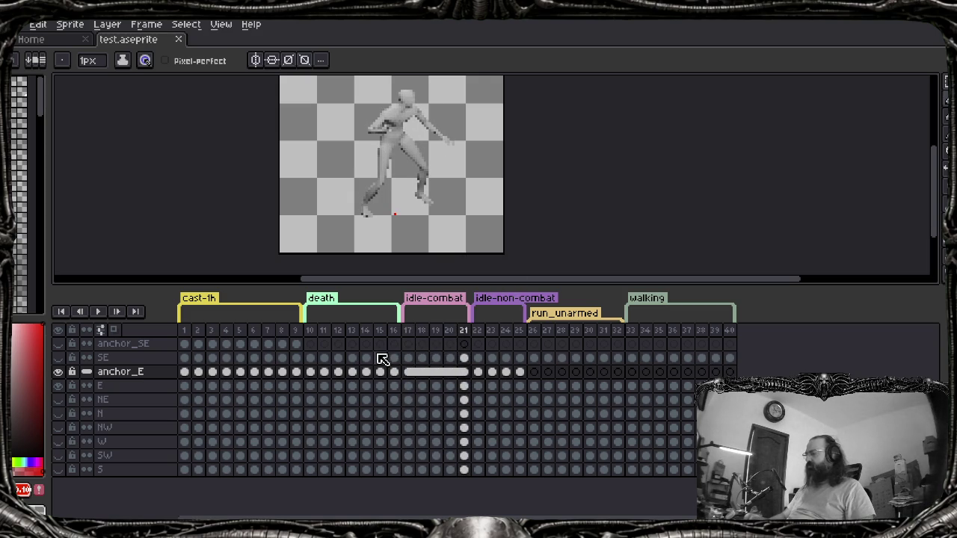
Navigate File > Scripts down to the assign_anchor_tag_data script
key(alt+f)
key(Up)
key(Up)
key(Right)
key(Down)
key(Down)
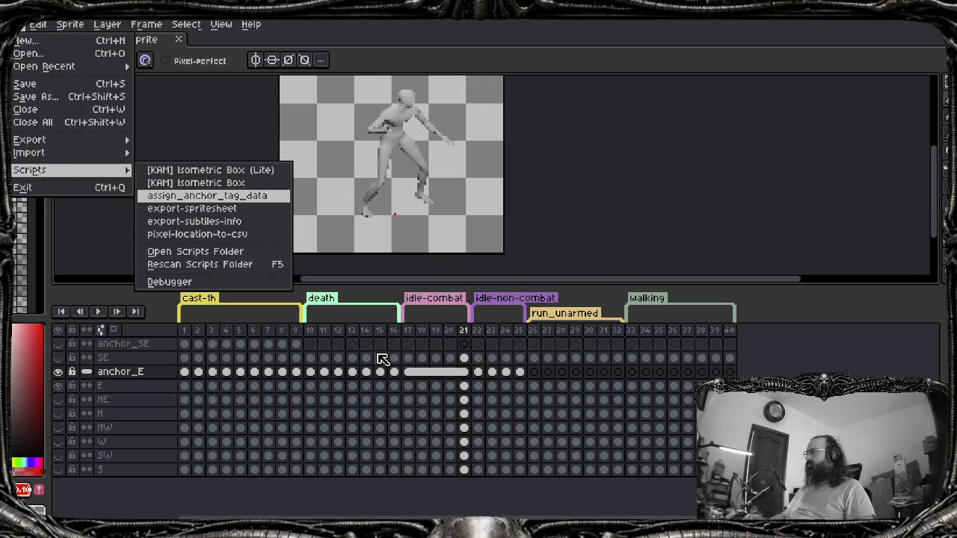
Run assign_anchor_tag_data, close the console, and inspect the E cel's frame 22 user data
key(Return)
key(Escape)
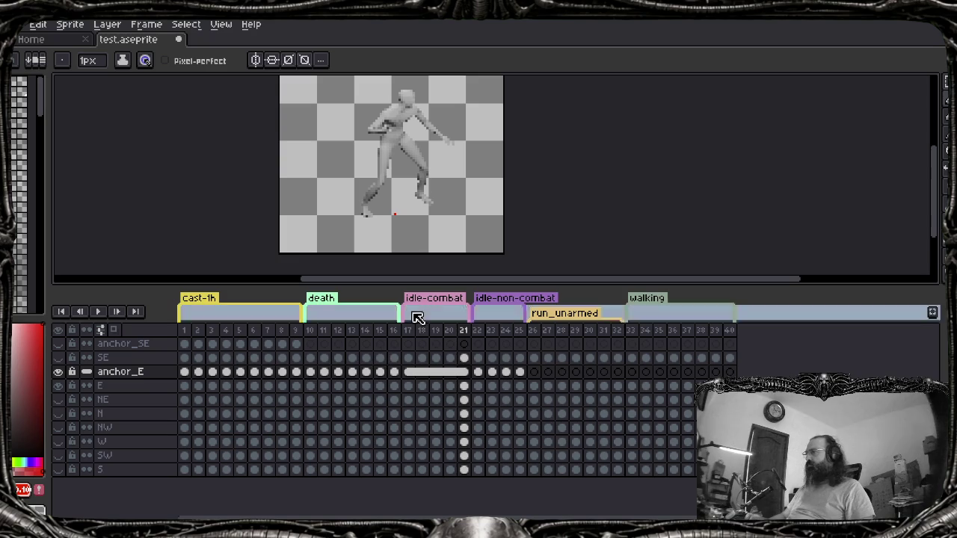
double_click(477, 385)
drag(408, 284, 247, 273)
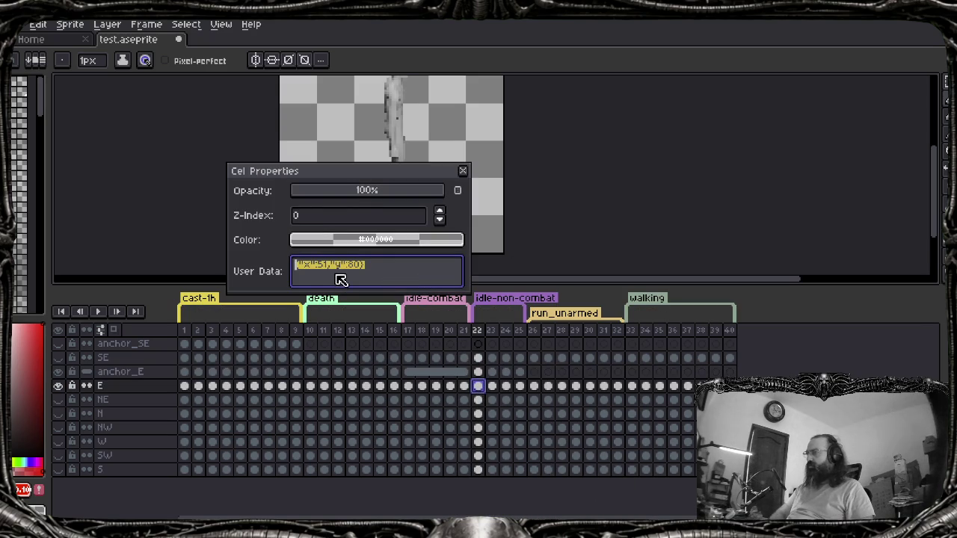
click(463, 174)
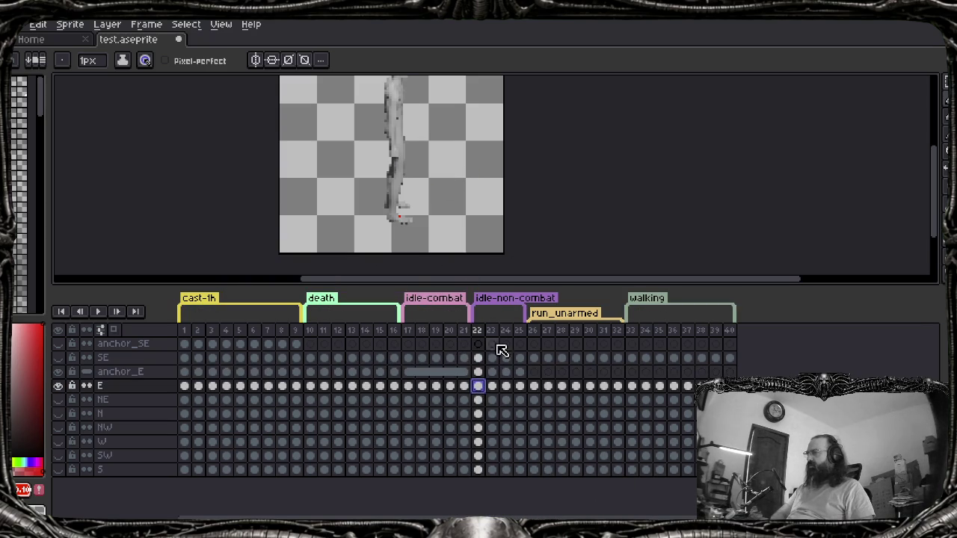
Check the E cels' user data at frames 17, 21 and 19, then switch to the code editor
double_click(409, 385)
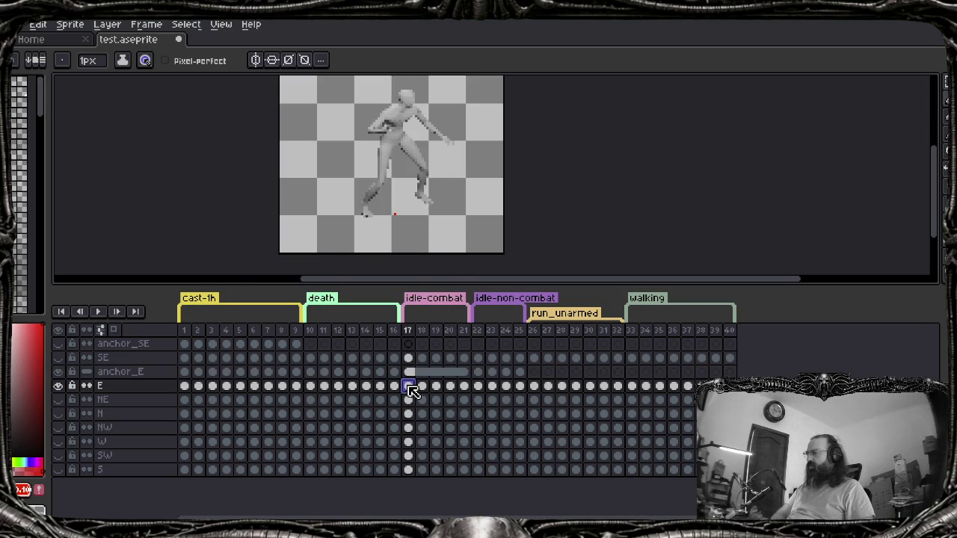
click(464, 385)
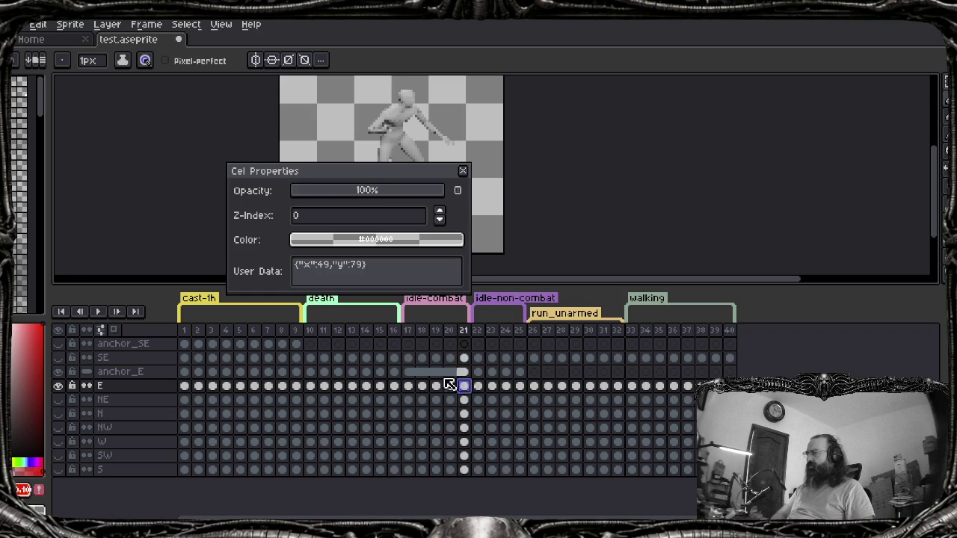
click(436, 386)
click(462, 171)
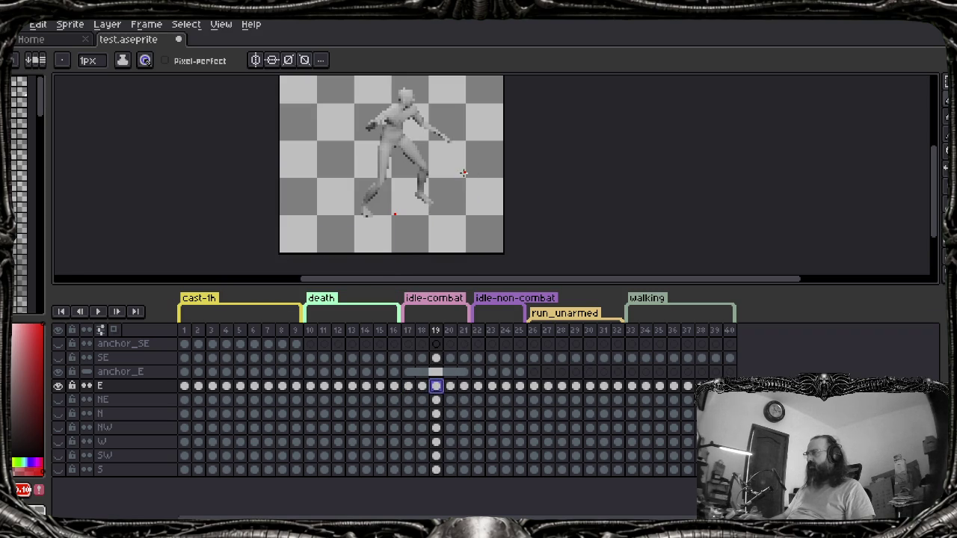
key(v)
key(alt+Tab)
Select and review the whole assign_anchor_tag_data.lua script in Zed, ending at its top
click(503, 337)
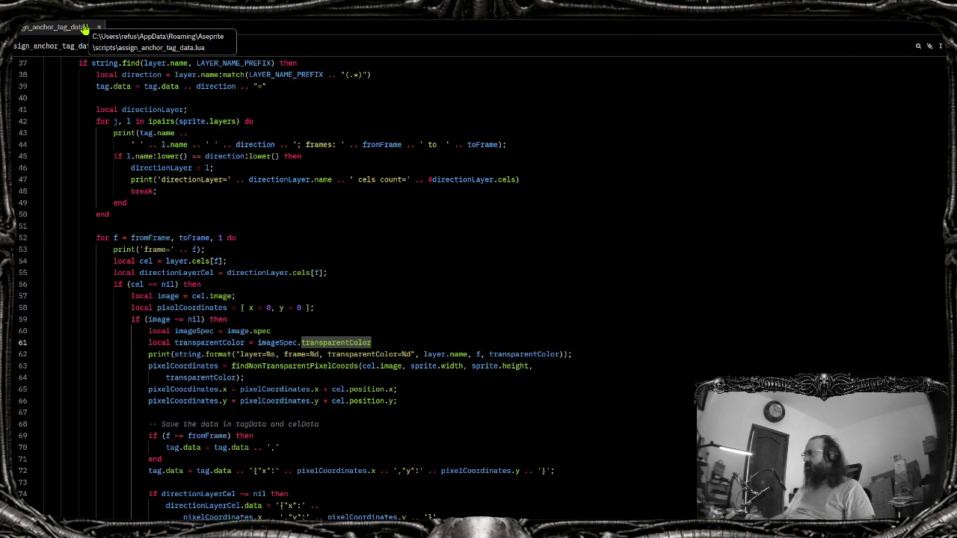
key(ctrl+a)
click(426, 338)
key(alt+Tab)
key(ctrl+a)
key(Right)
key(ctrl+Home)
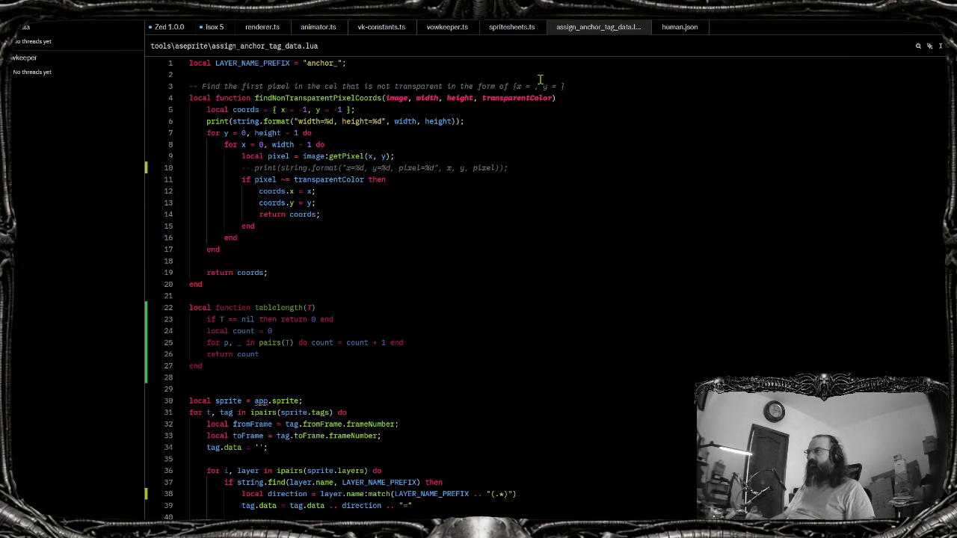
Close the Lua tab and browse addSpritesheet's cel-parsing code in spritesheets.ts
middle_click(580, 28)
click(523, 30)
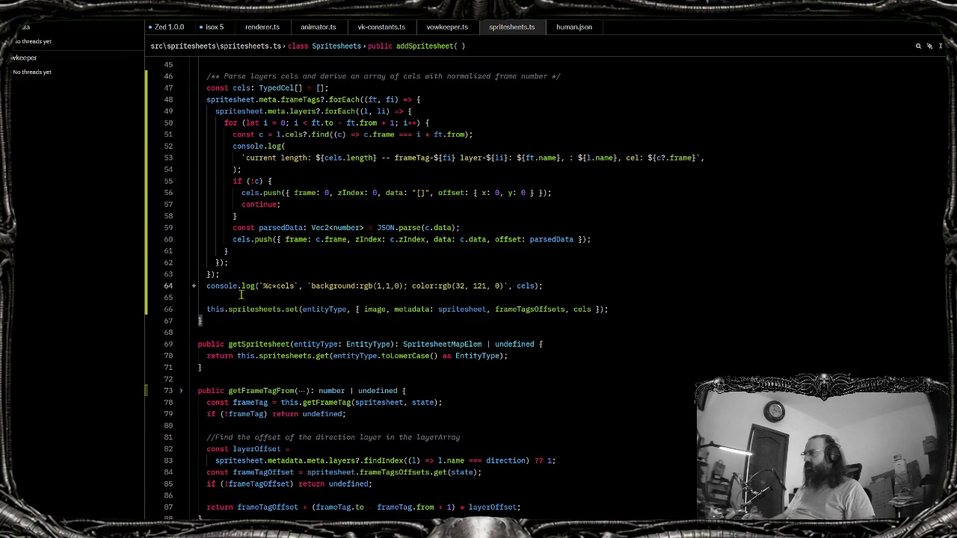
scroll(284, 323, up, 4)
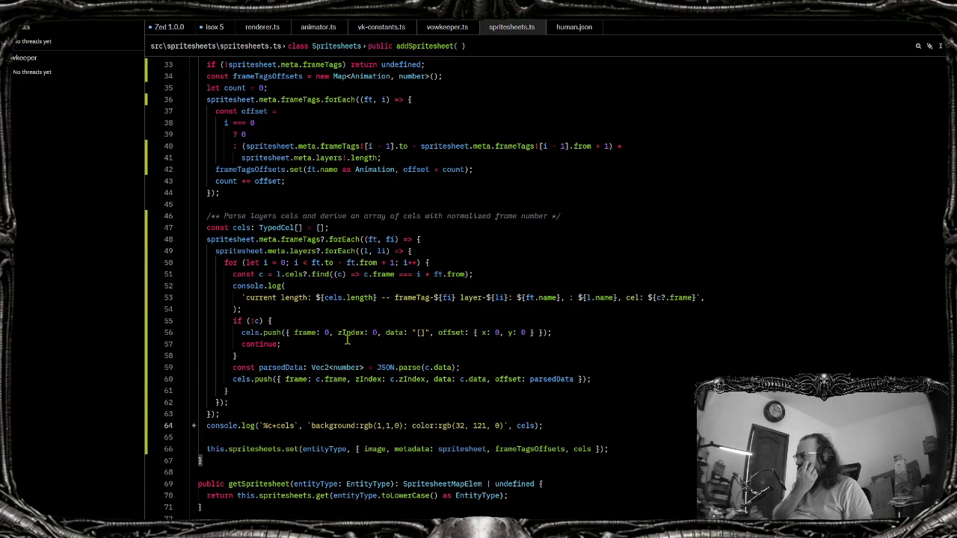
scroll(346, 340, down, 8)
scroll(344, 340, up, 4)
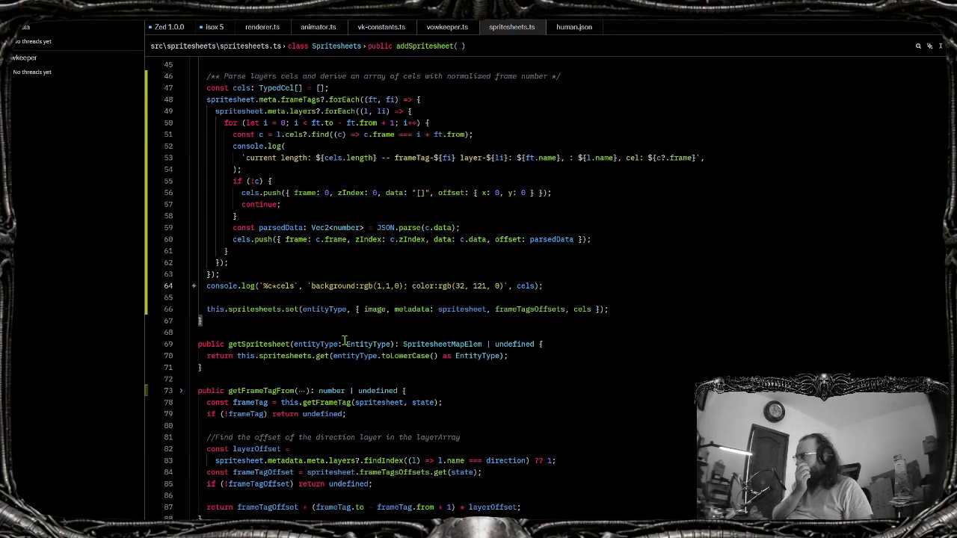
scroll(331, 332, down, 4)
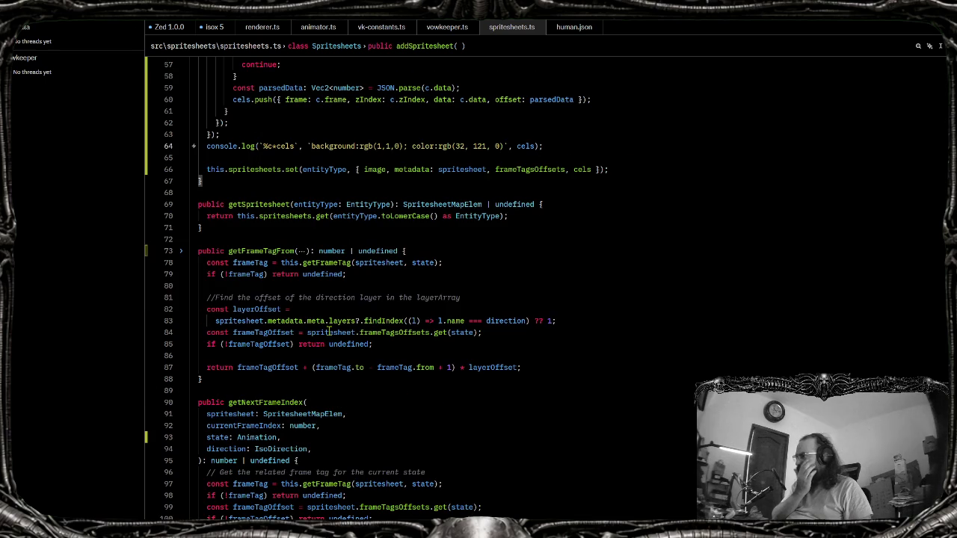
scroll(334, 345, up, 8)
scroll(339, 378, up, 4)
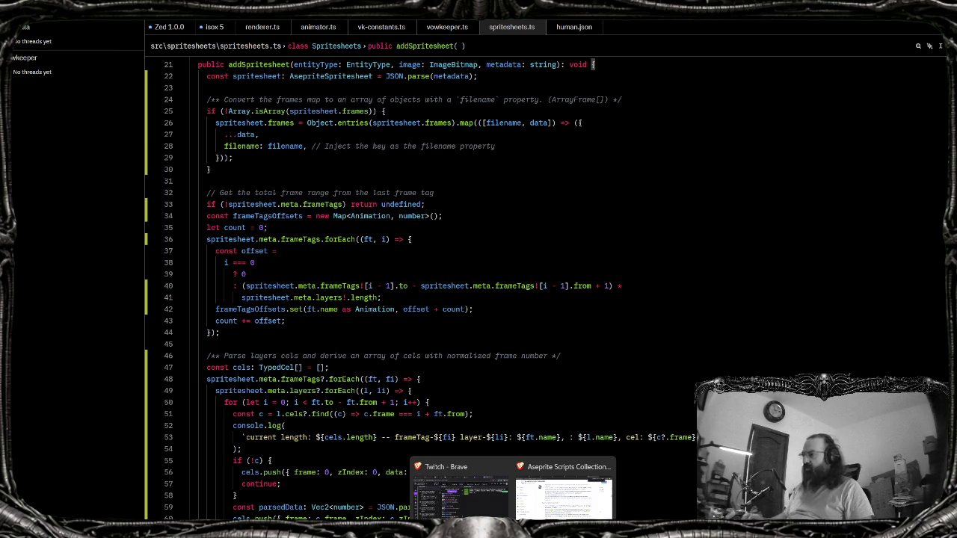
Check the Client server's output in the terminal, then return to Brave
key(alt+Tab)
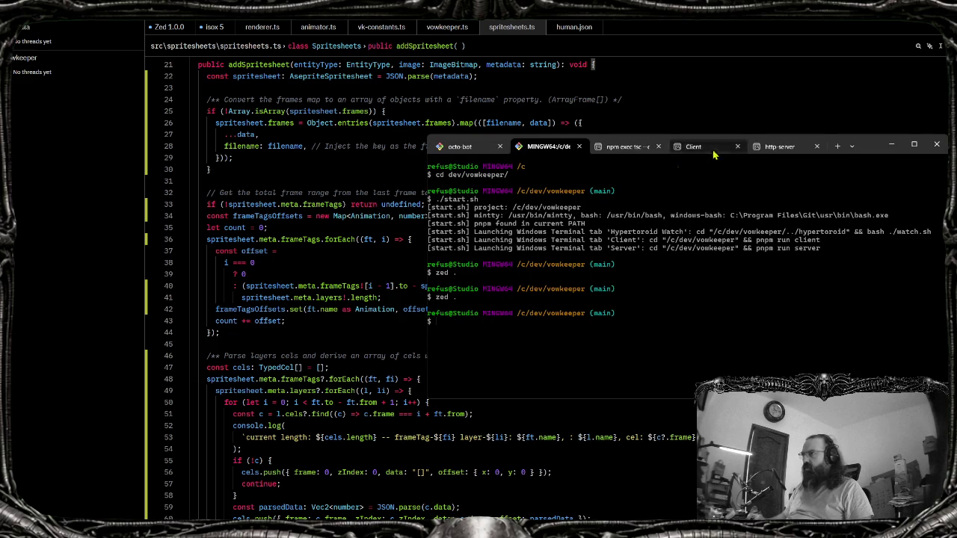
click(694, 146)
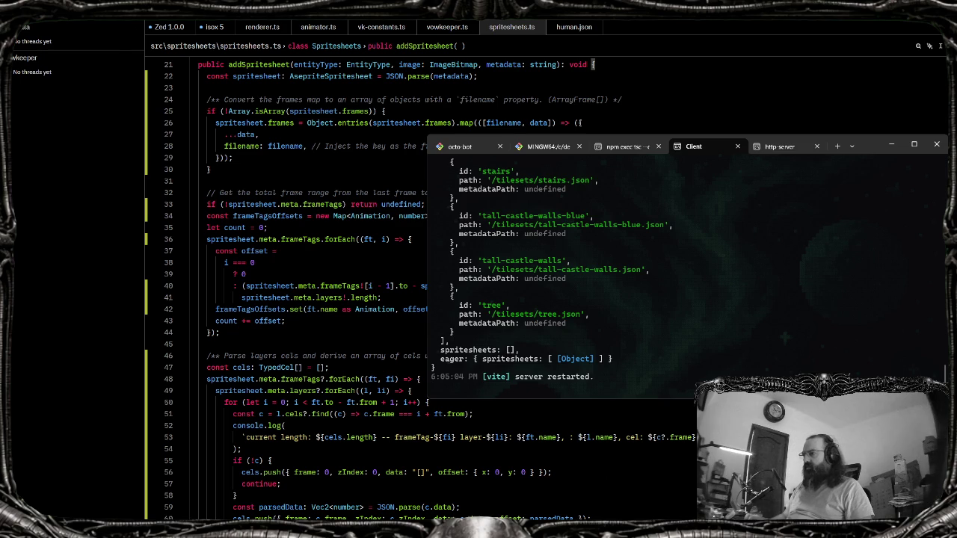
key(alt+Tab)
key(alt+Tab)
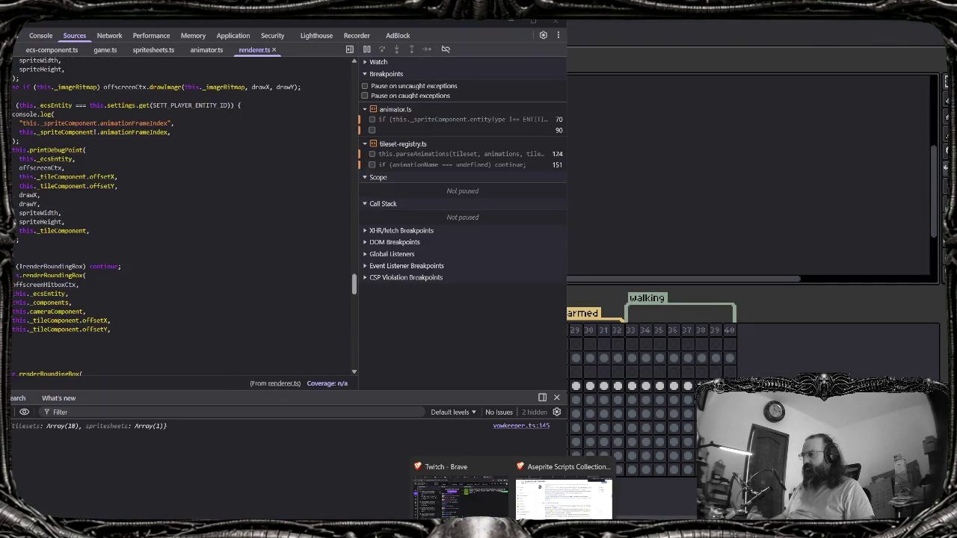
key(alt+Tab)
key(alt+Tab)
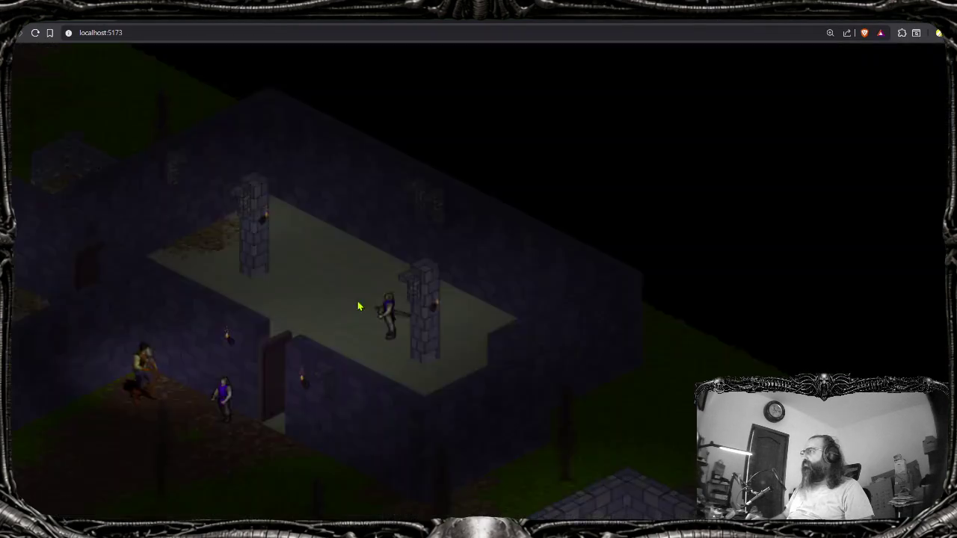
Walk the character right while watching offset logs, then pause the game in the debugger
key(d)
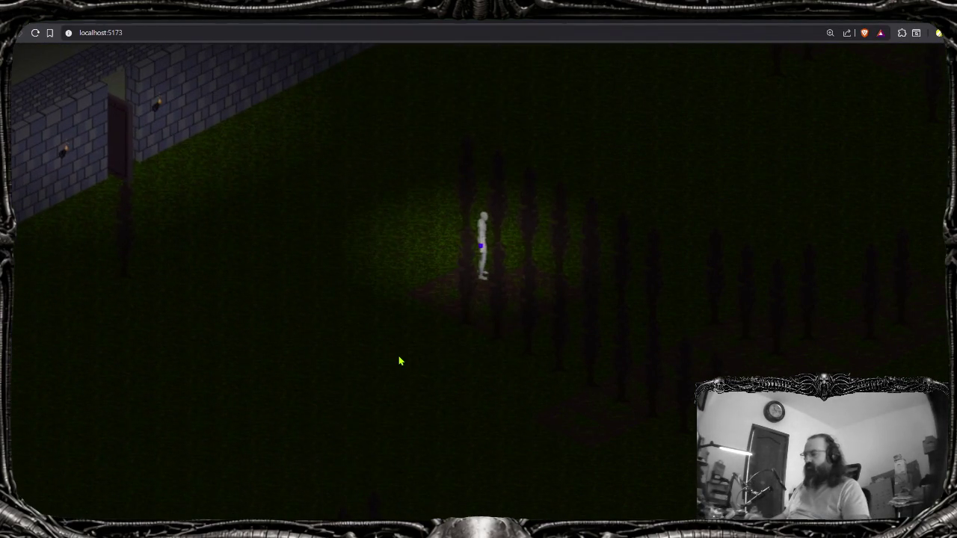
key(alt+Tab)
key(alt+Tab)
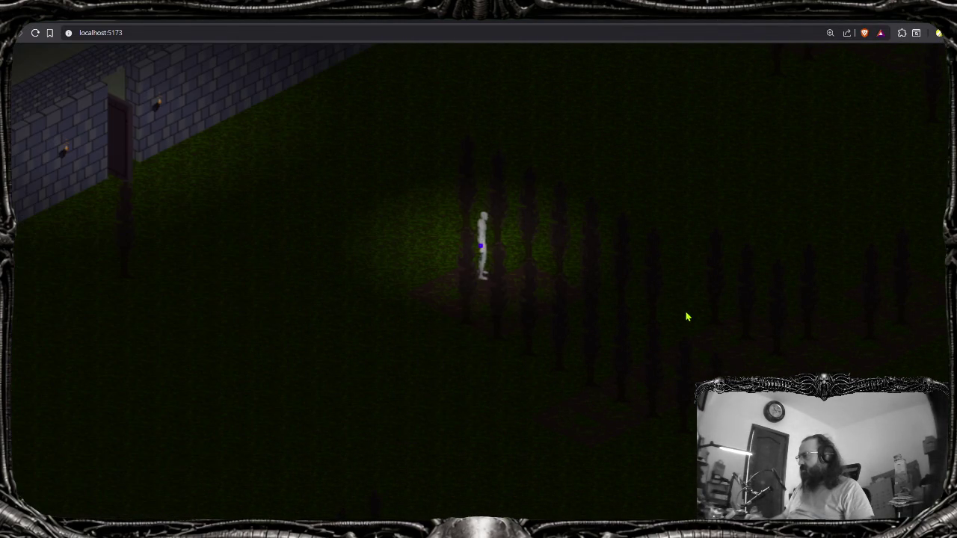
key(d)
key(alt+Tab)
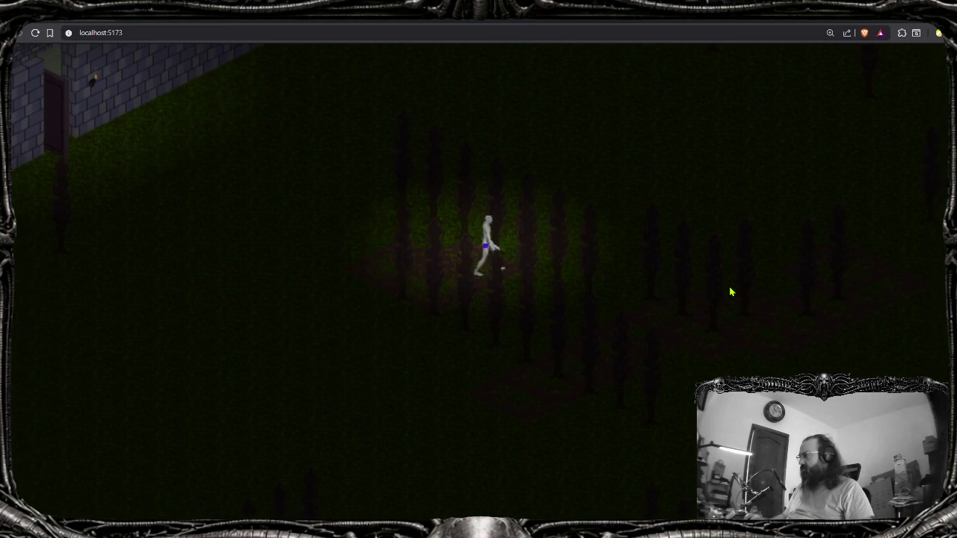
key(alt+Tab)
key(d)
key(alt+Tab)
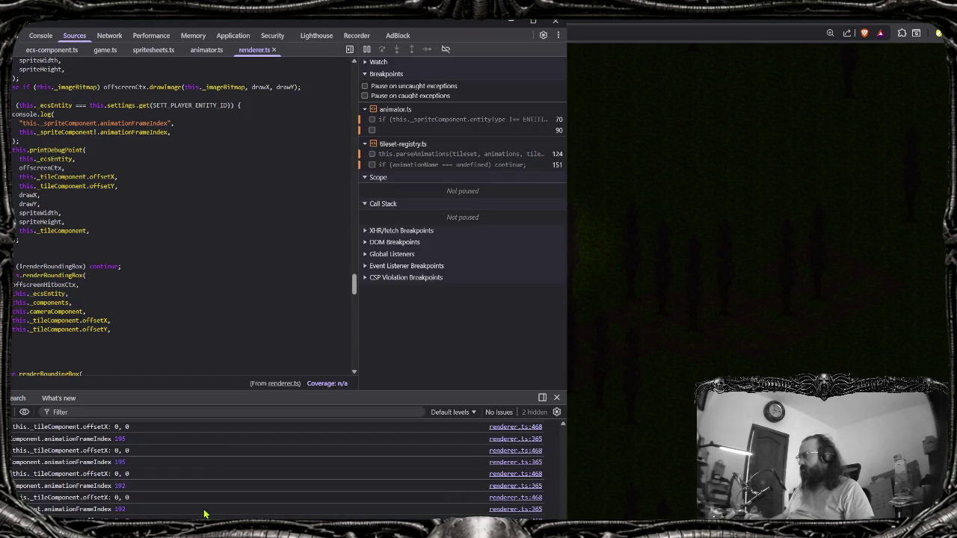
key(F8)
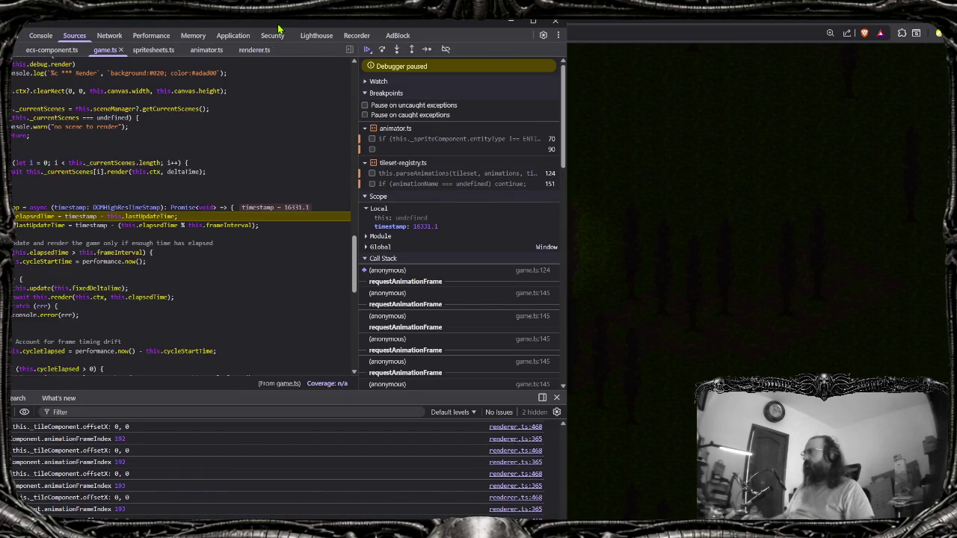
Move DevTools aside and show spritesheets.ts in the Sources panel
drag(278, 28, 577, 42)
click(452, 62)
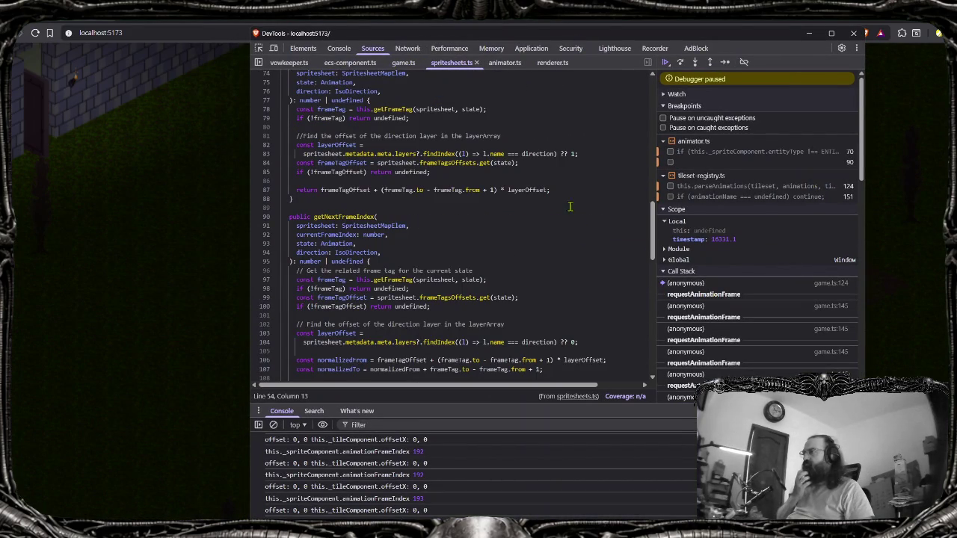
drag(653, 225, 653, 177)
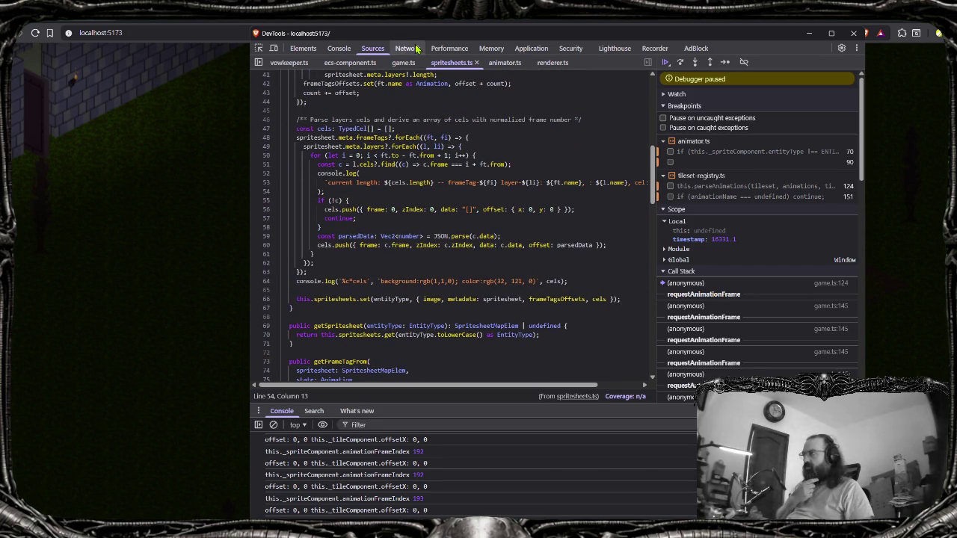
Scroll the full console to the idle-non-combat E cel logs showing undefined and highlight them
click(338, 48)
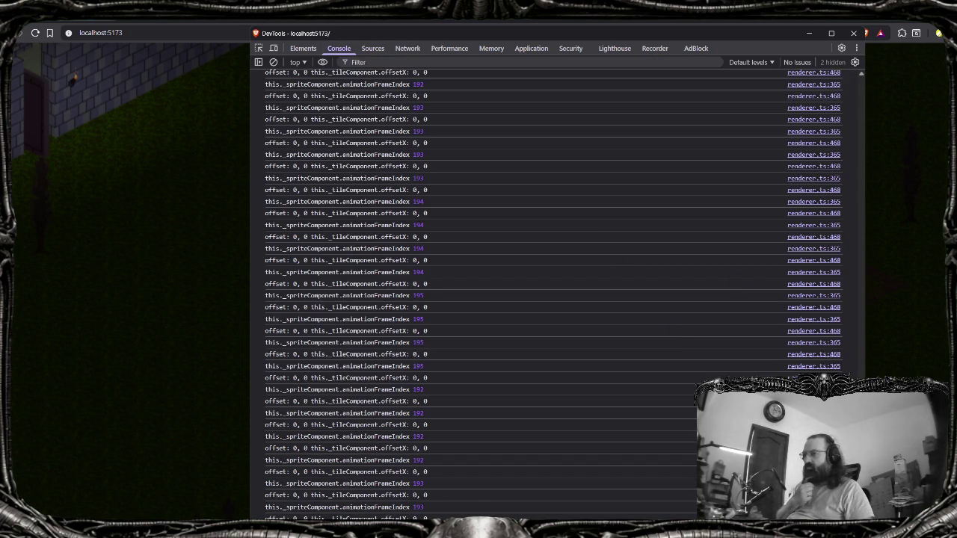
mouse_move(861, 514)
mouse_down()
mouse_move(861, 165)
mouse_move(556, 105)
mouse_up()
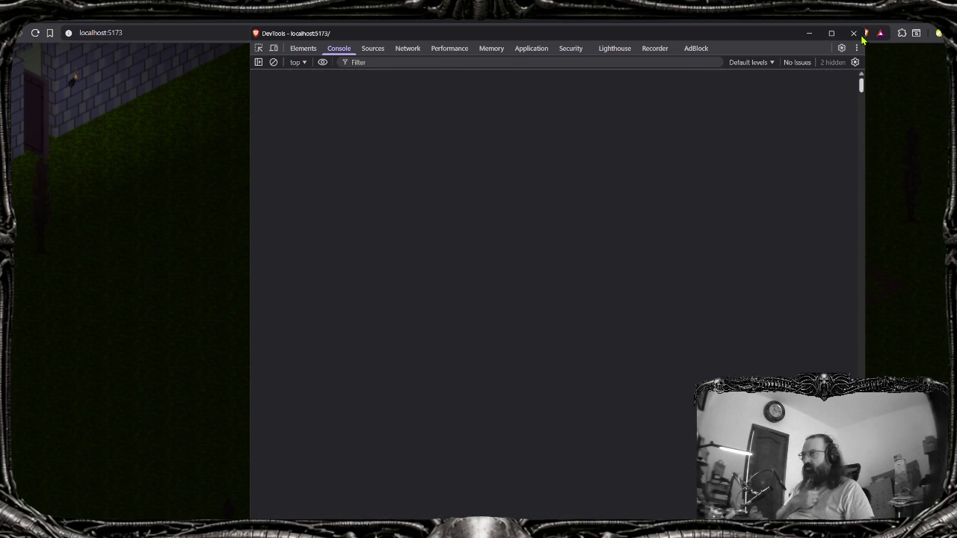
scroll(427, 240, down, 3)
scroll(428, 239, down, 4)
scroll(427, 239, down, 5)
scroll(427, 239, down, 4)
scroll(427, 239, down, 3)
scroll(427, 240, down, 2)
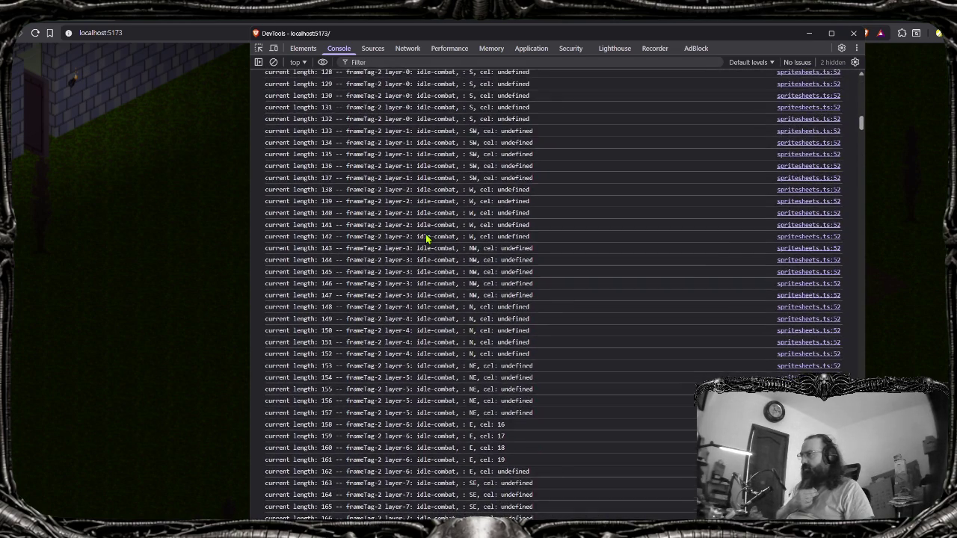
scroll(428, 239, down, 3)
scroll(427, 240, down, 3)
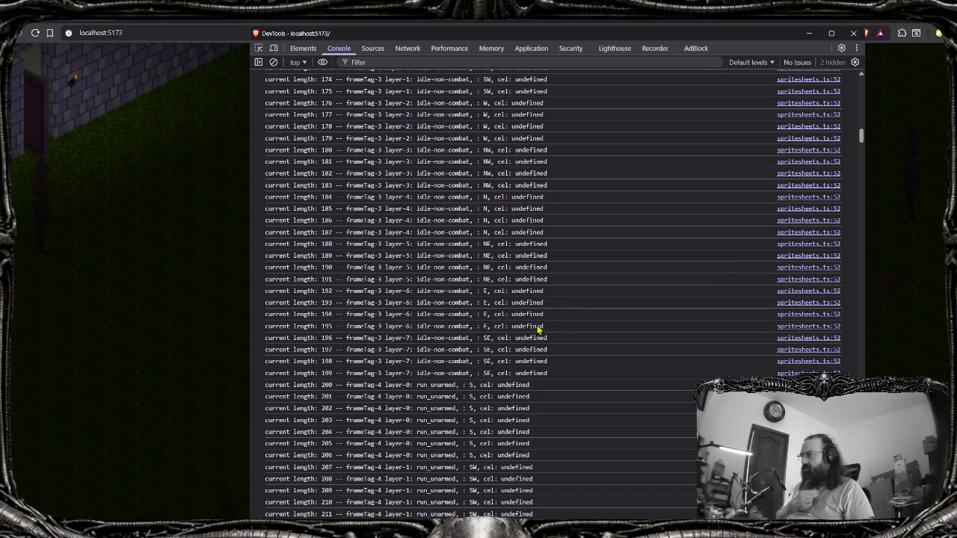
drag(538, 329, 296, 301)
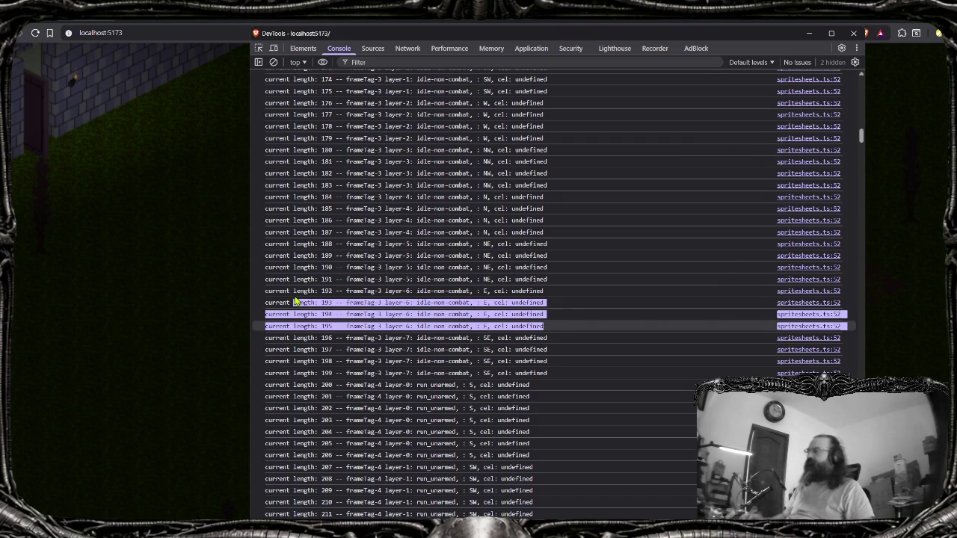
Reload the game page and review the fresh console logs
key(F5)
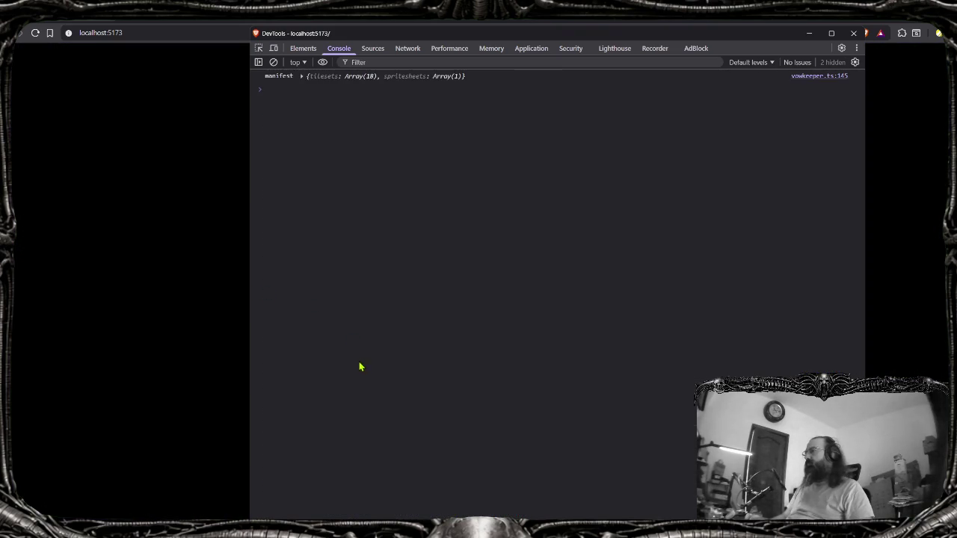
scroll(792, 118, up, 20)
scroll(387, 286, down, 6)
scroll(387, 286, down, 5)
scroll(401, 277, down, 5)
scroll(419, 284, down, 4)
scroll(453, 306, down, 3)
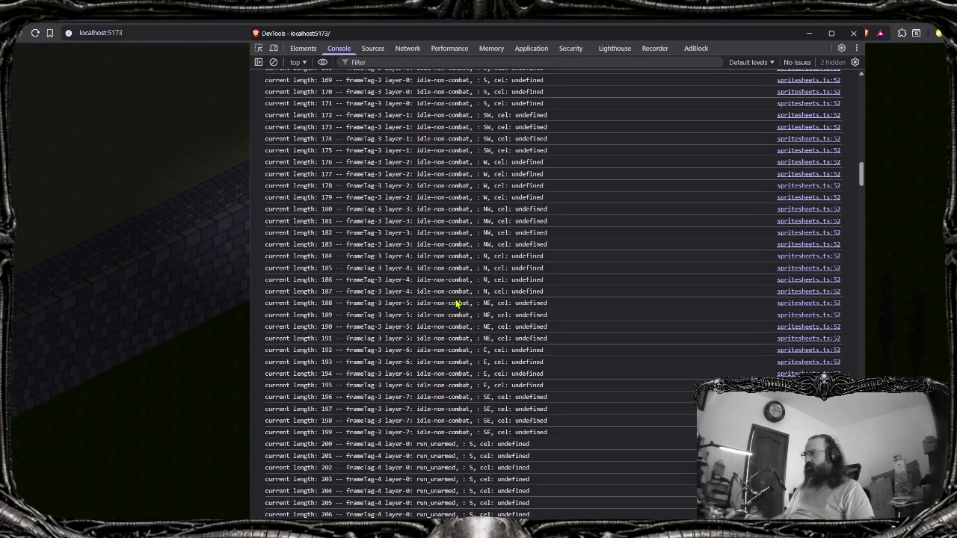
scroll(557, 392, down, 10)
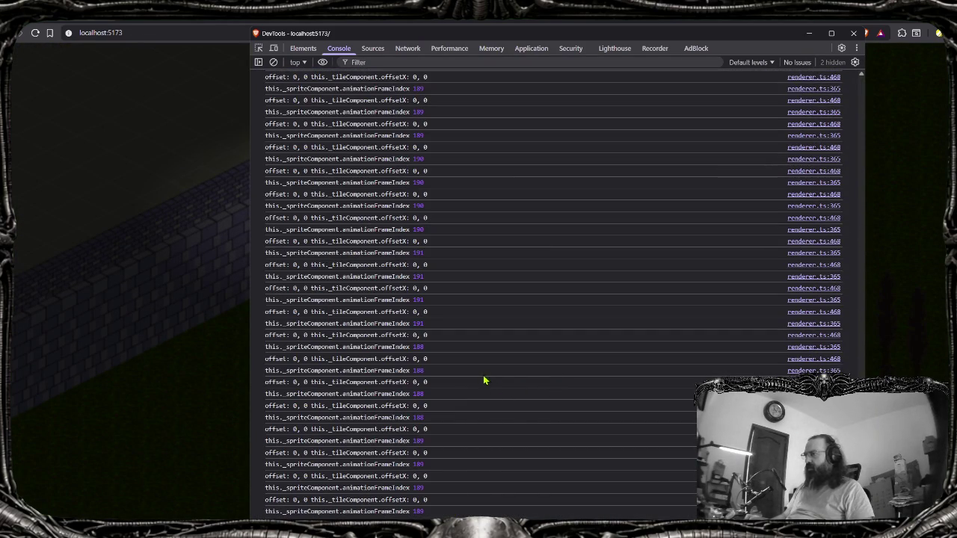
Close DevTools and switch through Aseprite to the Zed editor
key(F12)
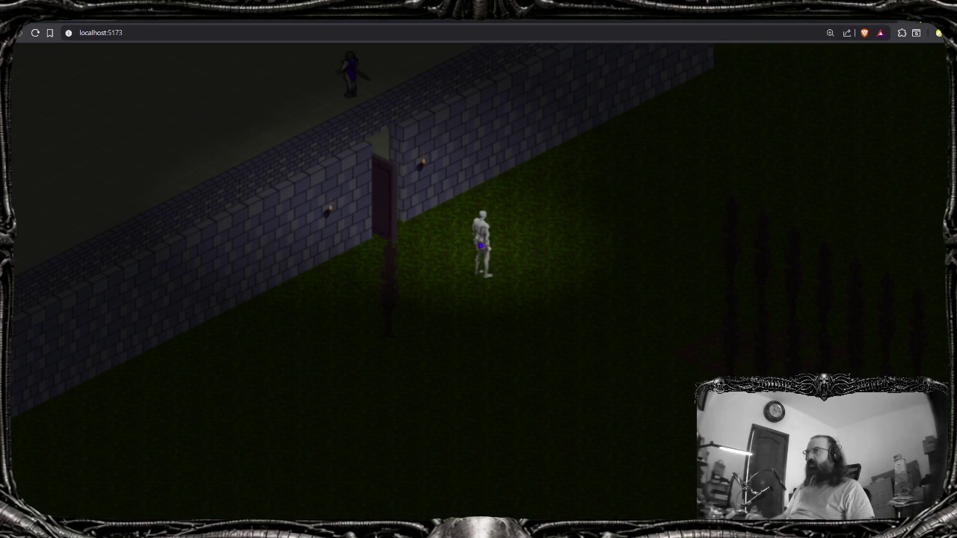
key(alt+Tab)
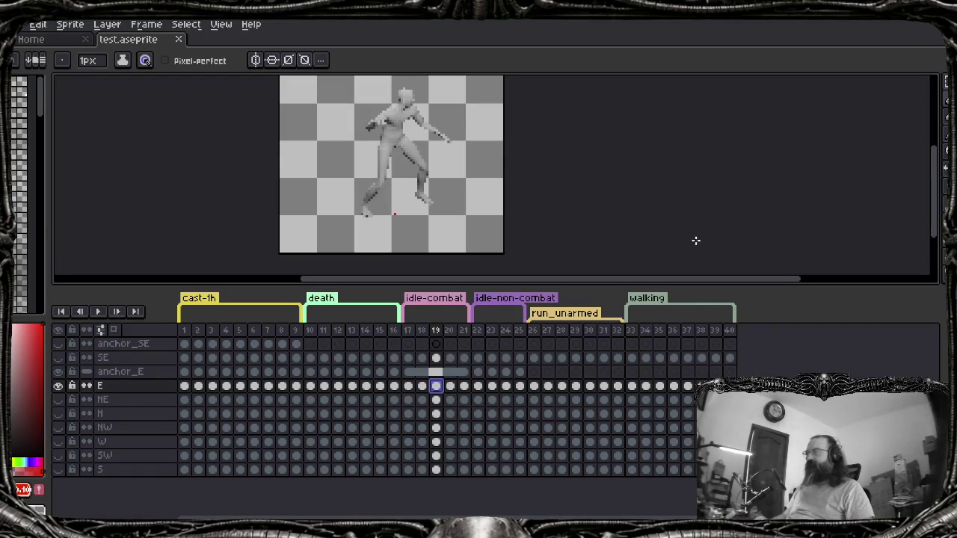
key(alt+Tab)
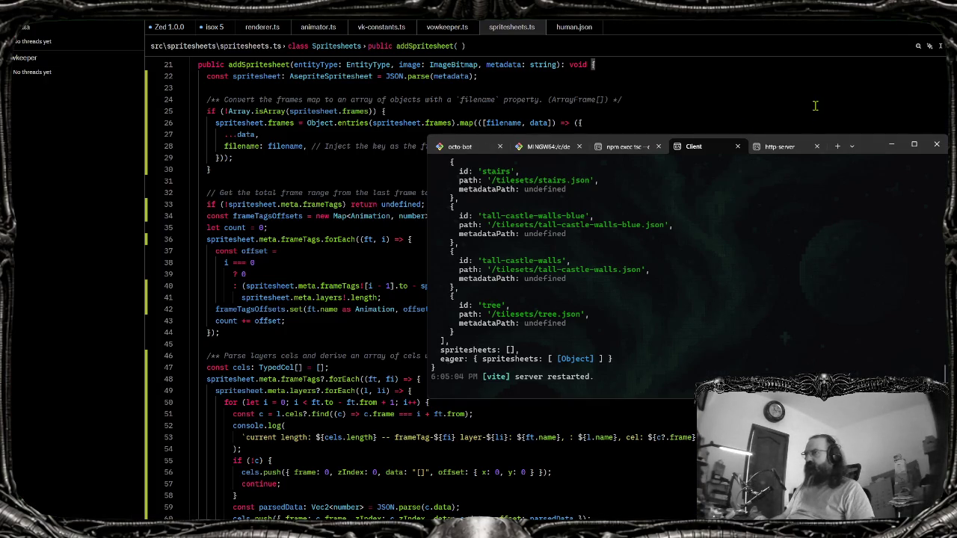
Reopen localhost:5173 in a new Brave tab with DevTools on the Network panel
click(815, 105)
click(323, 251)
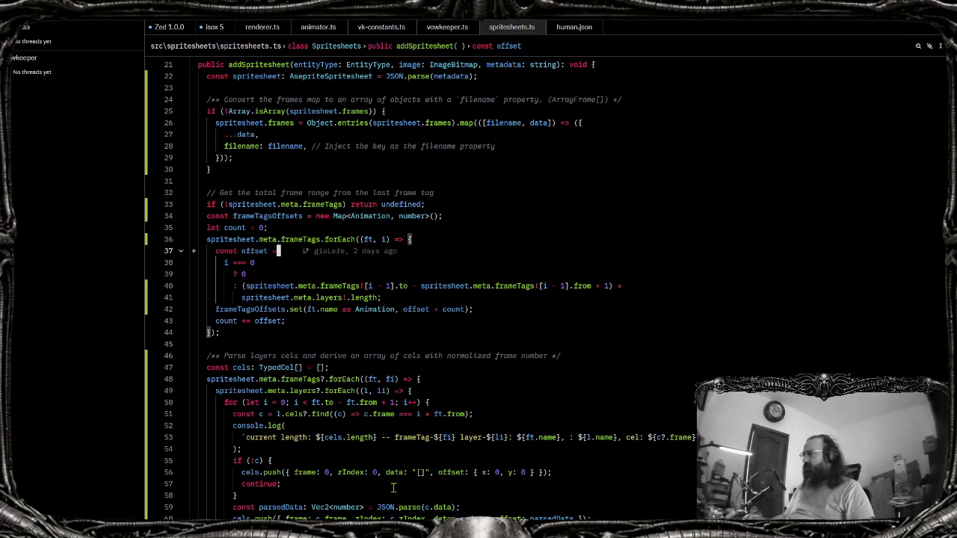
key(alt+Tab)
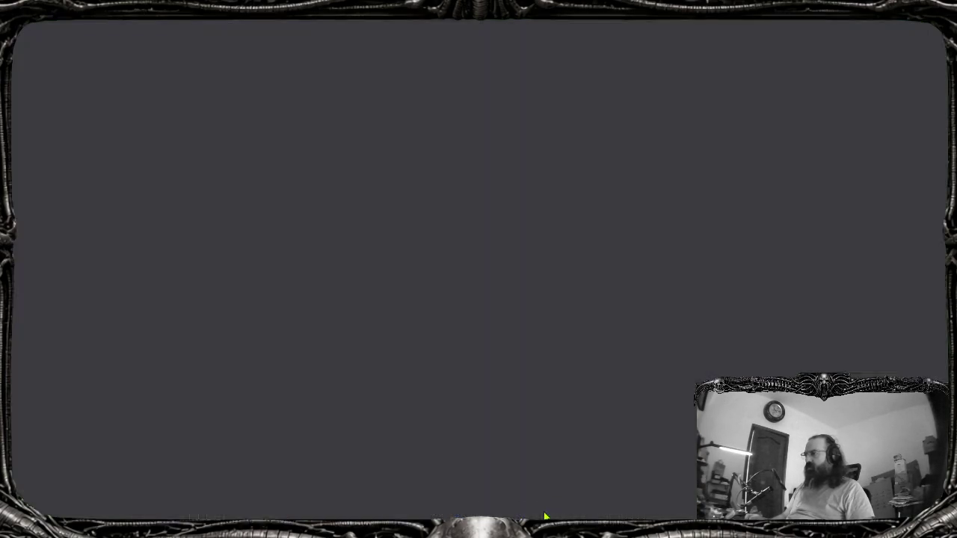
key(ctrl+t)
text(loc)
key(Return)
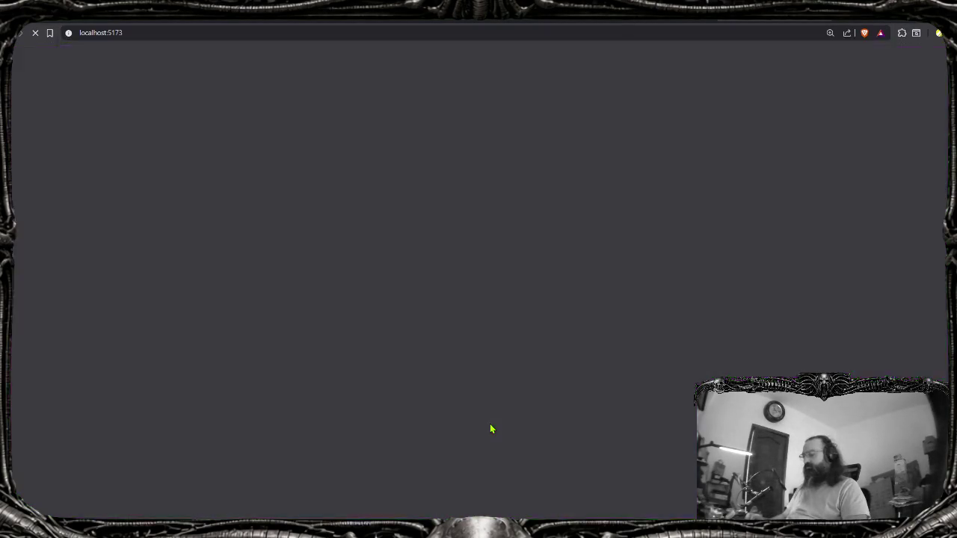
key(F12)
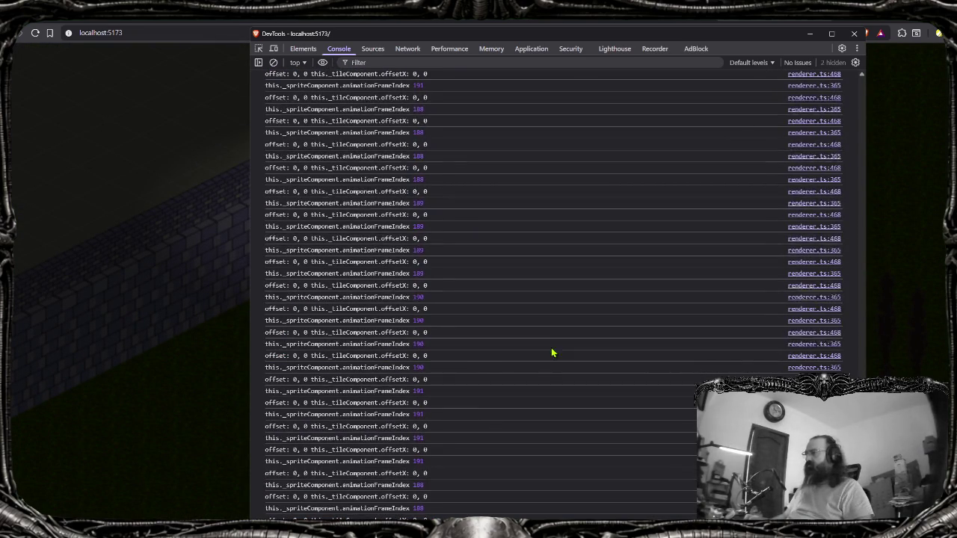
click(407, 49)
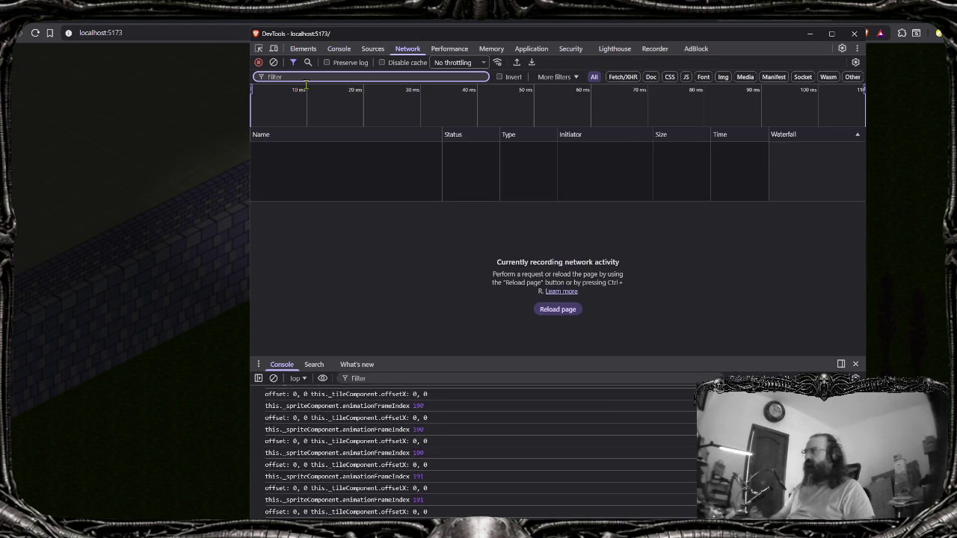
Break on spritesheets.ts line 59, reload, and step over to see parsedData {x: 51, y: 80}
click(339, 49)
click(372, 49)
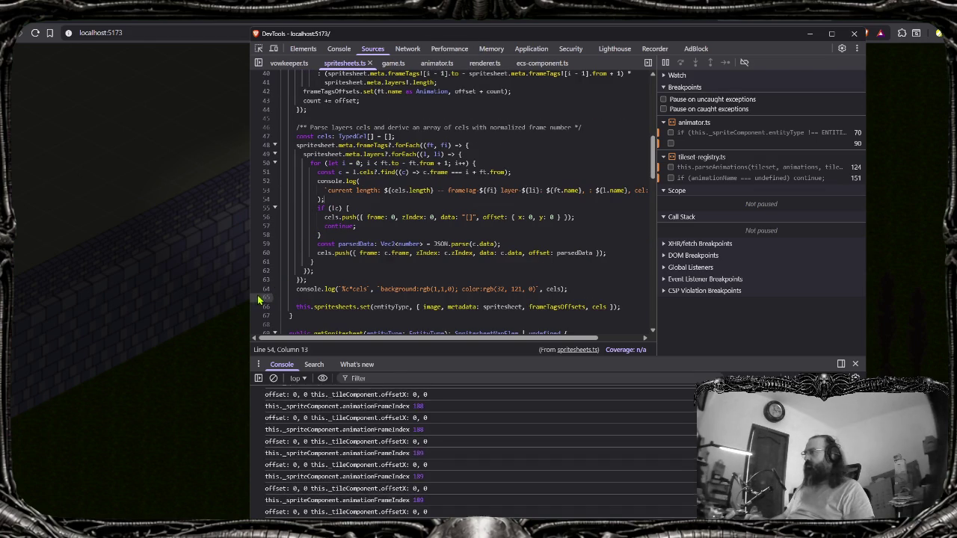
click(267, 243)
key(ctrl+r)
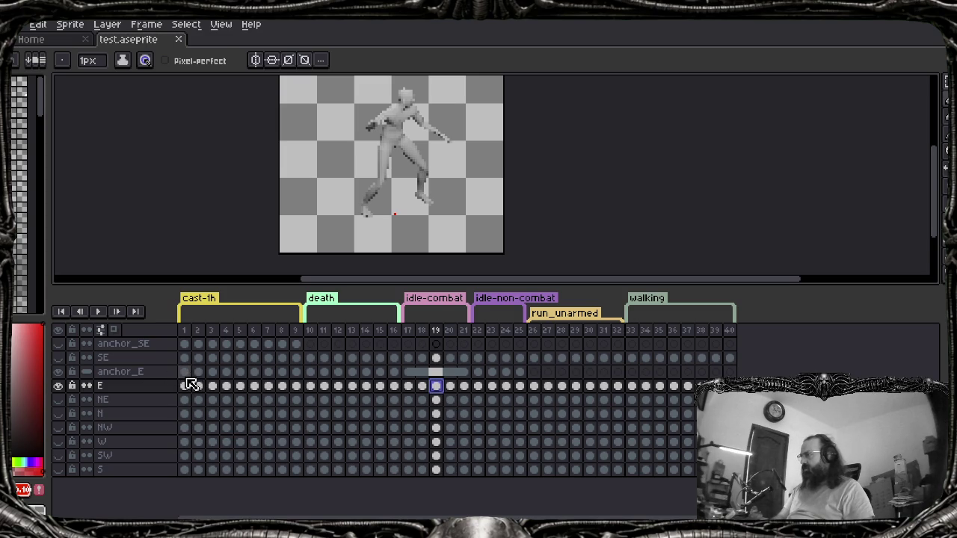
click(905, 23)
key(F10)
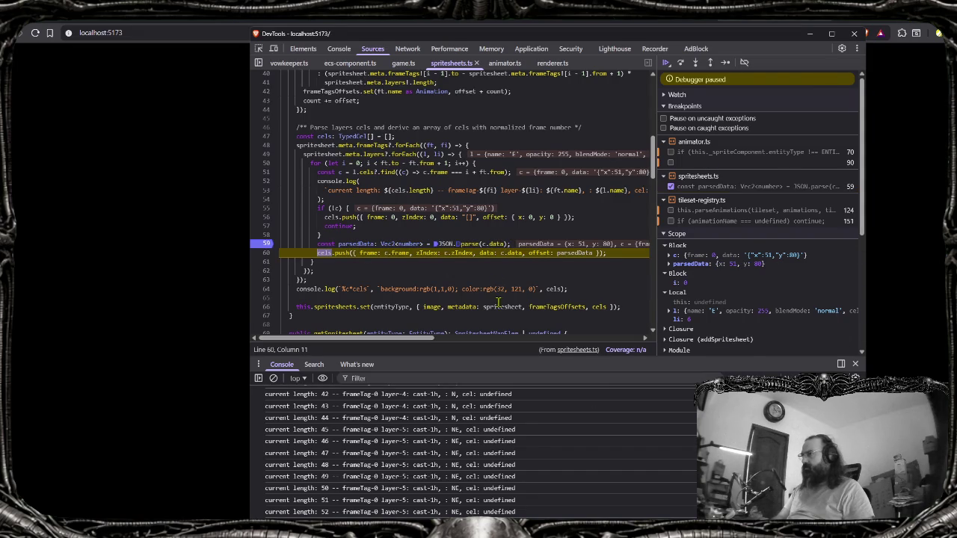
Step to the next cel, inspect the cels array's last entry, and resume past the breakpoint
key(F10)
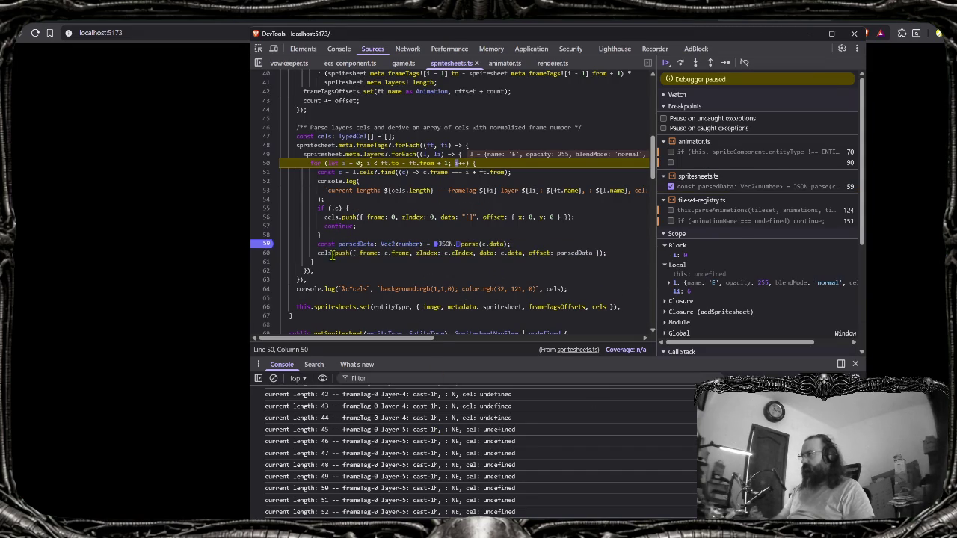
scroll(336, 217, down, 5)
mouse_move(325, 253)
click(361, 226)
click(376, 295)
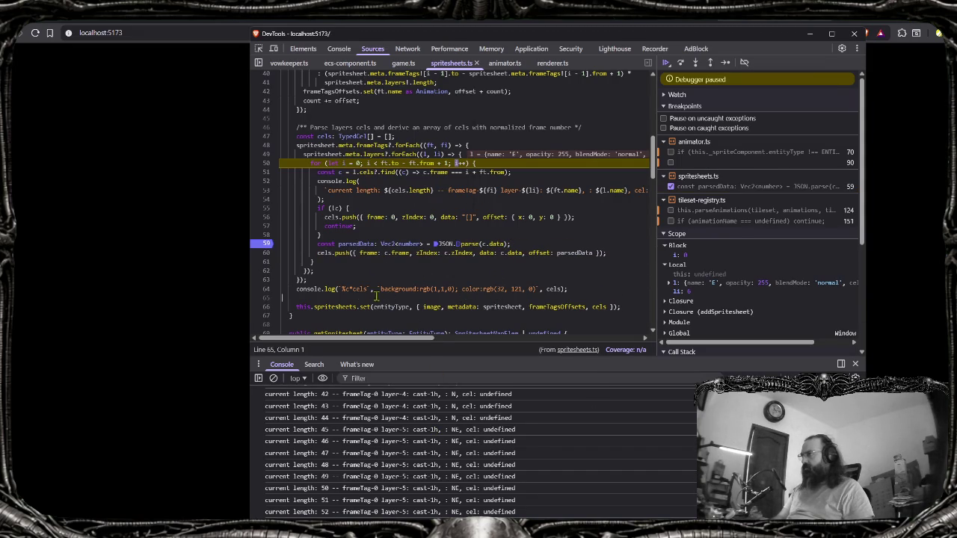
key(F8)
key(F8)
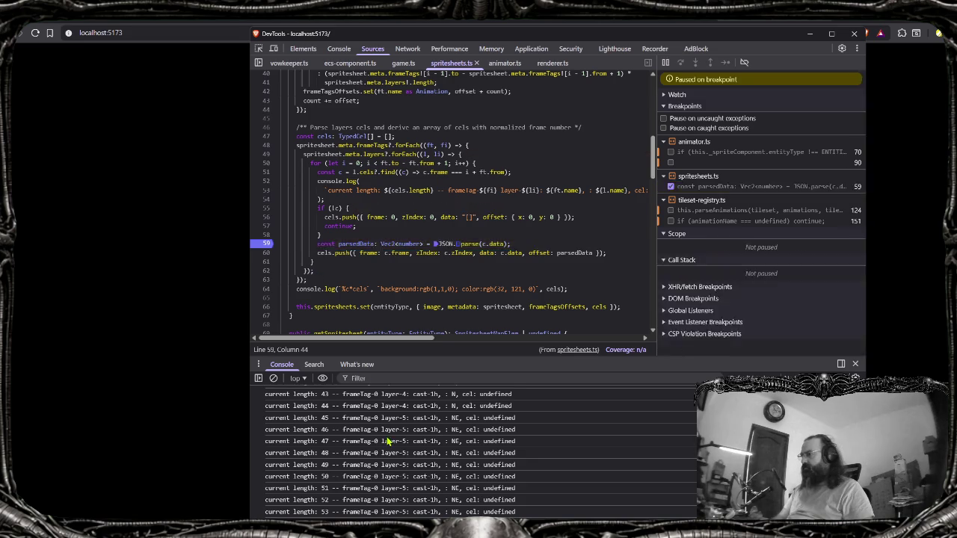
key(F8)
key(F8)
key(F8)
key(F8)
key(F8)
key(F8)
key(F8)
key(F8)
key(F8)
key(F8)
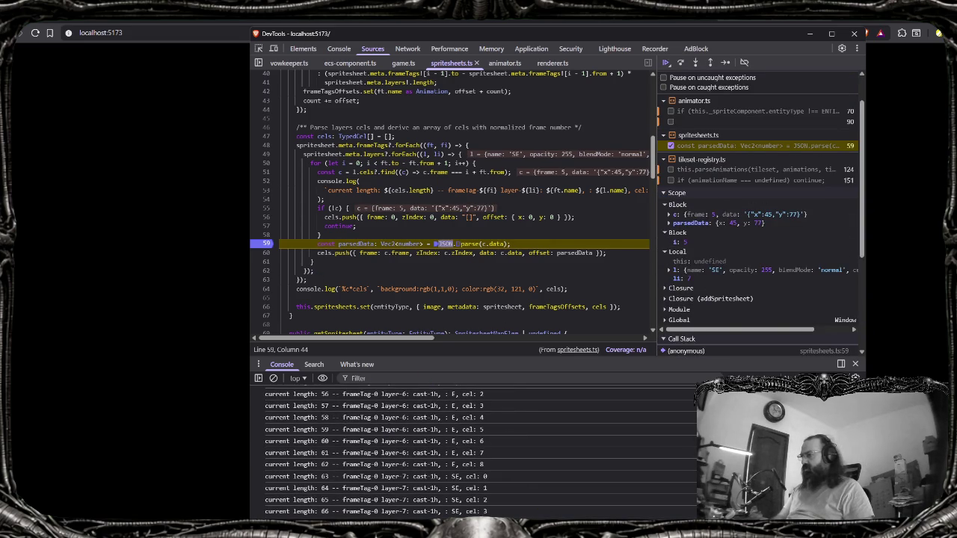
Resume through the following cels while comparing against test.aseprite's timeline in Aseprite
click(567, 492)
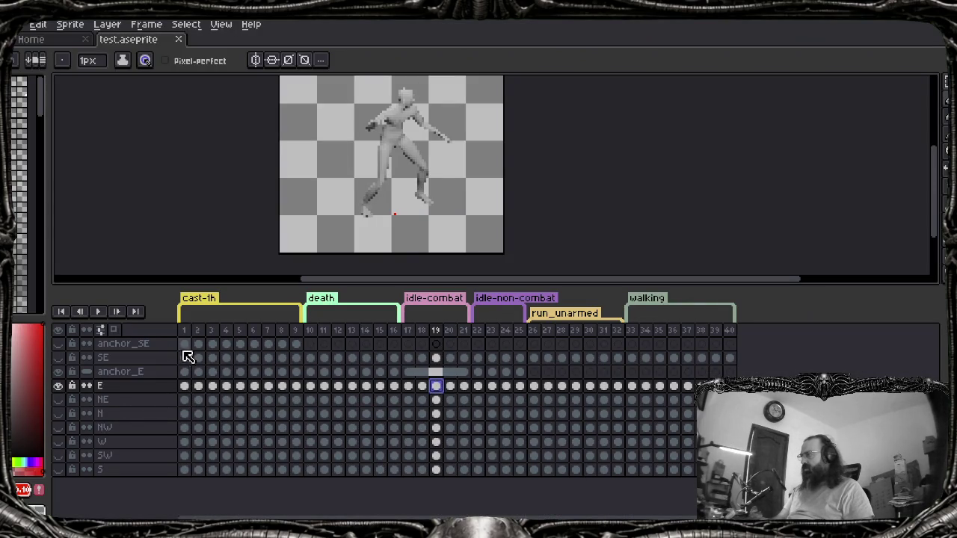
key(alt+Tab)
key(F8)
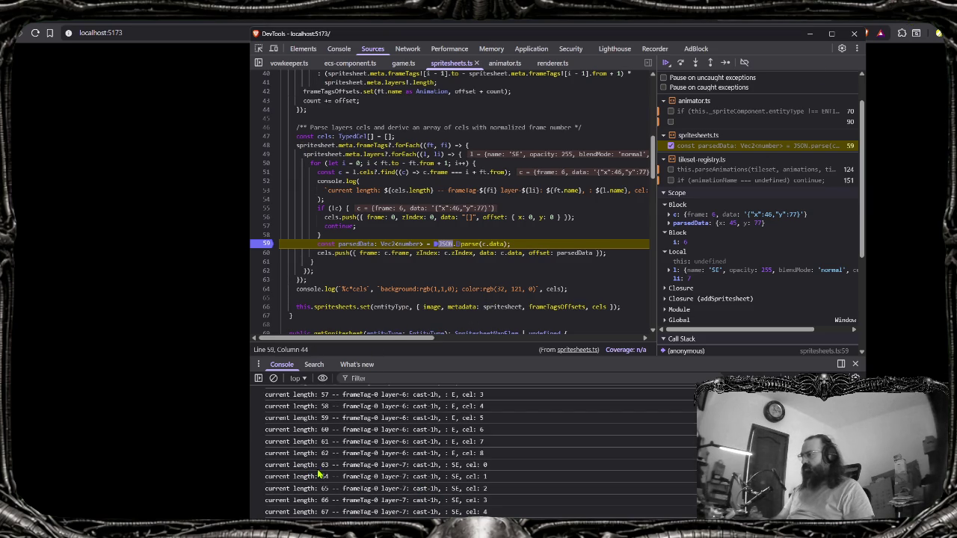
key(F8)
key(F8)
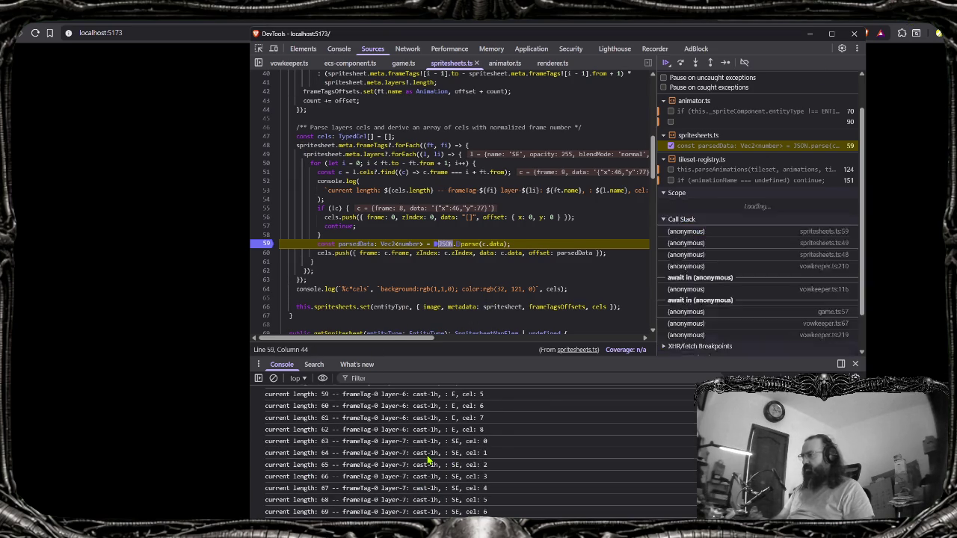
key(alt+Tab)
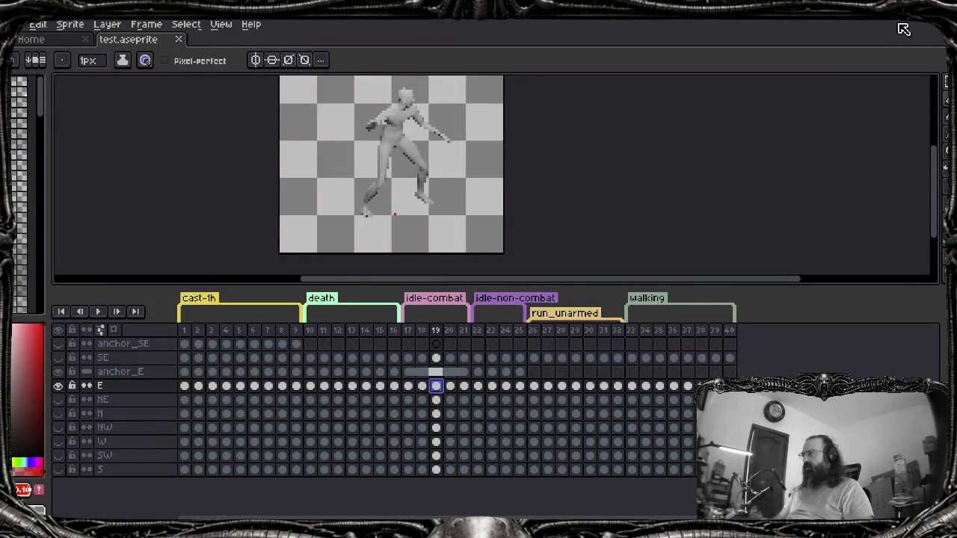
key(alt+Tab)
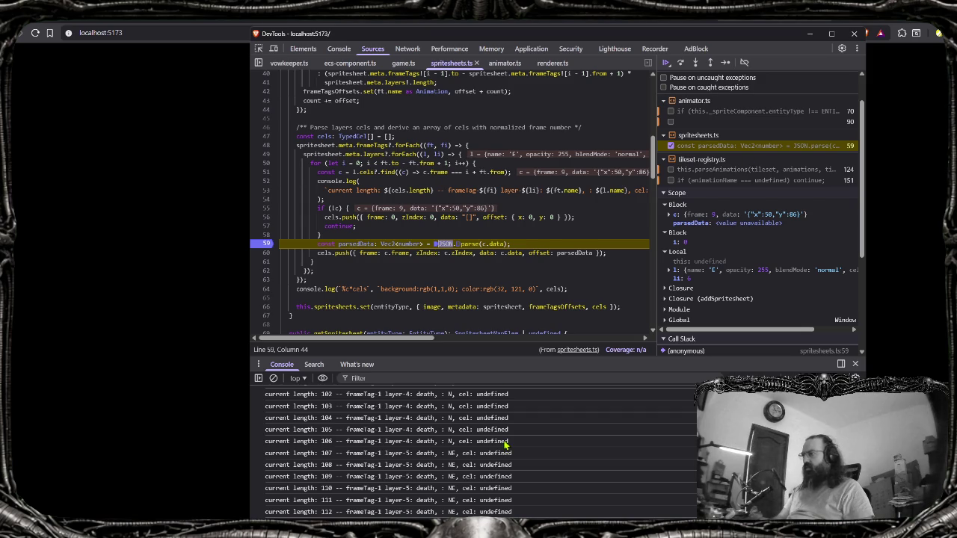
key(F8)
key(F8)
key(F8)
key(F8)
key(F8)
key(F8)
key(F8)
key(F8)
key(F8)
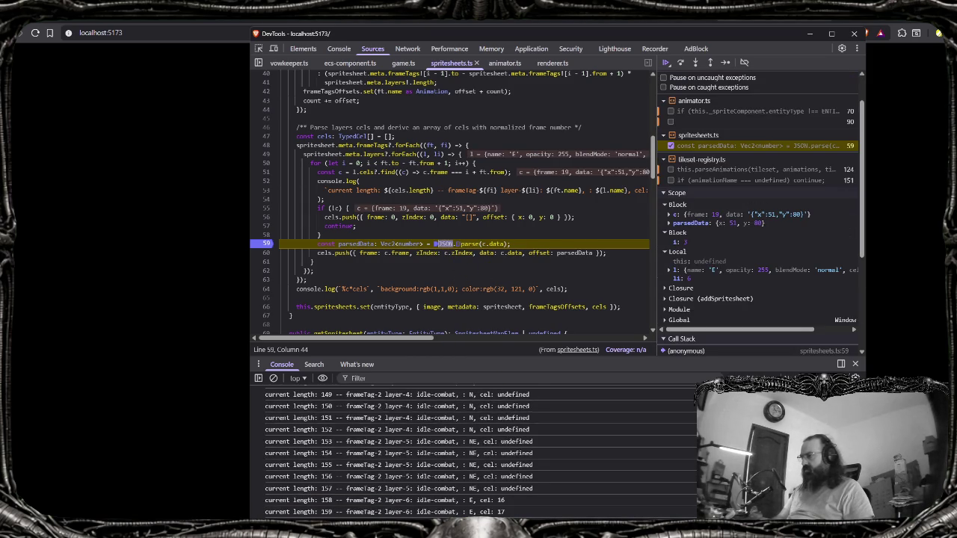
key(F8)
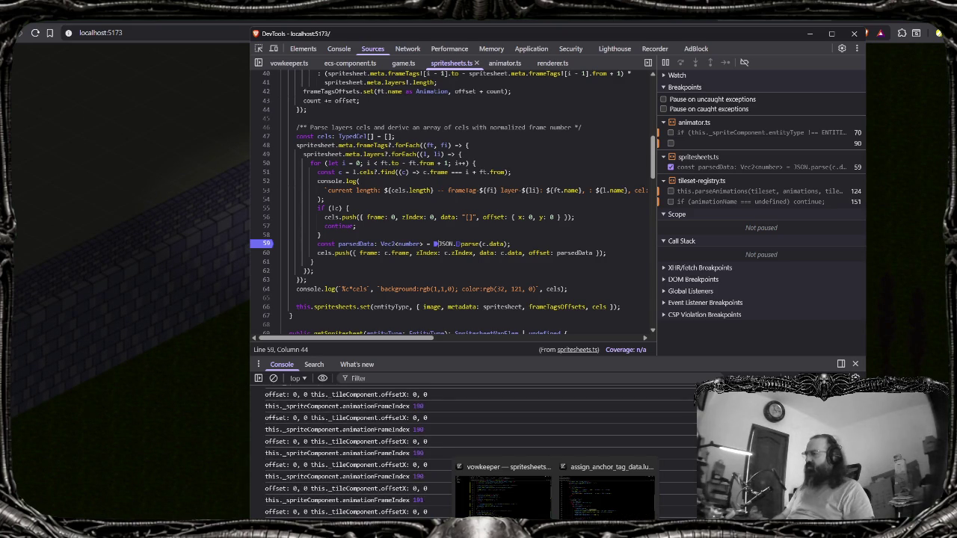
key(alt+Tab)
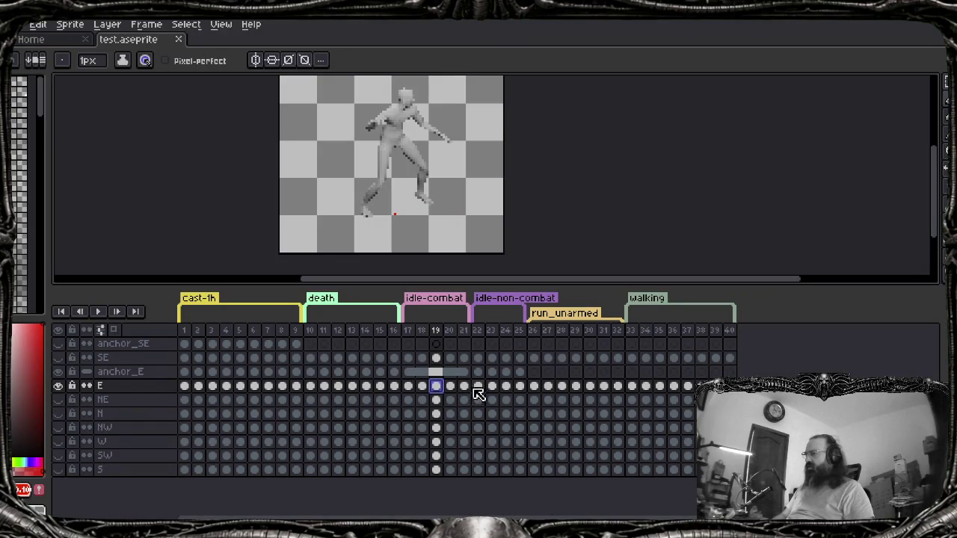
Inspect frame 22's cel User Data in layer E, then re-export the sprite sheet
double_click(478, 387)
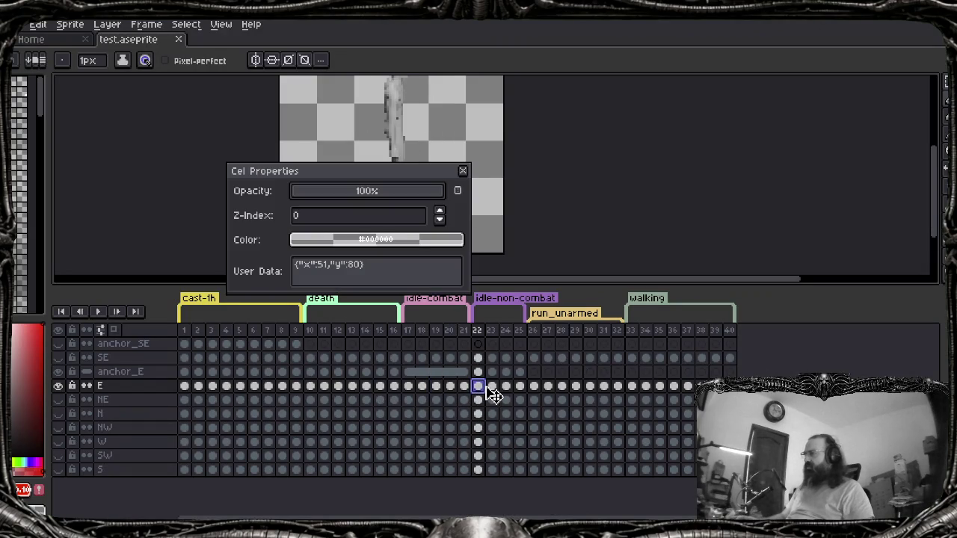
key(Escape)
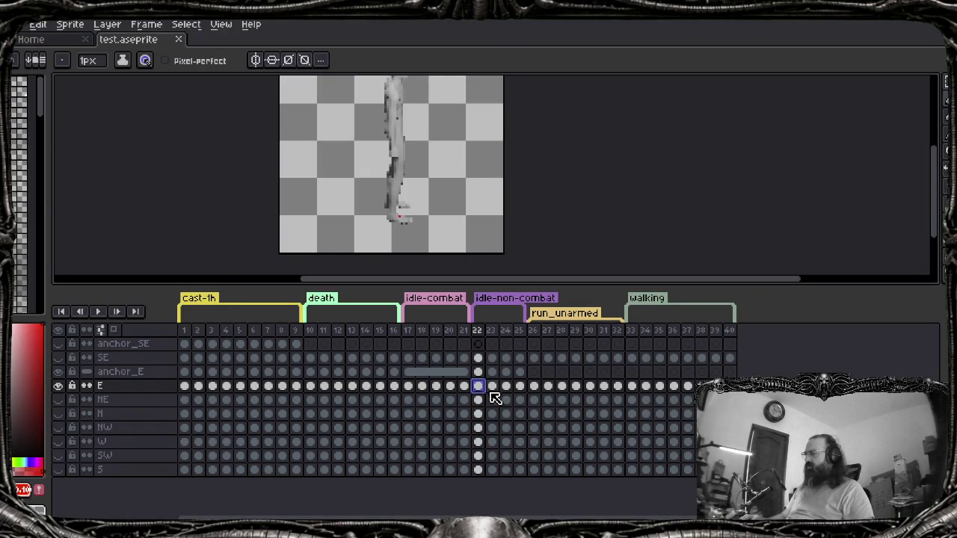
key(alt+f)
key(Up)
key(Up)
key(Up)
key(Up)
key(Right)
key(Down)
key(Return)
key(Return)
key(Return)
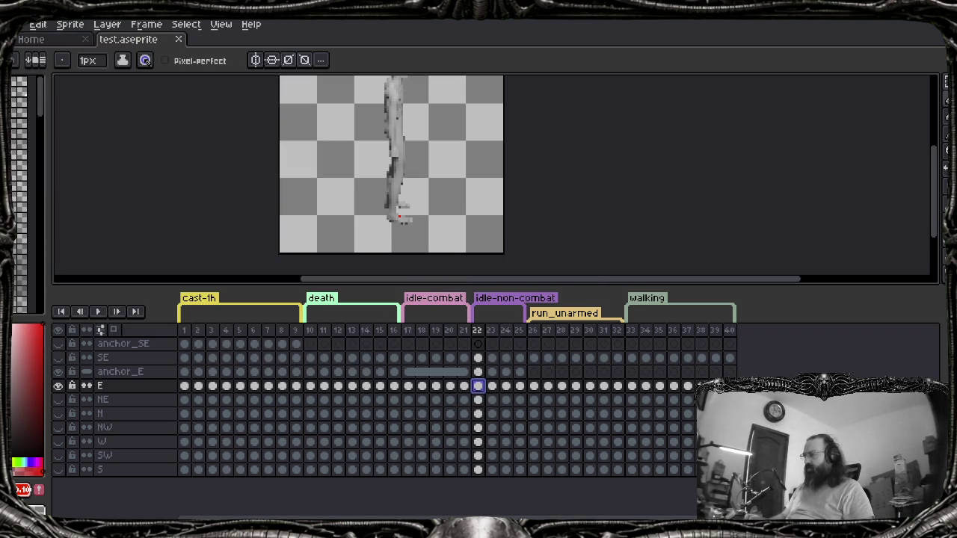
Hide anchor_E, show all direction layers, and export the sprite sheet again
click(58, 371)
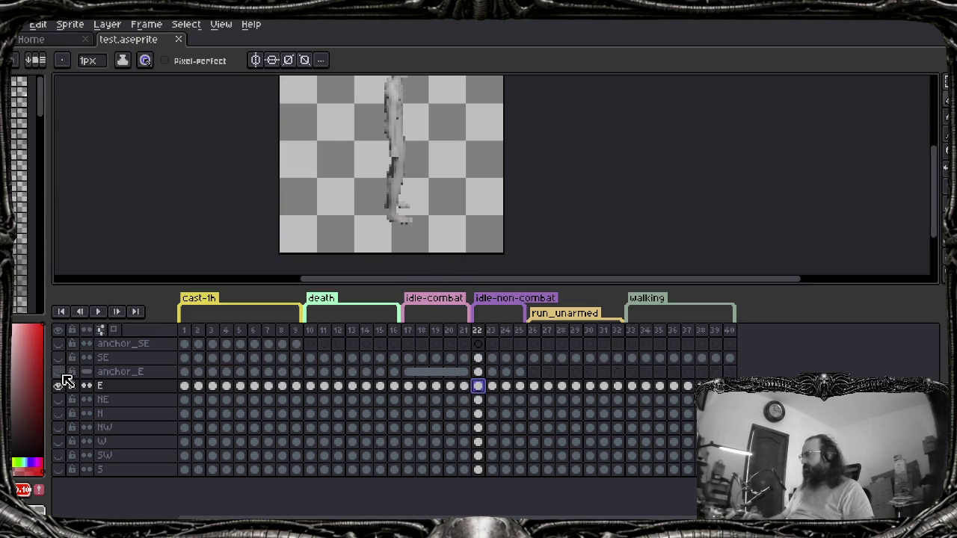
click(58, 329)
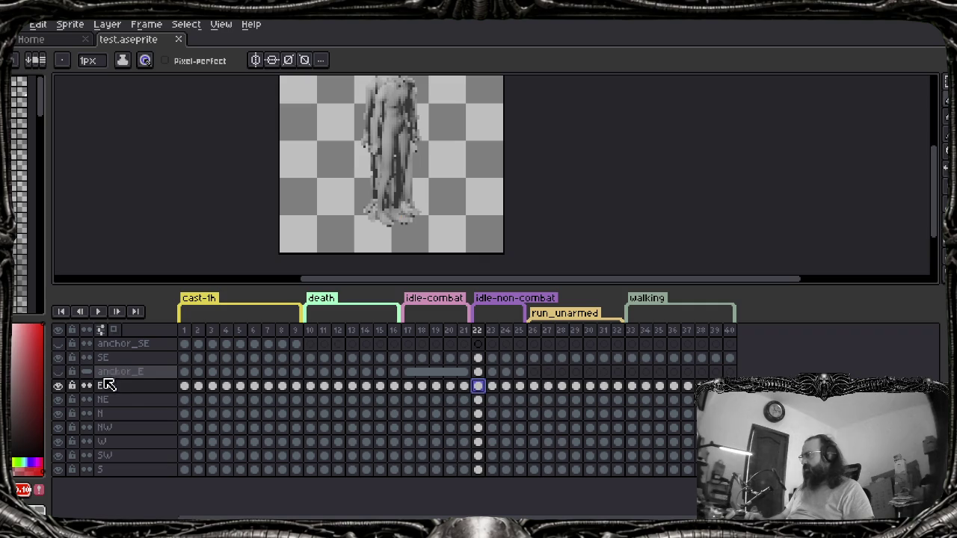
key(alt+f)
key(Up)
key(Up)
key(Up)
key(Up)
key(Right)
key(Down)
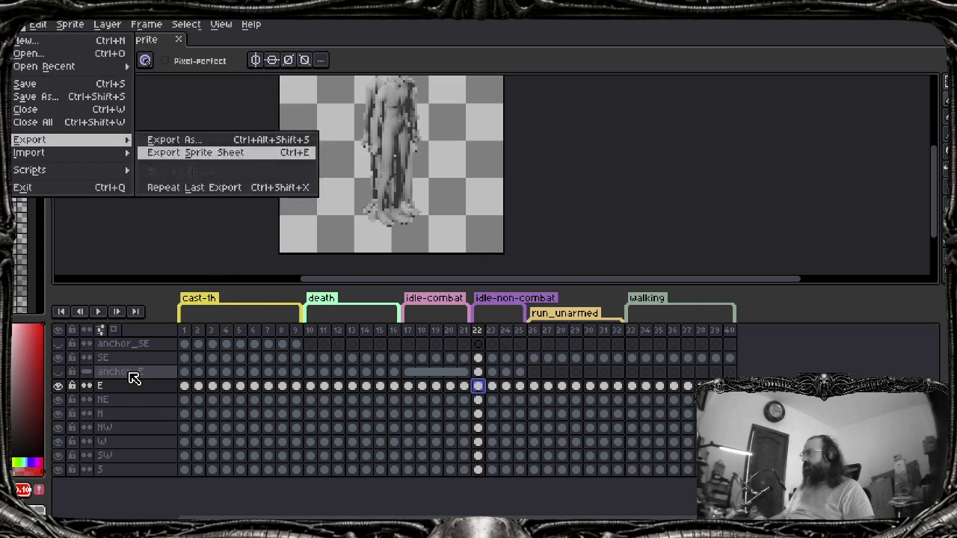
key(Return)
key(Return)
key(Return)
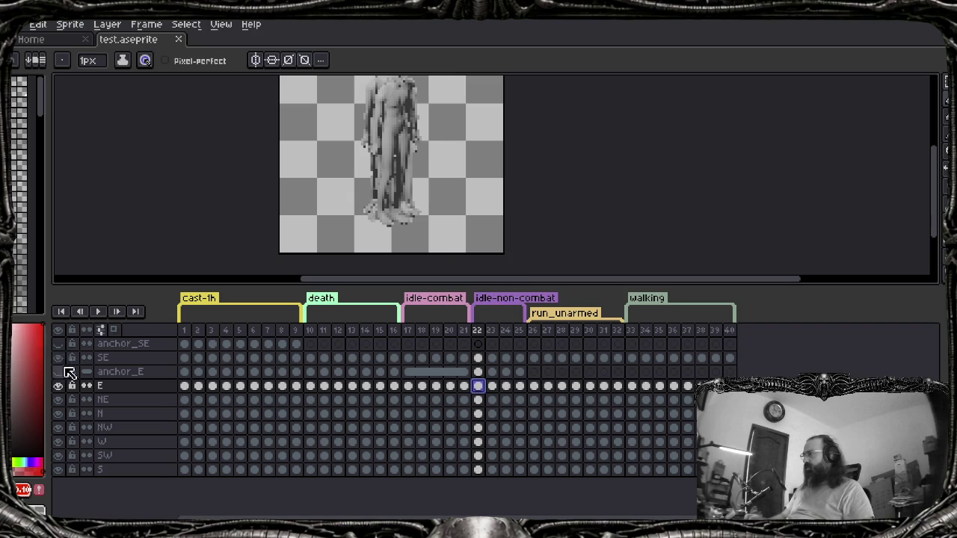
click(924, 24)
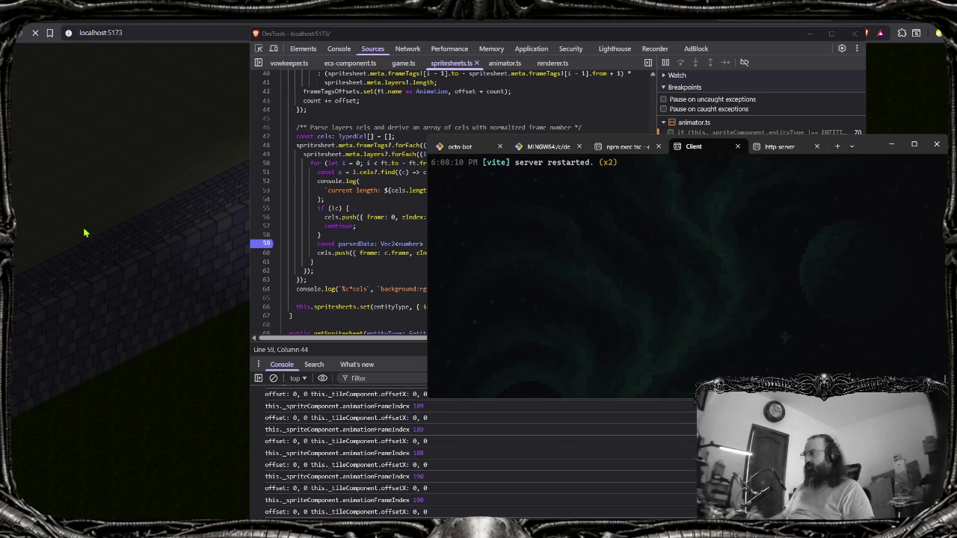
Reload the game, remove the line-59 breakpoint, resume, and scroll through the console logs
click(337, 217)
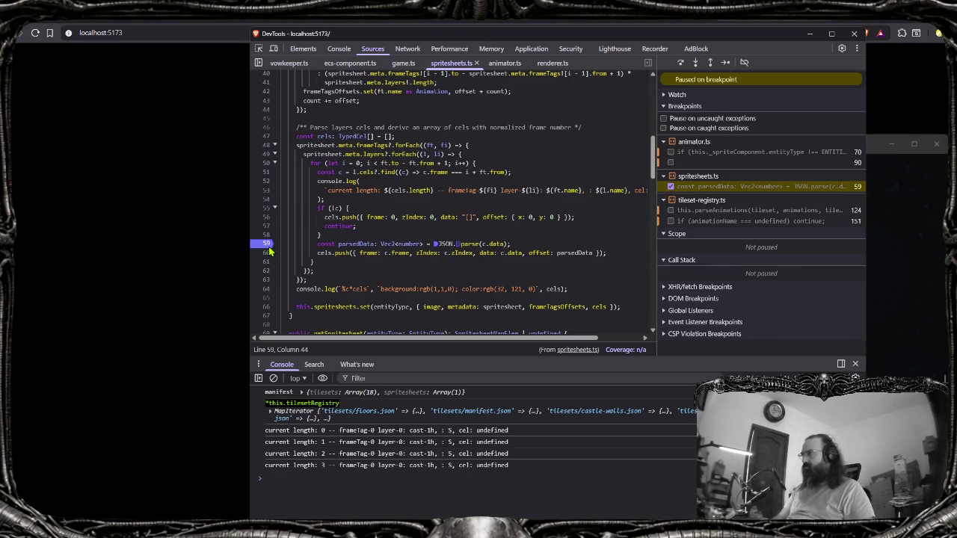
click(270, 250)
key(F8)
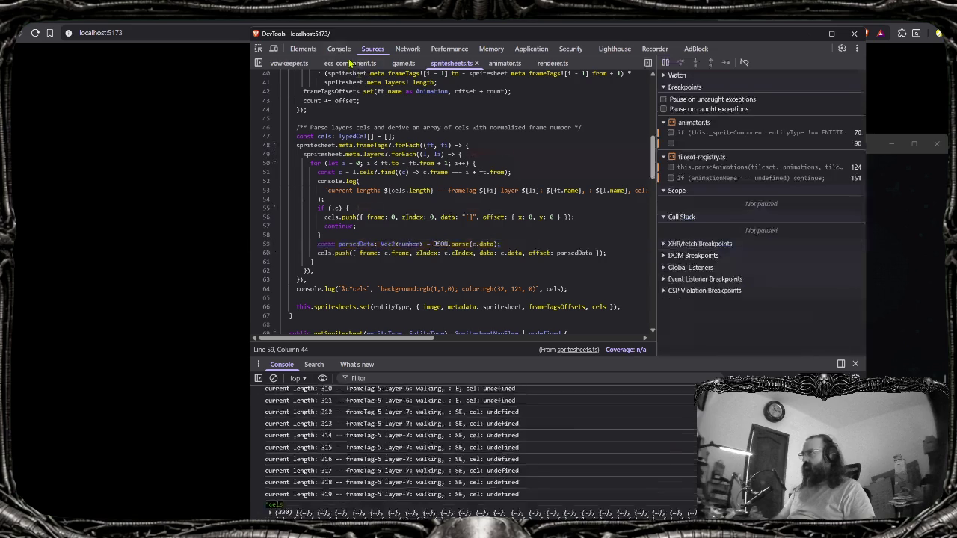
click(339, 48)
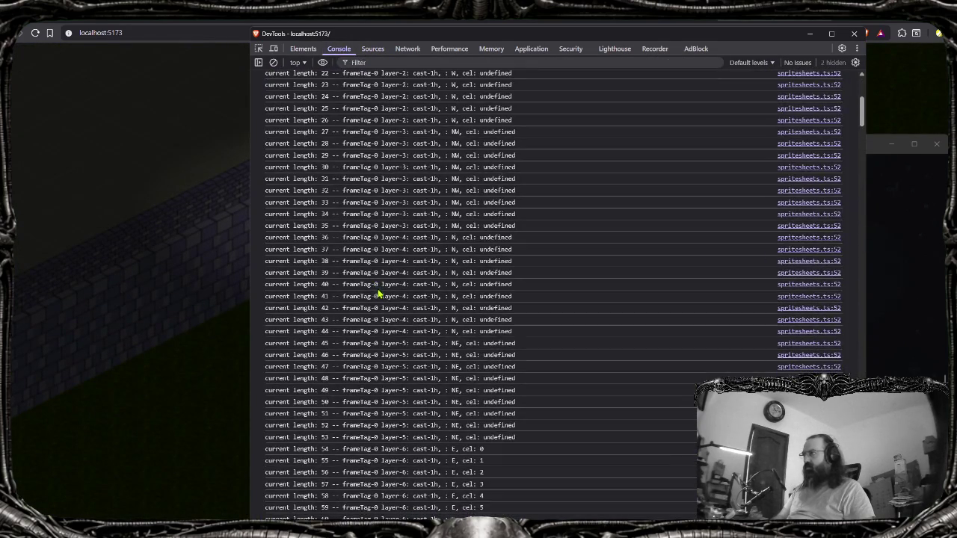
scroll(426, 306, down, 3)
scroll(432, 325, down, 4)
scroll(432, 325, down, 3)
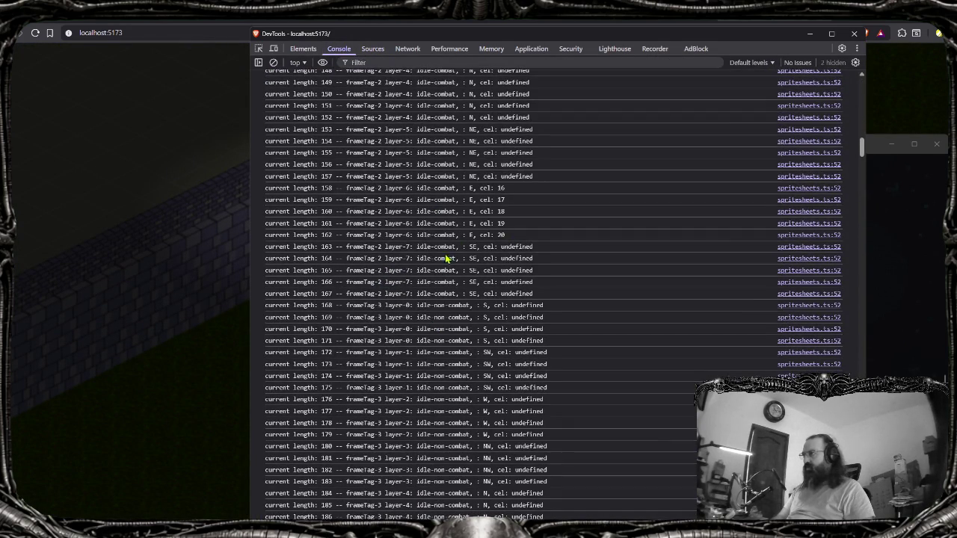
scroll(446, 261, down, 5)
scroll(441, 278, down, 3)
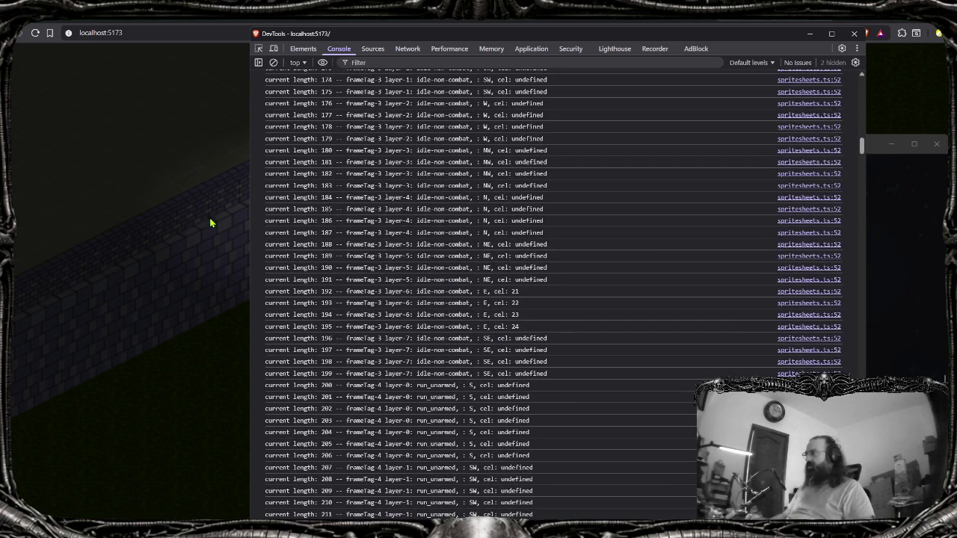
Undock and shrink DevTools, walk the character with D and A, then go to Zed
click(203, 221)
key(alt+Tab)
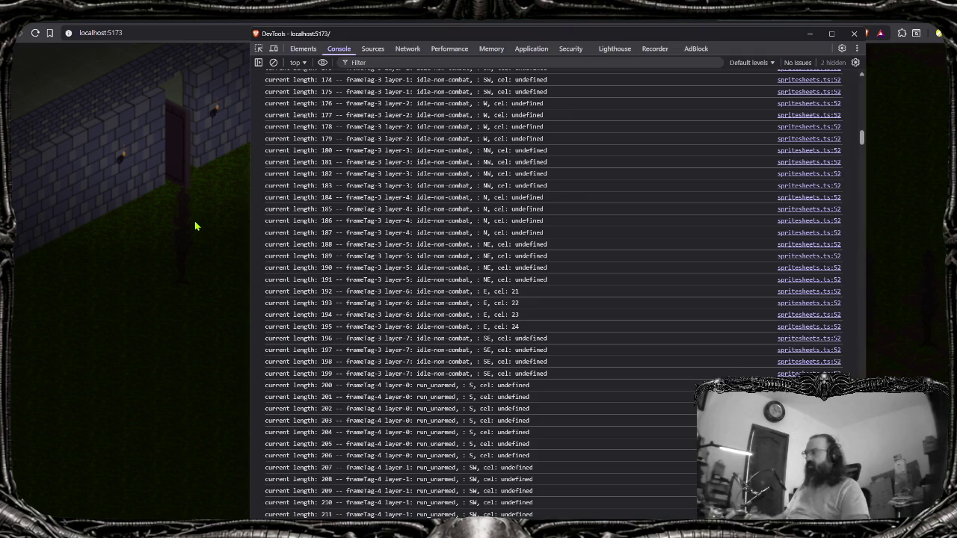
drag(864, 127, 883, 330)
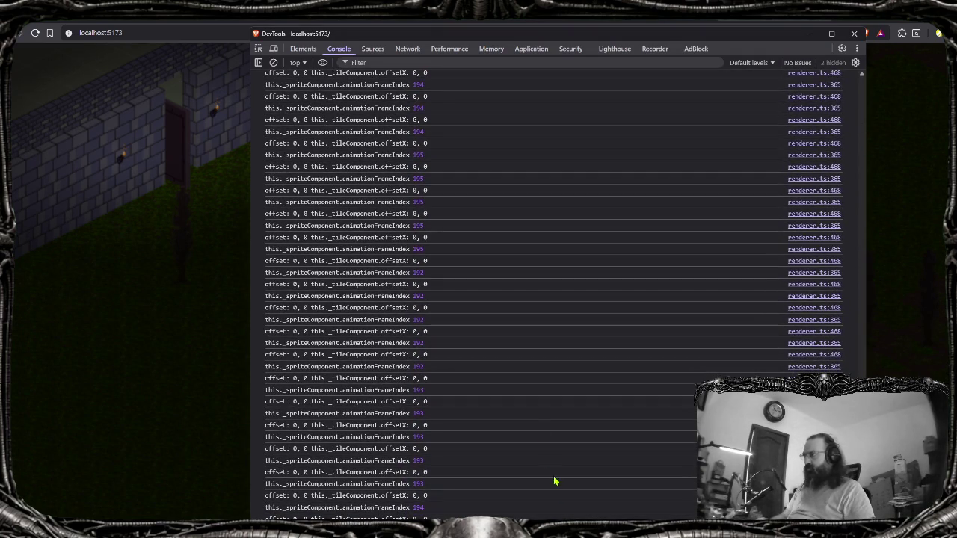
mouse_move(705, 27)
mouse_down()
mouse_move(728, 222)
mouse_move(576, 94)
mouse_up()
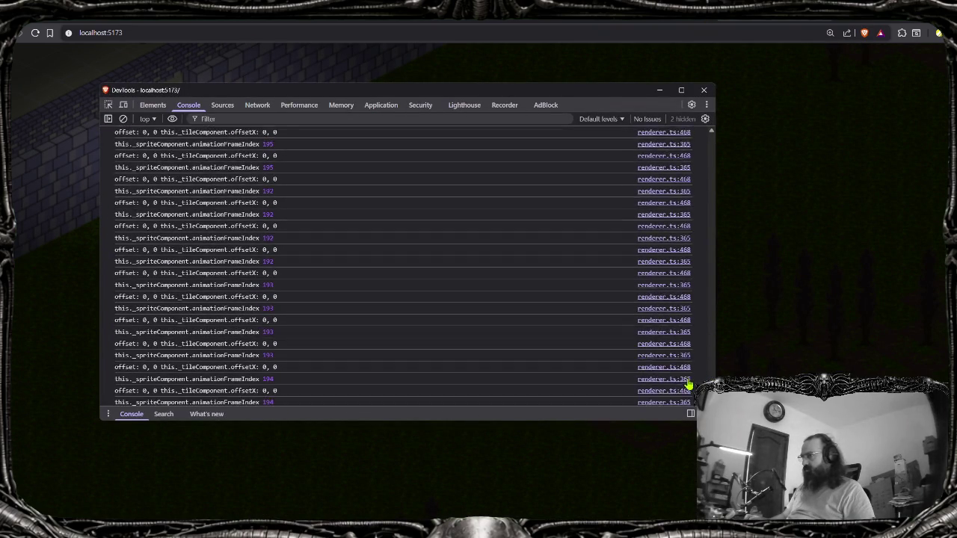
scroll(402, 266, up, 1)
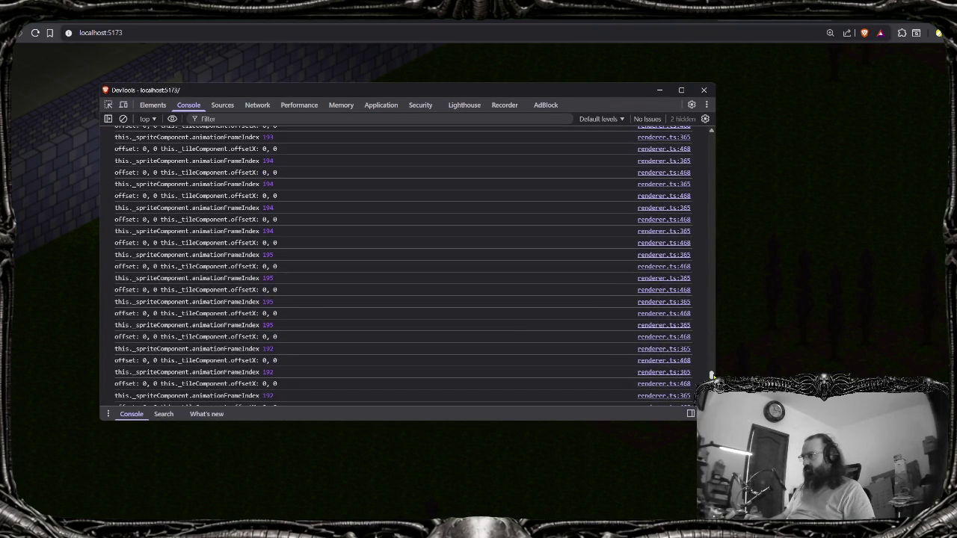
key(F12)
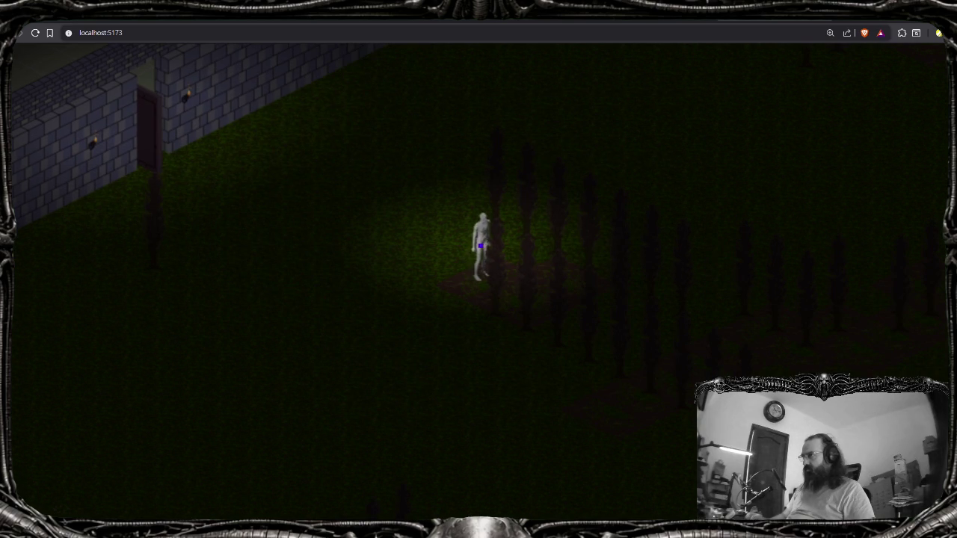
key(d)
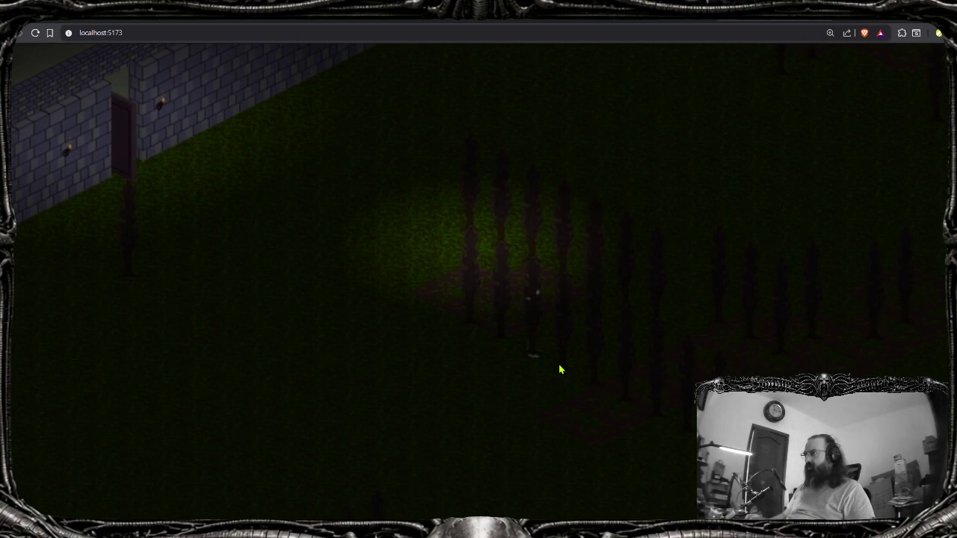
key(a)
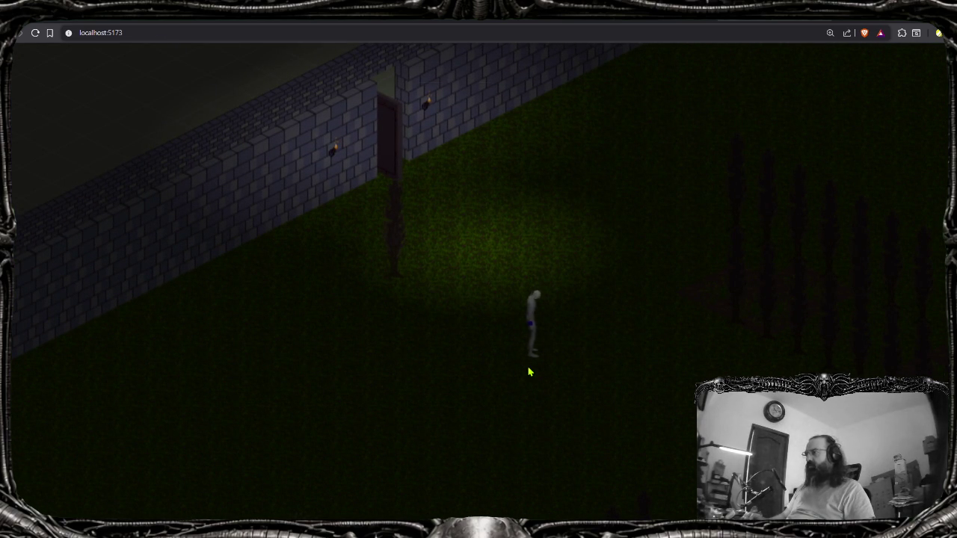
key(F12)
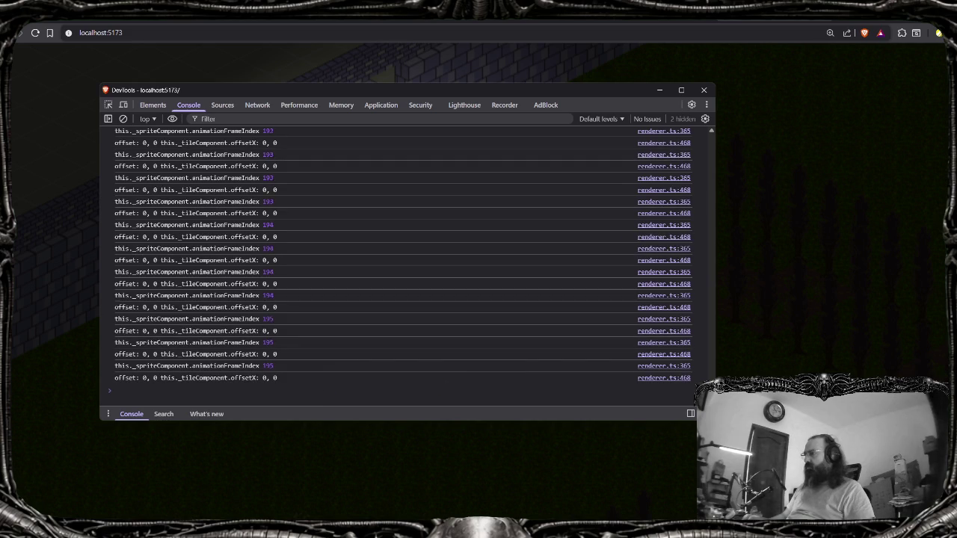
click(496, 485)
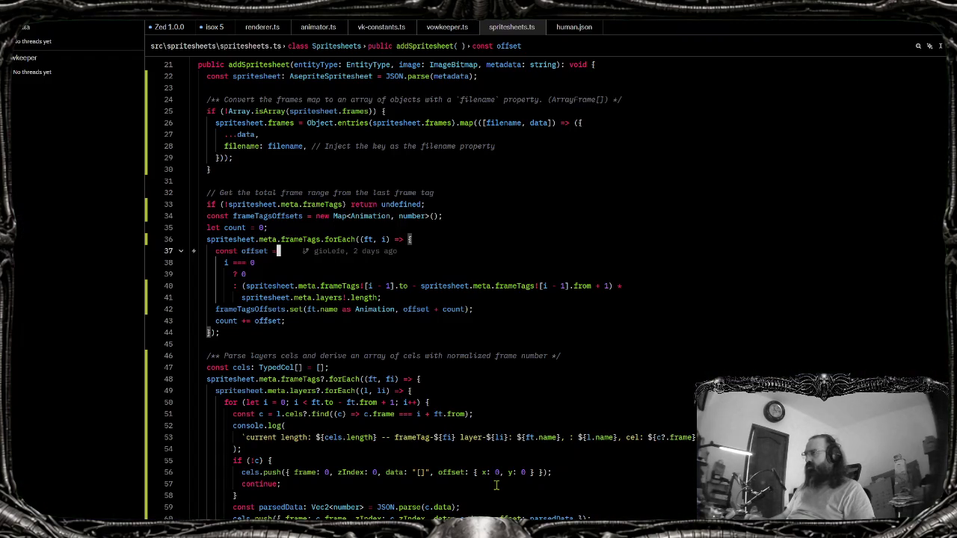
Add console.log('CIAO BELLO', offset) inside renderer.ts's if (offset) block
click(262, 28)
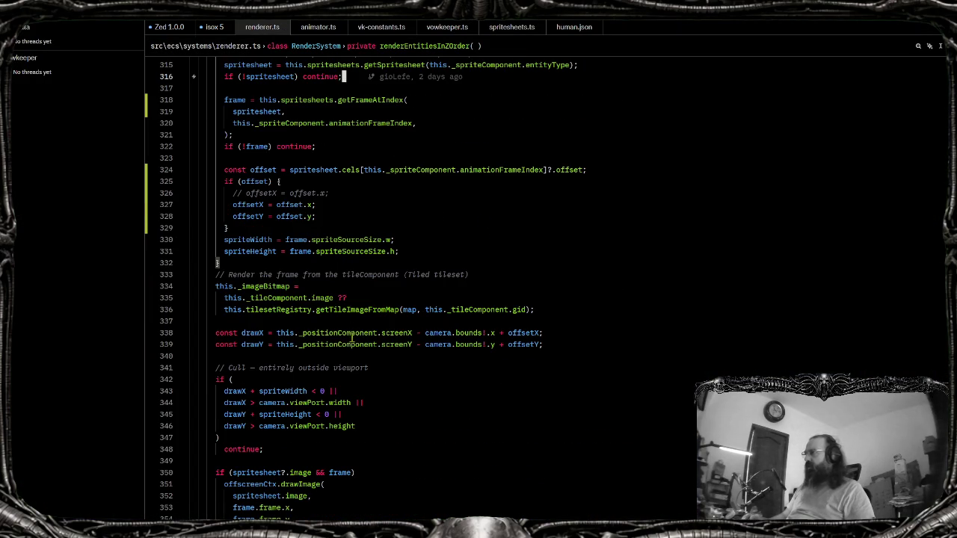
scroll(272, 286, up, 8)
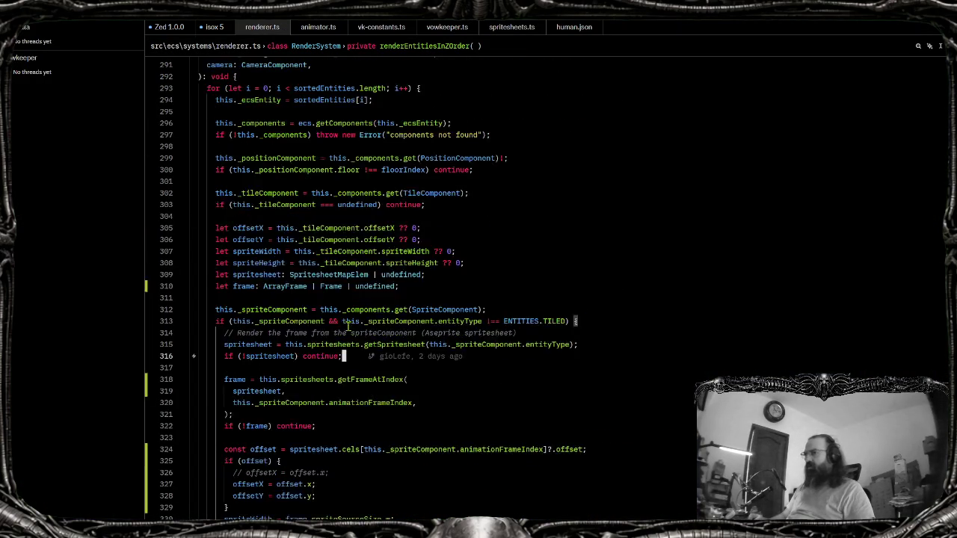
scroll(348, 328, down, 4)
click(244, 231)
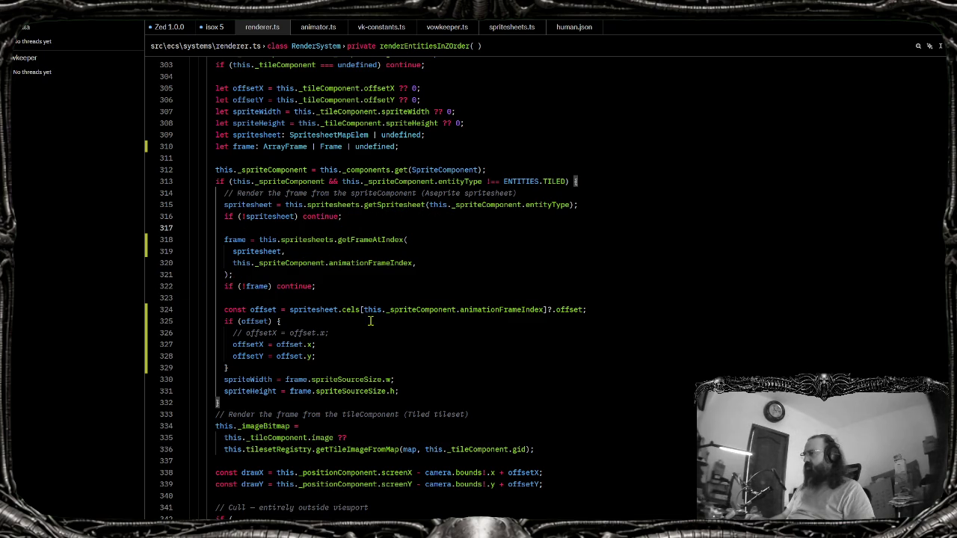
click(299, 322)
key(Return)
text(console.log()
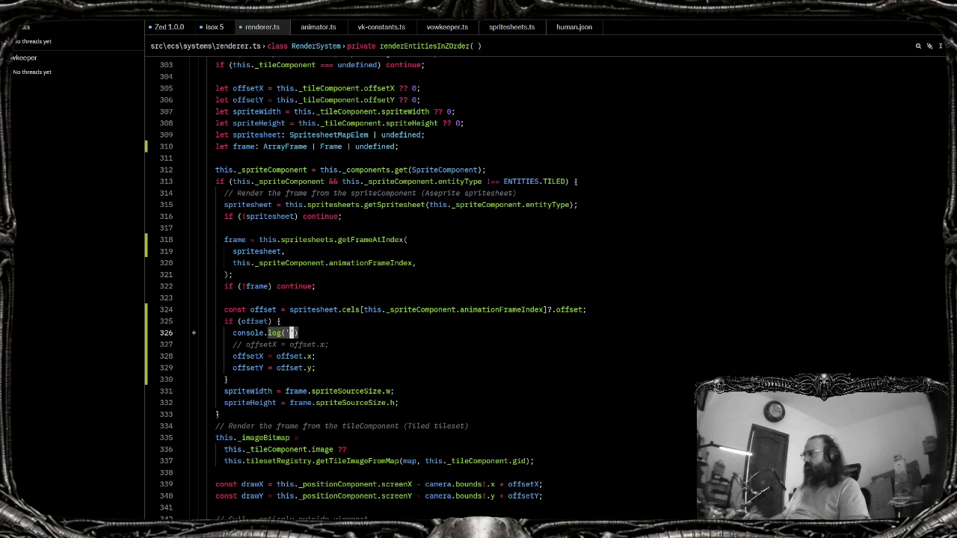
text('CIAO BELLO')
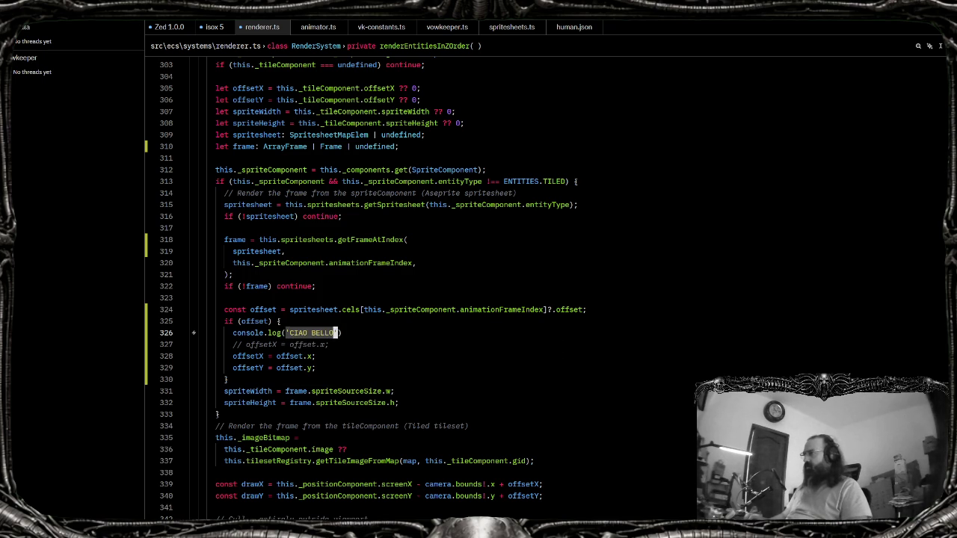
text(,offset)
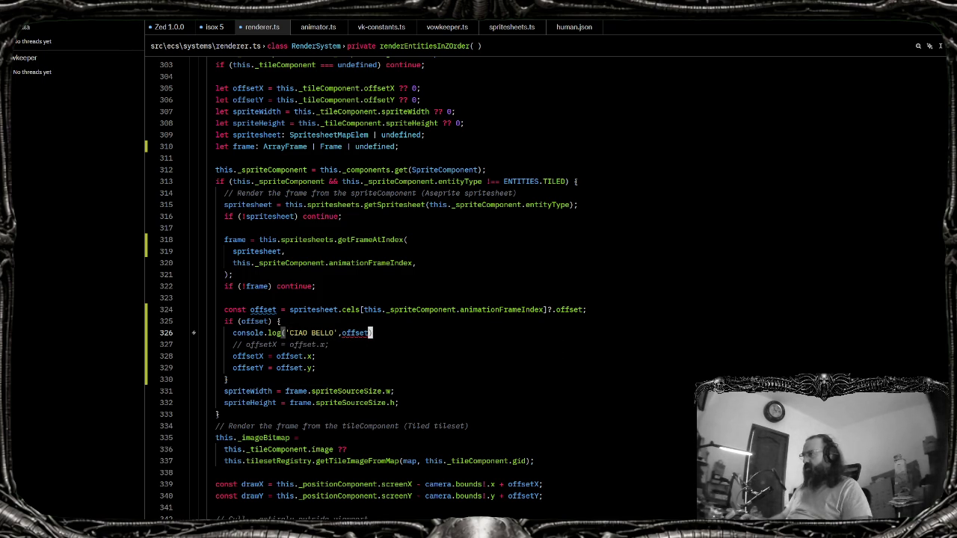
key(alt+Tab)
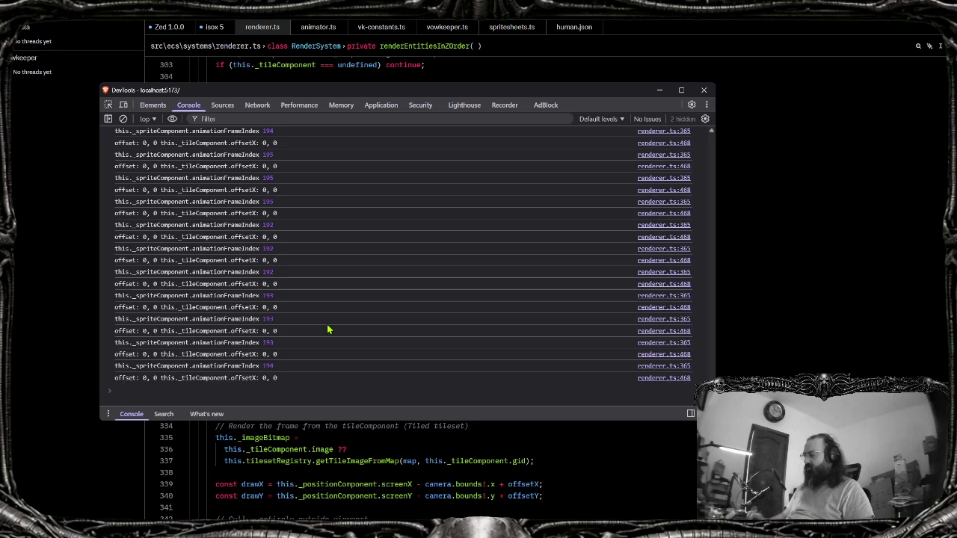
Reload the game in Brave, walk the character, and check the DevTools console for logged cel offsets
key(alt+Tab)
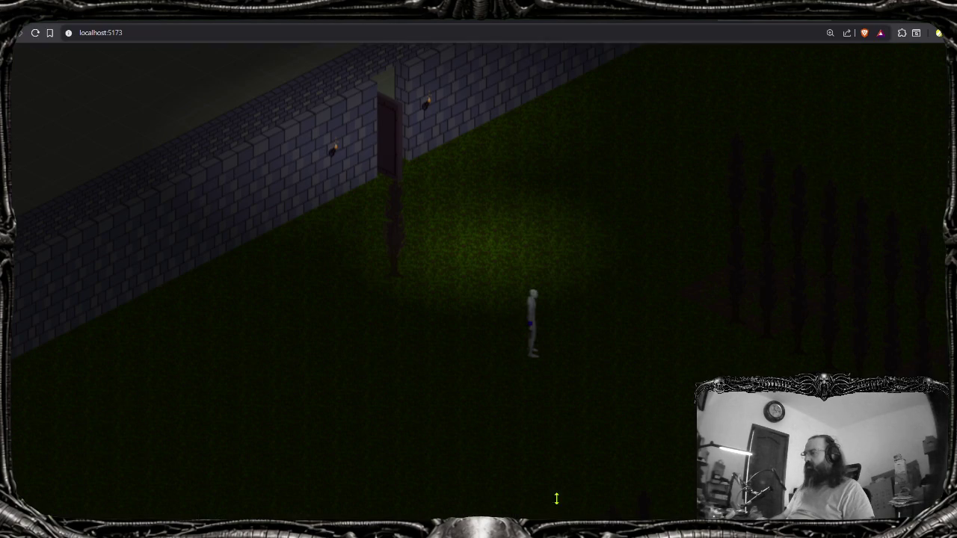
key(alt+Tab)
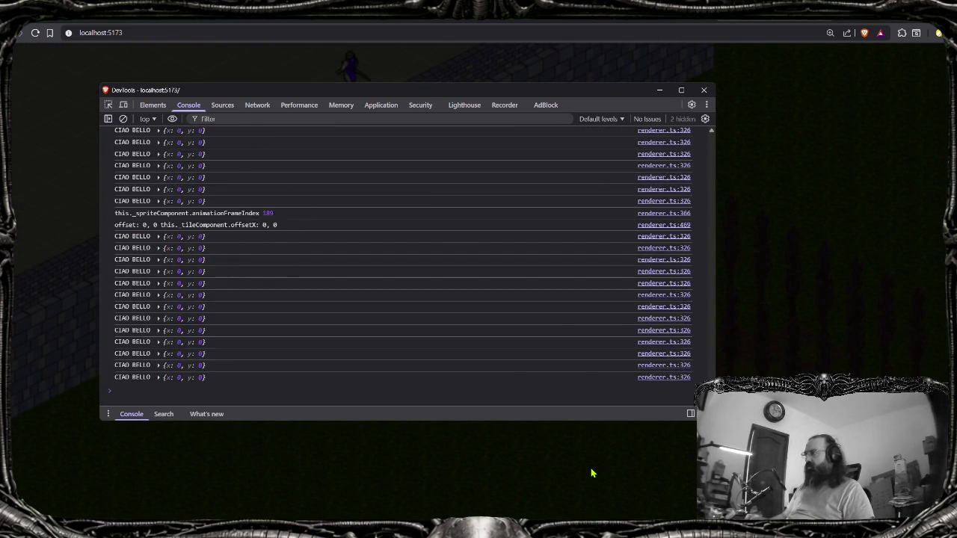
click(590, 472)
key(alt+Tab)
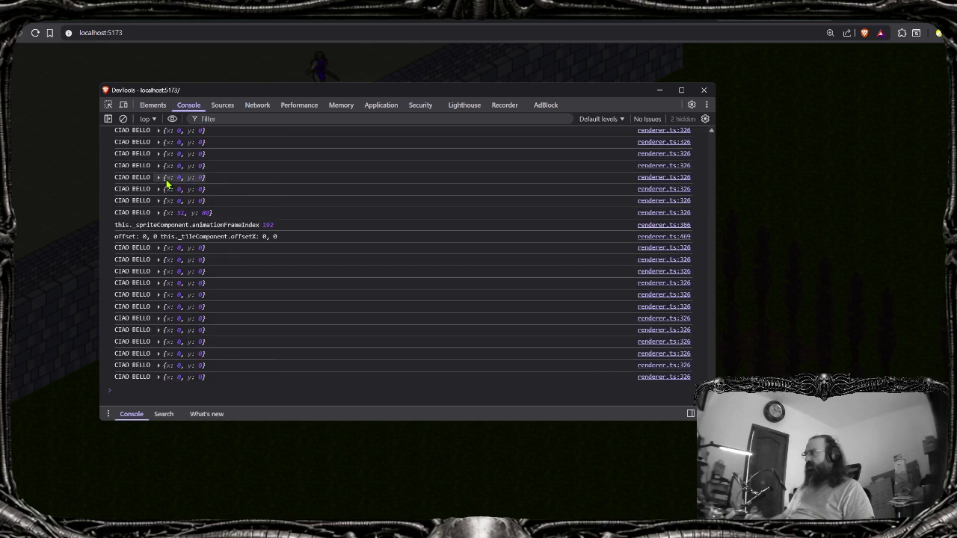
Walk the character again, confirming offsets are mostly {x: 0, y: 0} with occasional {x: 51, y: 80}
click(559, 504)
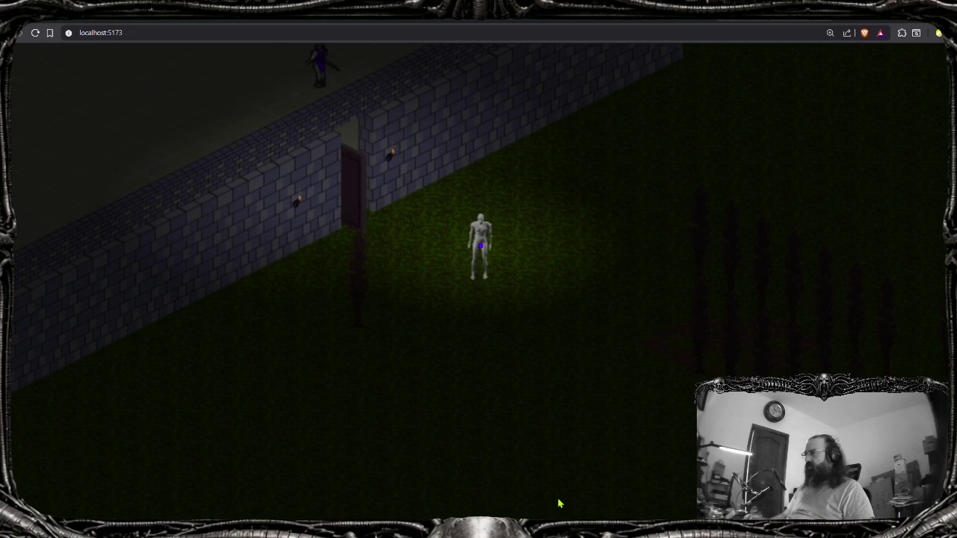
key(alt+Tab)
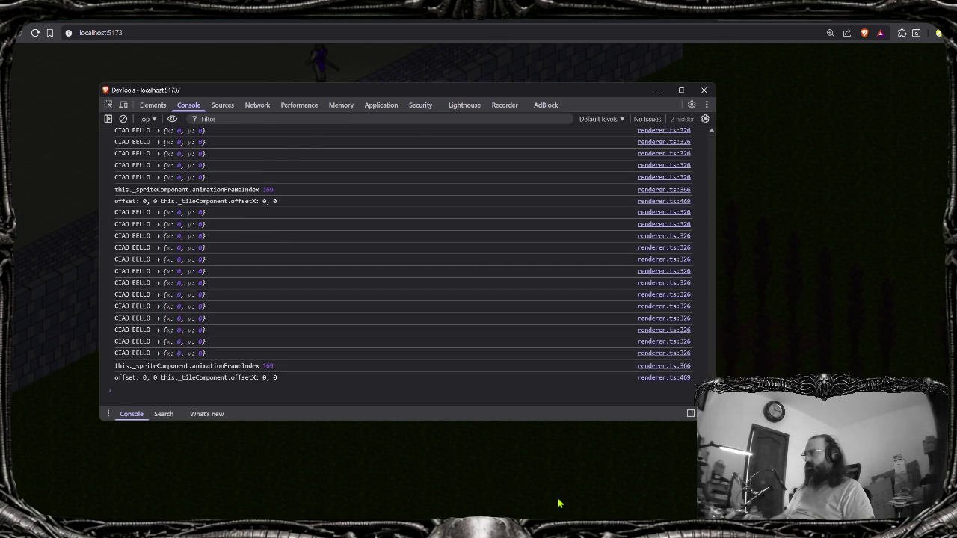
click(559, 504)
key(alt+Tab)
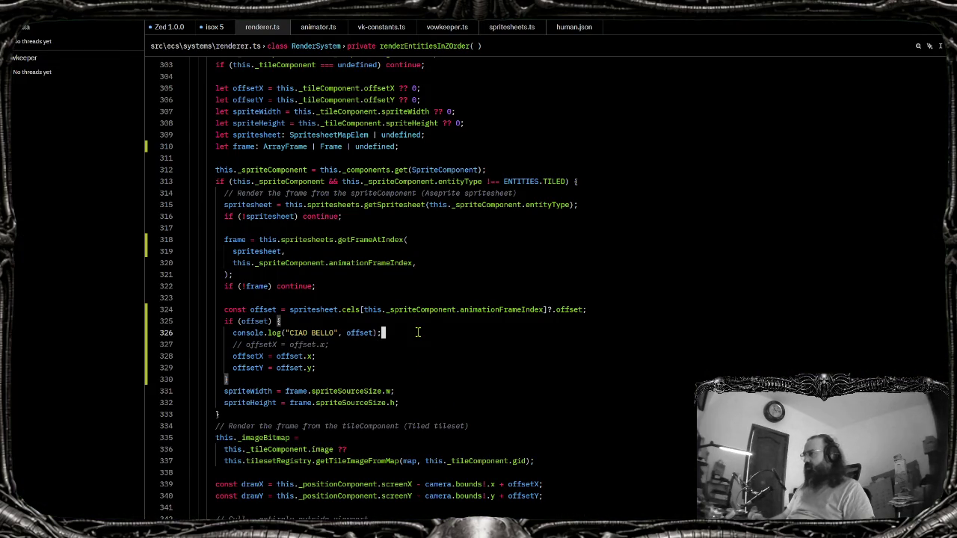
Delete the 'CIAO BELLO' console.log and the commented offsetX line, then highlight every use of offset
key(ctrl+shift+k)
key(ctrl+shift+k)
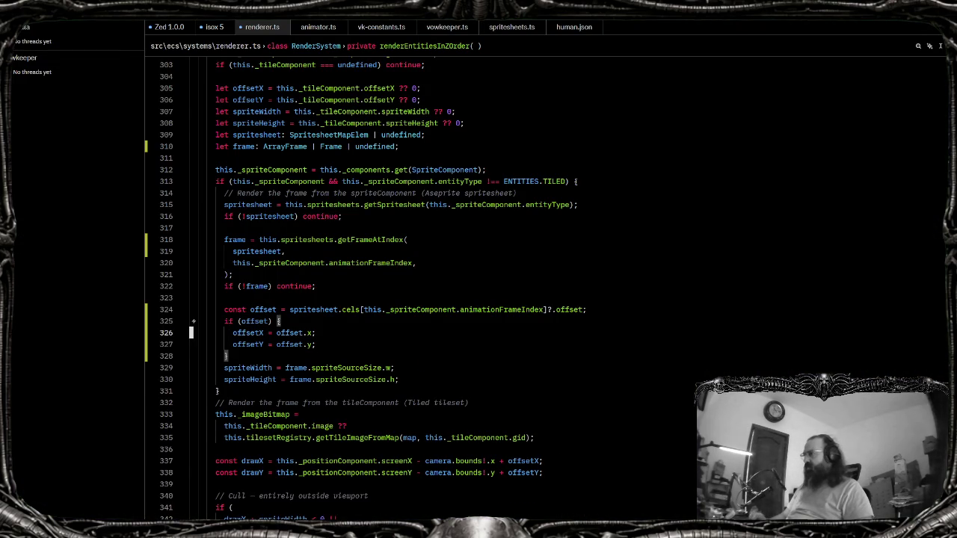
double_click(263, 310)
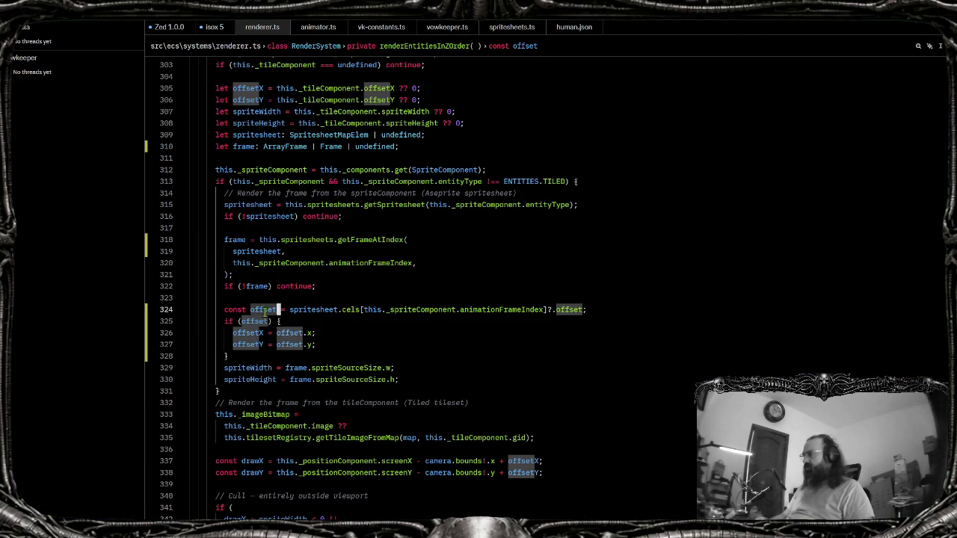
scroll(288, 398, down, 4)
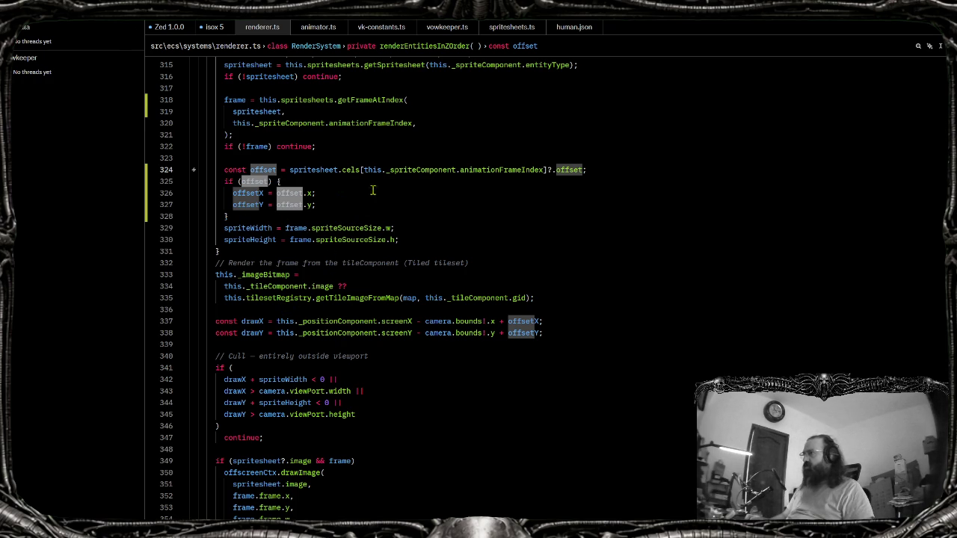
scroll(268, 329, up, 4)
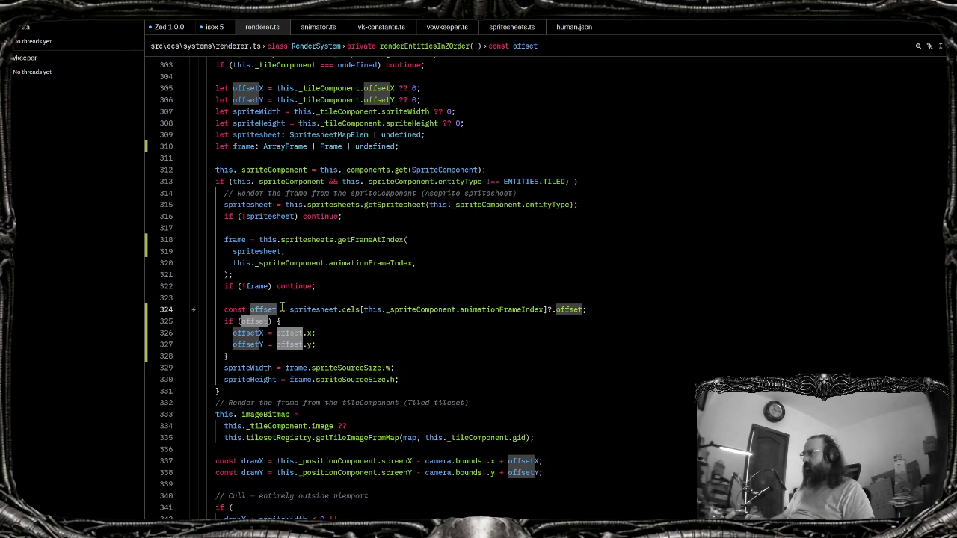
Review in renderer.ts how drawX applies the offsetX and offsetY values
scroll(389, 351, down, 4)
scroll(358, 370, down, 4)
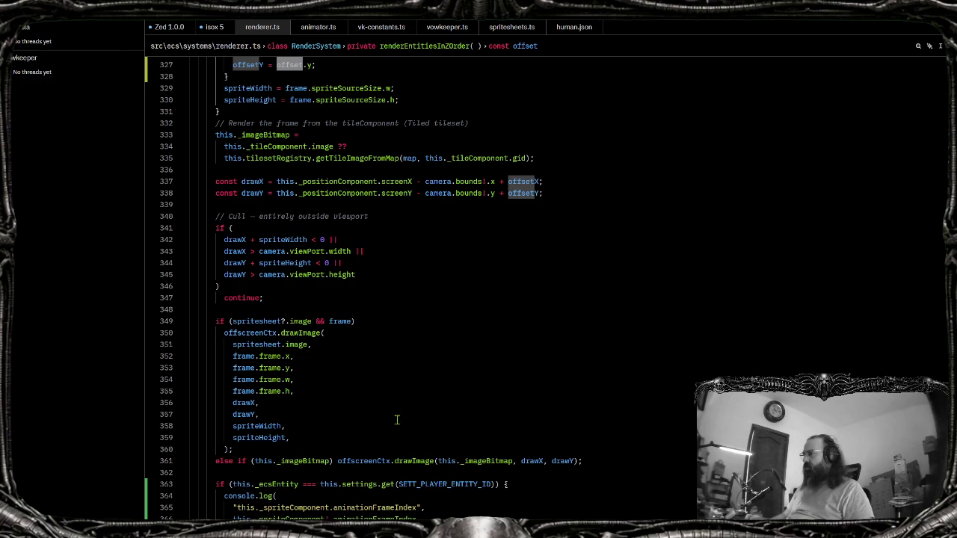
scroll(389, 423, down, 4)
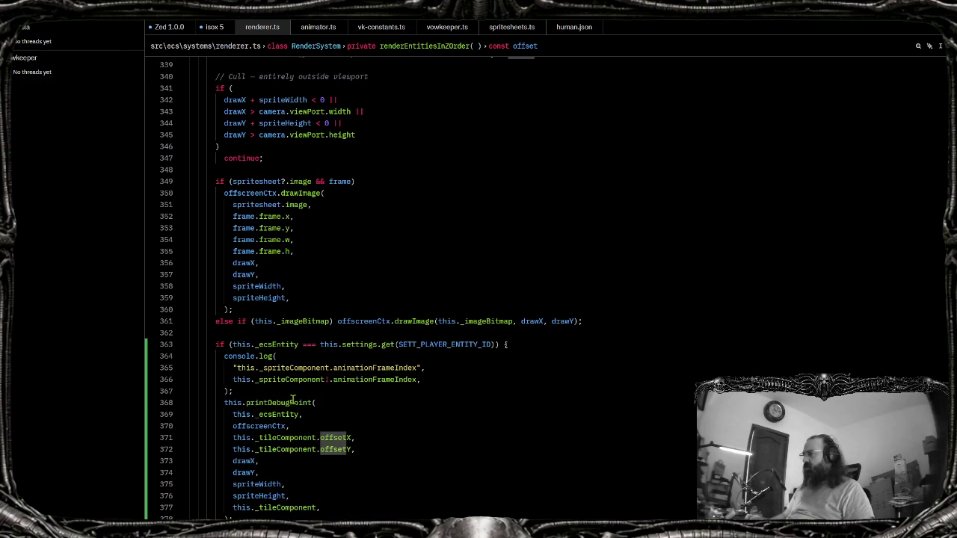
scroll(311, 344, up, 4)
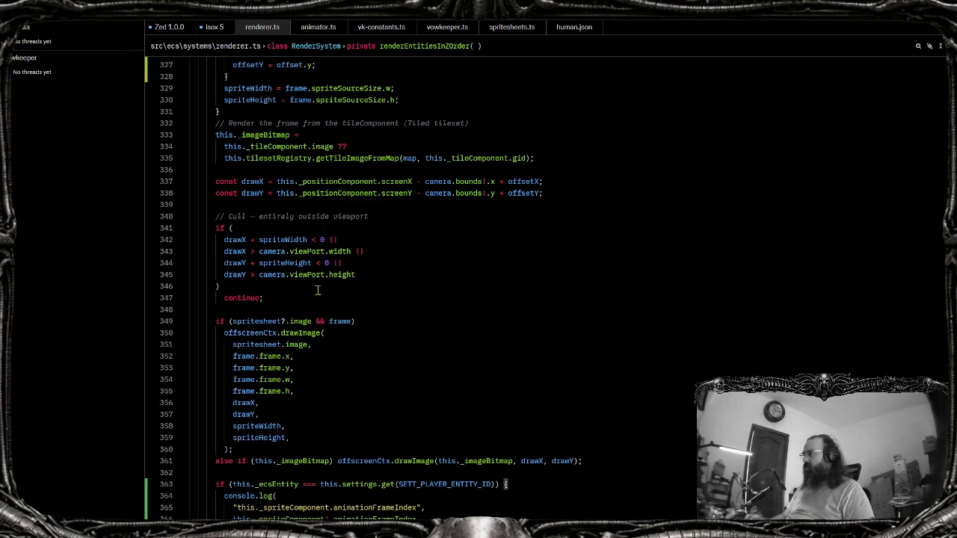
scroll(370, 269, up, 4)
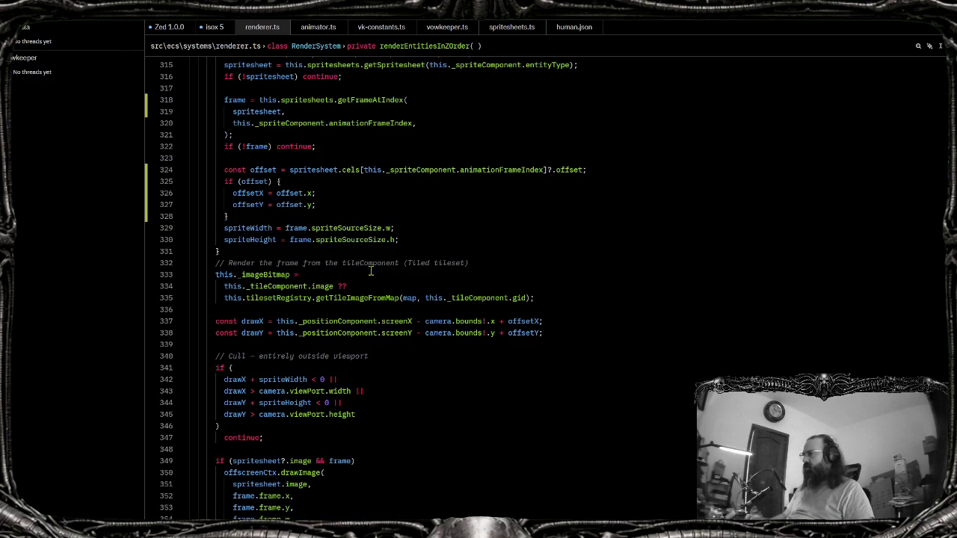
mouse_move(247, 193)
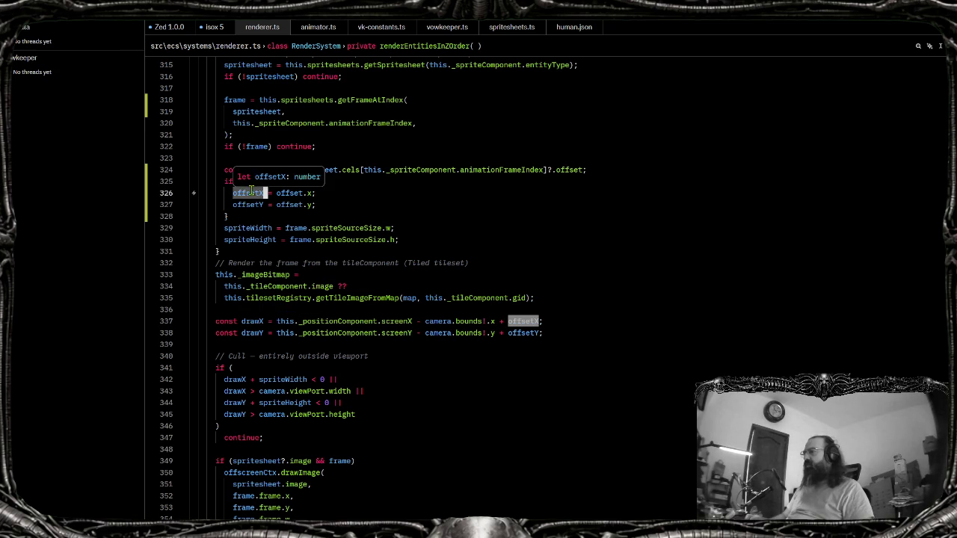
click(258, 321)
scroll(263, 321, down, 4)
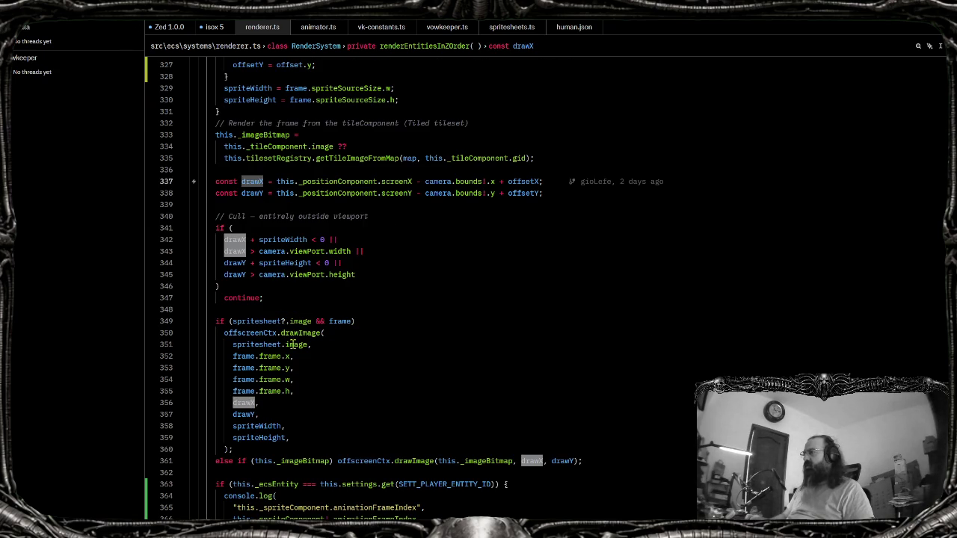
scroll(315, 415, down, 4)
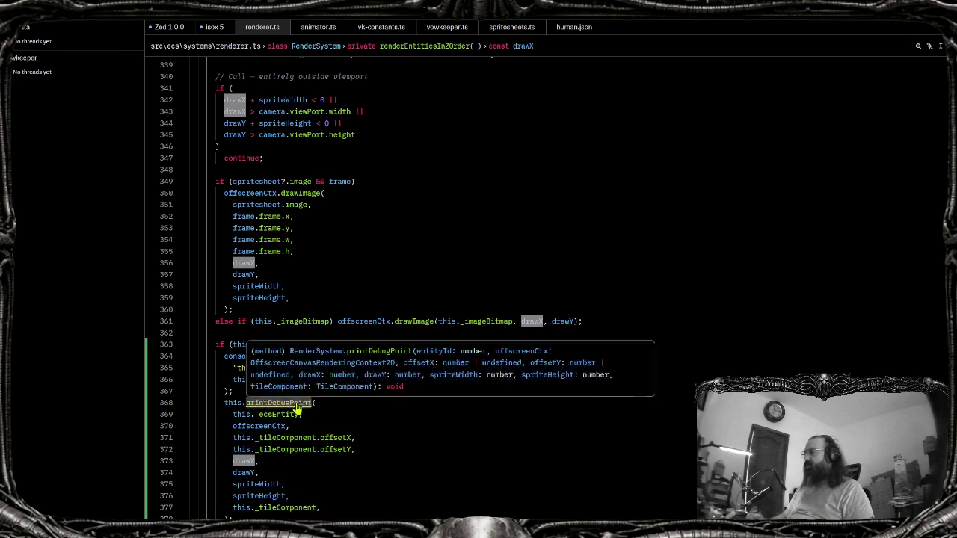
ctrl+click(296, 403)
scroll(305, 370, down, 4)
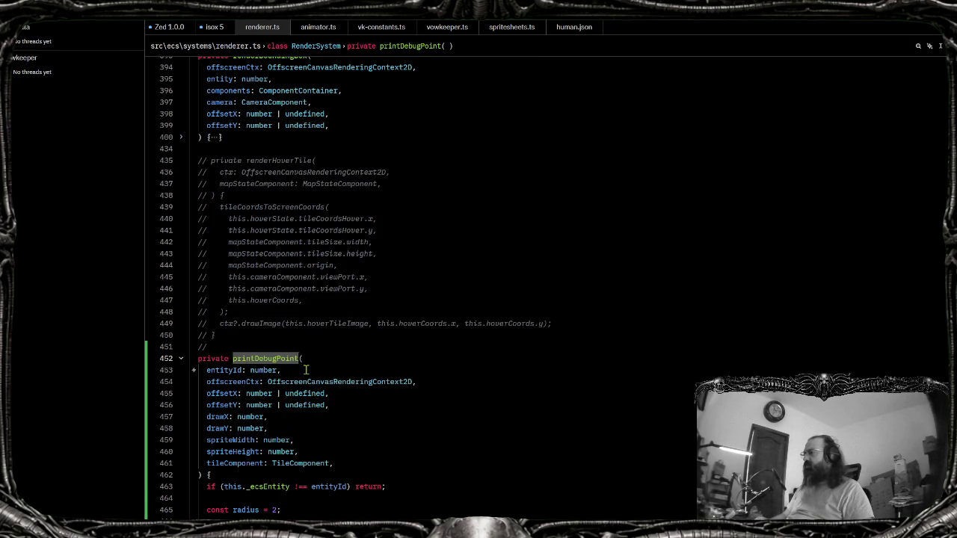
scroll(306, 370, down, 4)
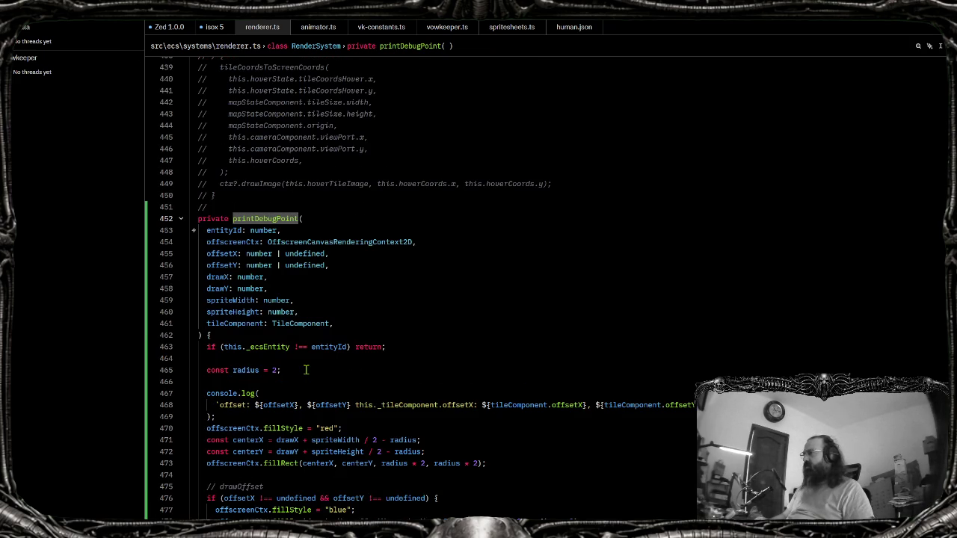
key(alt+Left)
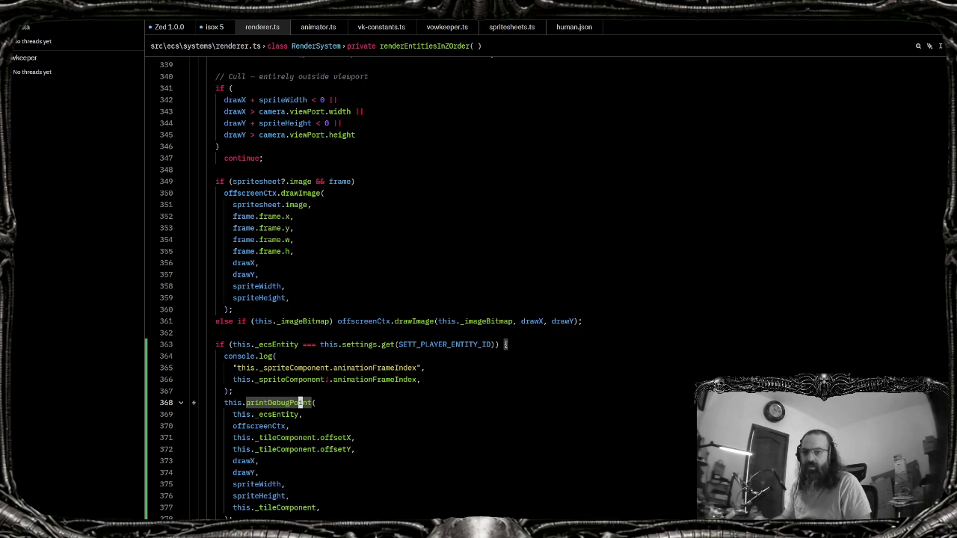
click(402, 453)
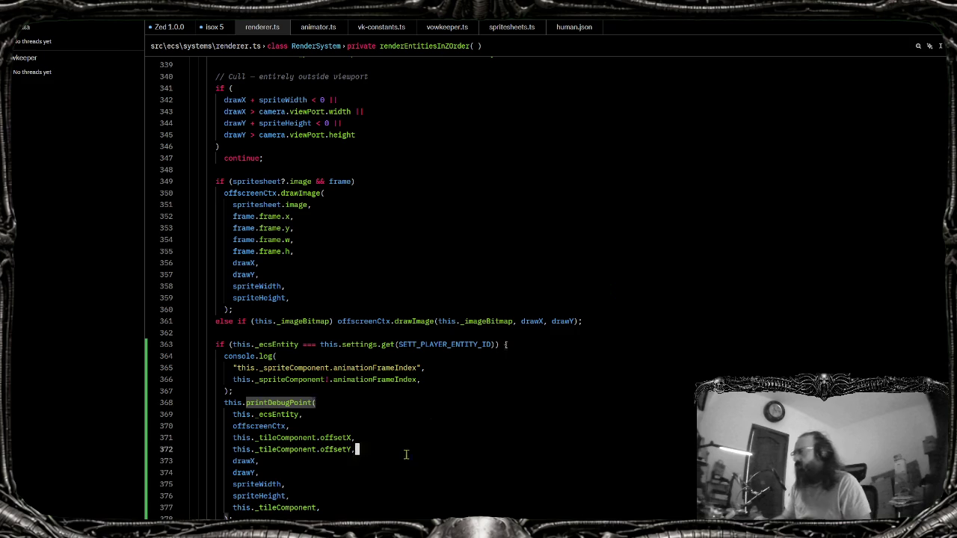
click(387, 505)
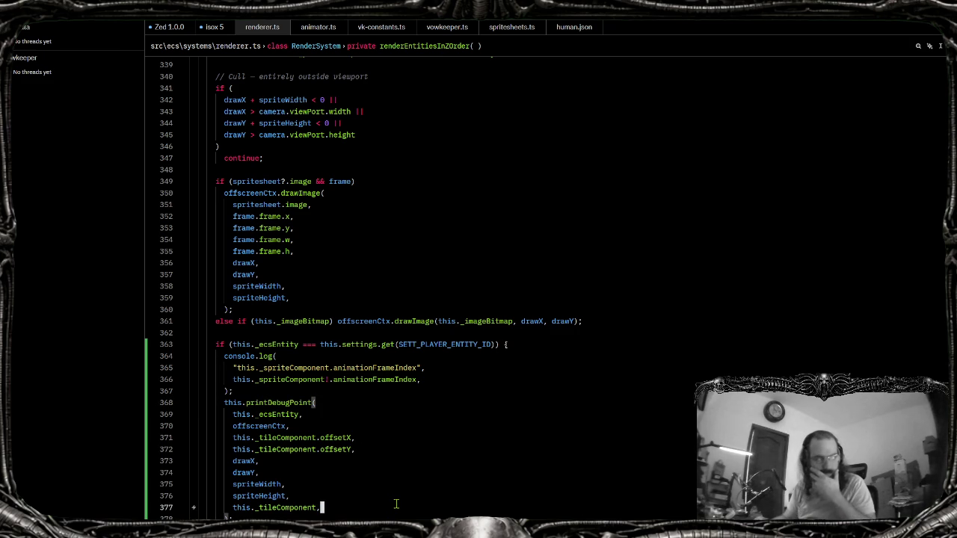
click(443, 272)
Open darkness-render.ts via file search 'dark' and inspect its light-centering offset code
key(ctrl+p)
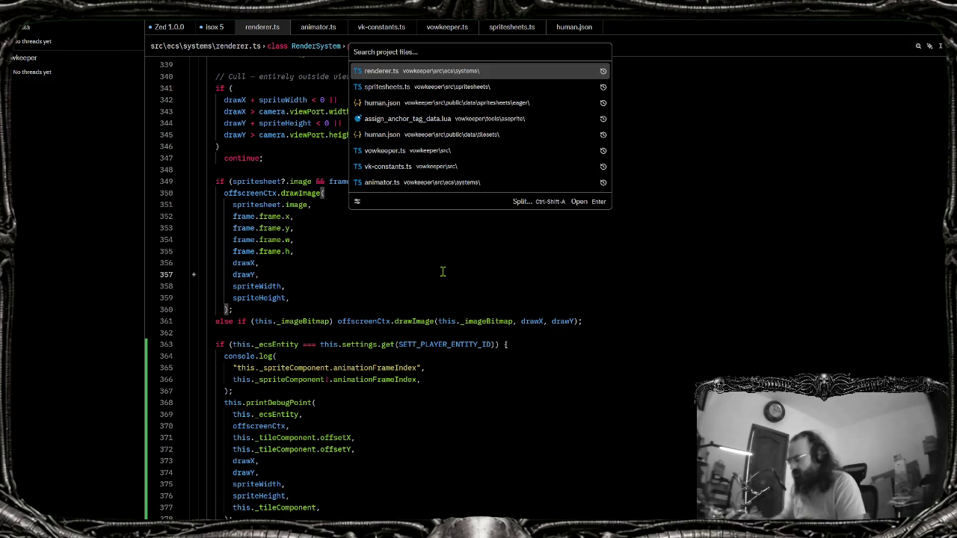
text(darkne)
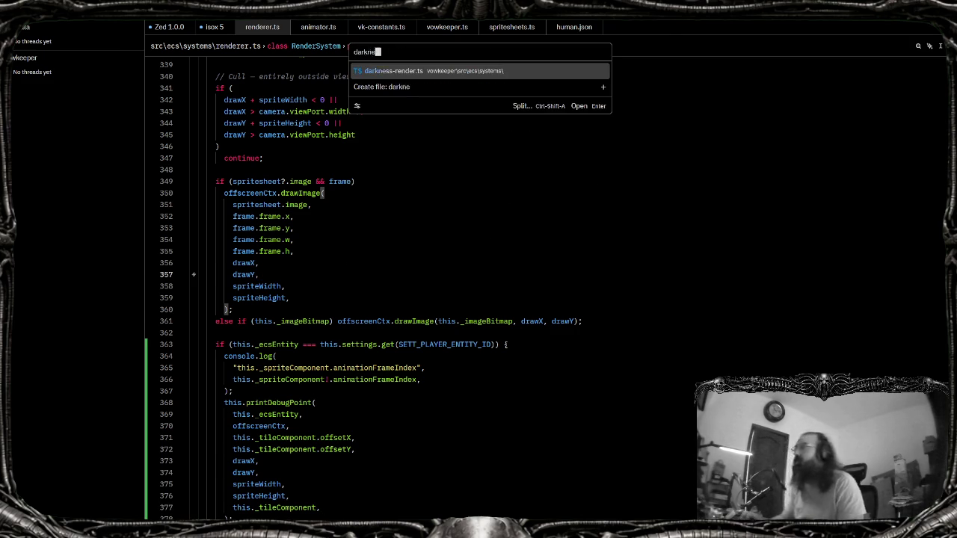
key(Return)
scroll(443, 277, down, 8)
scroll(442, 275, down, 8)
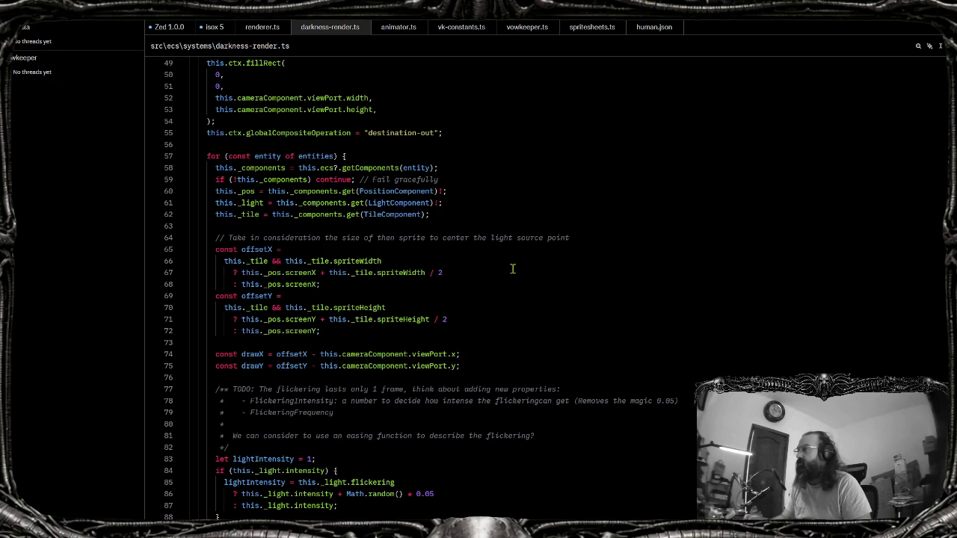
click(446, 272)
Open tileset-registry.ts via file search 'tileset' to view its imports and RegistryTile type
key(ctrl+p)
text(tileset)
key(Down)
key(Down)
key(Down)
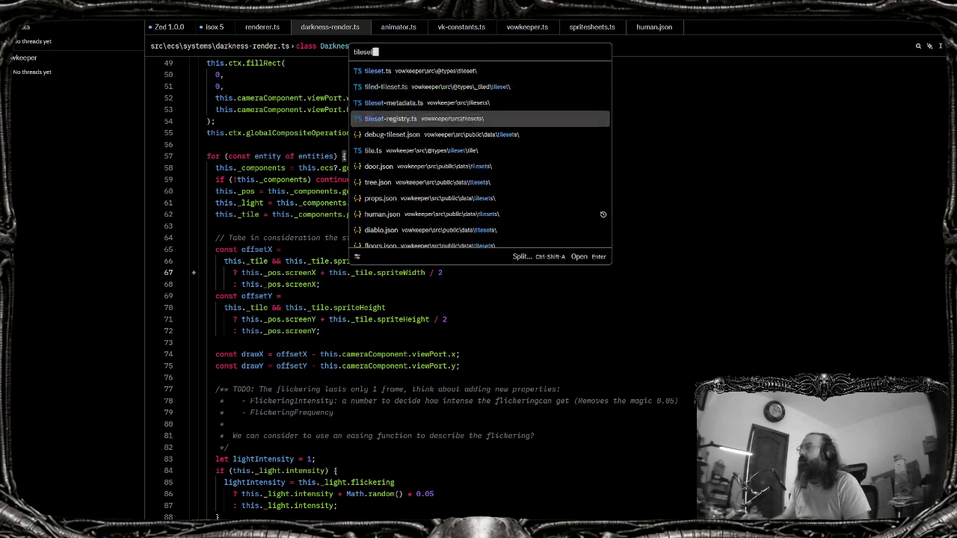
key(Return)
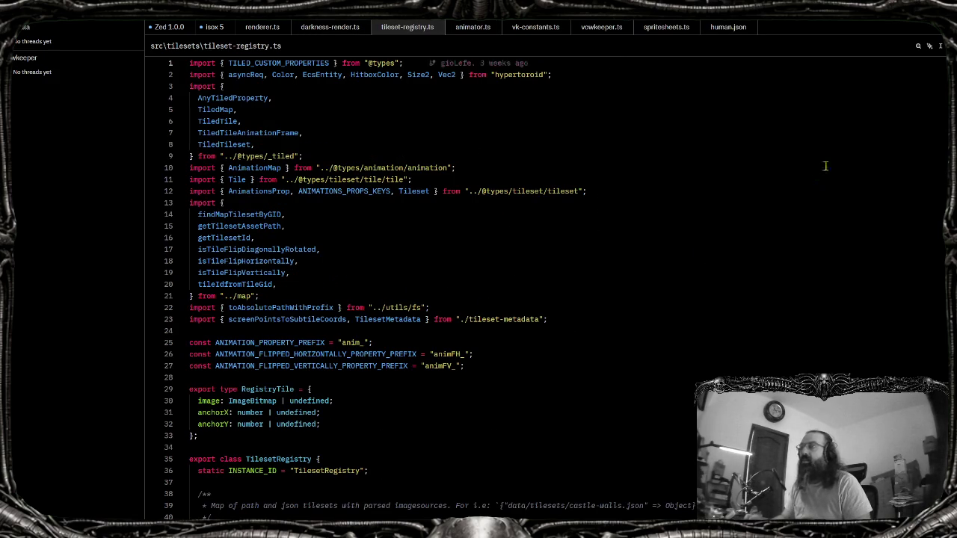
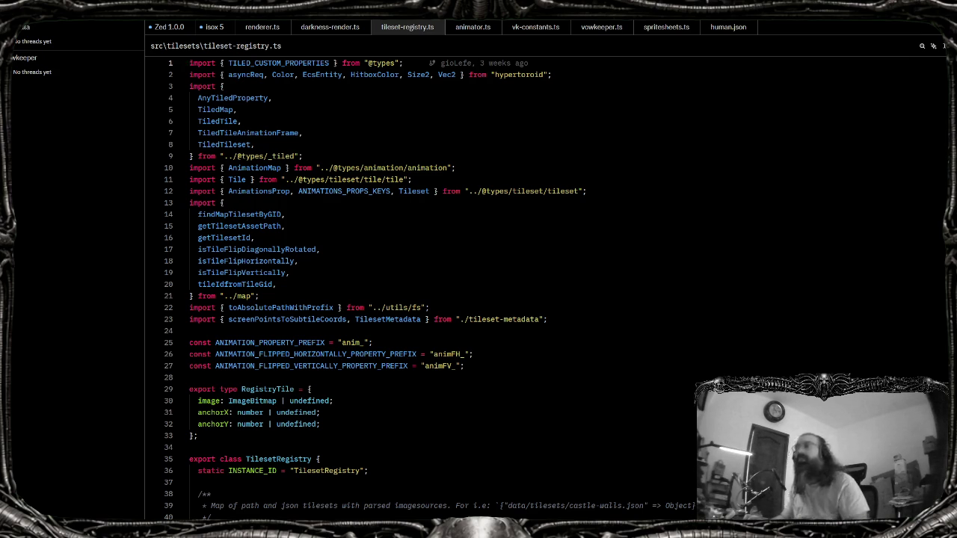
Scroll down to the loop and highlight every use of anchor
scroll(941, 165, down, 10)
scroll(941, 165, down, 10)
scroll(828, 175, down, 20)
scroll(524, 240, down, 5)
scroll(304, 303, down, 5)
scroll(218, 309, down, 5)
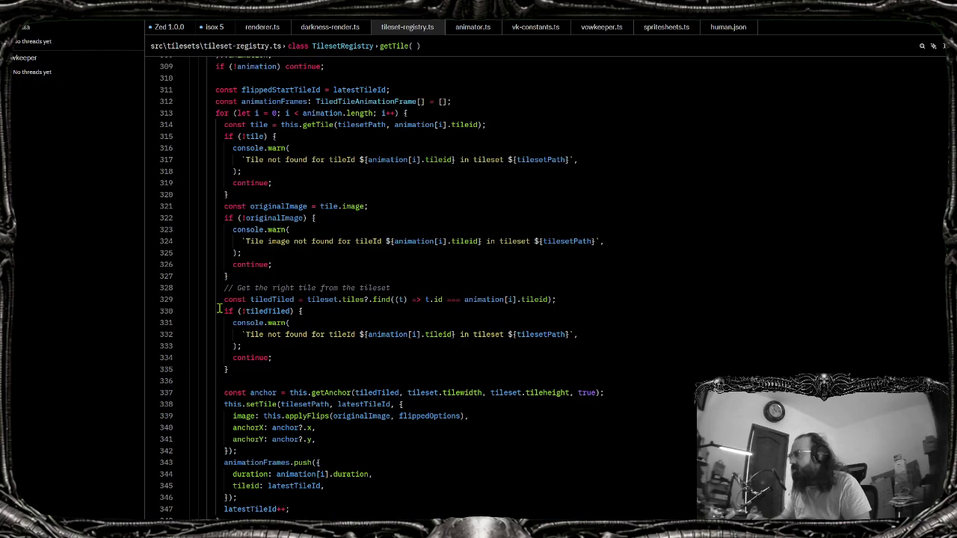
scroll(299, 282, down, 3)
click(292, 288)
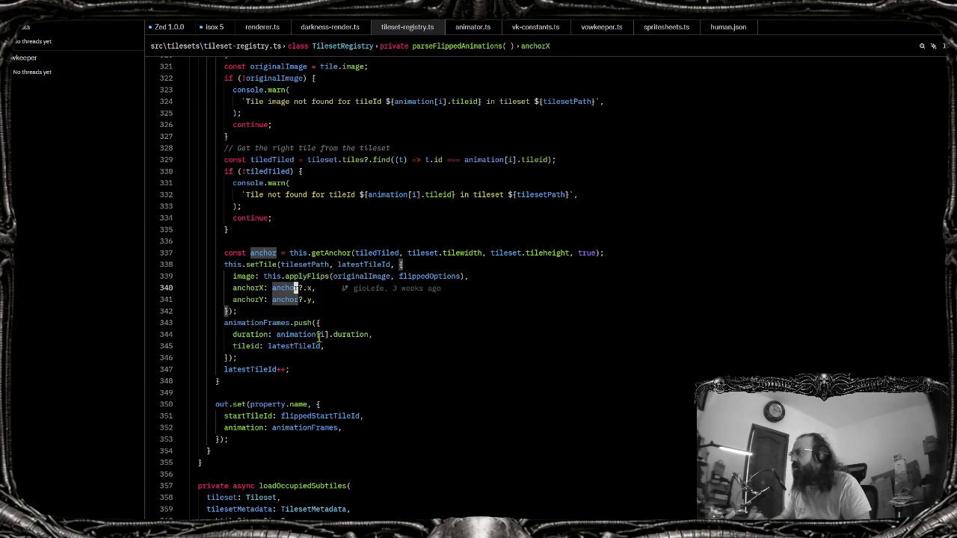
scroll(303, 299, up, 3)
Go to getAnchor's definition and inspect its tile parameter and anchor variable
ctrl+click(340, 393)
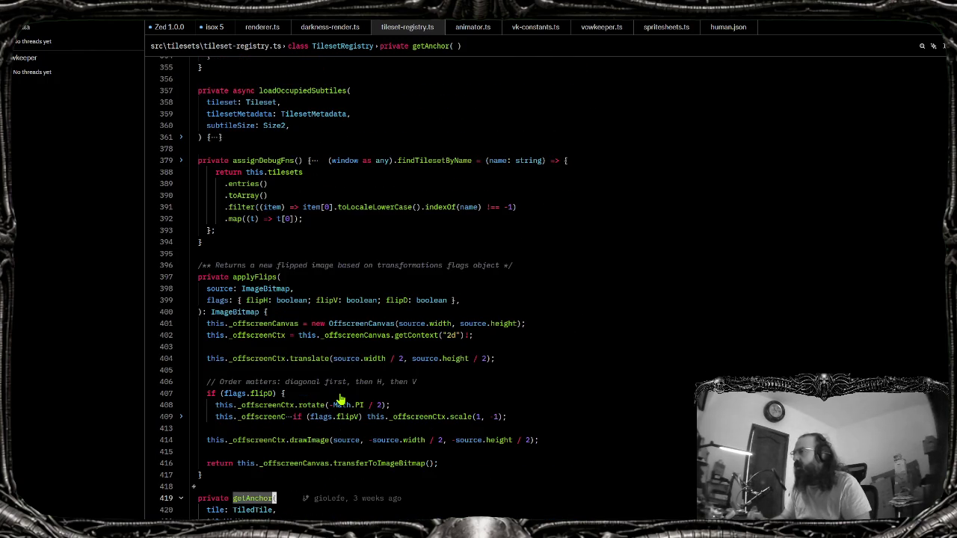
scroll(340, 393, down, 5)
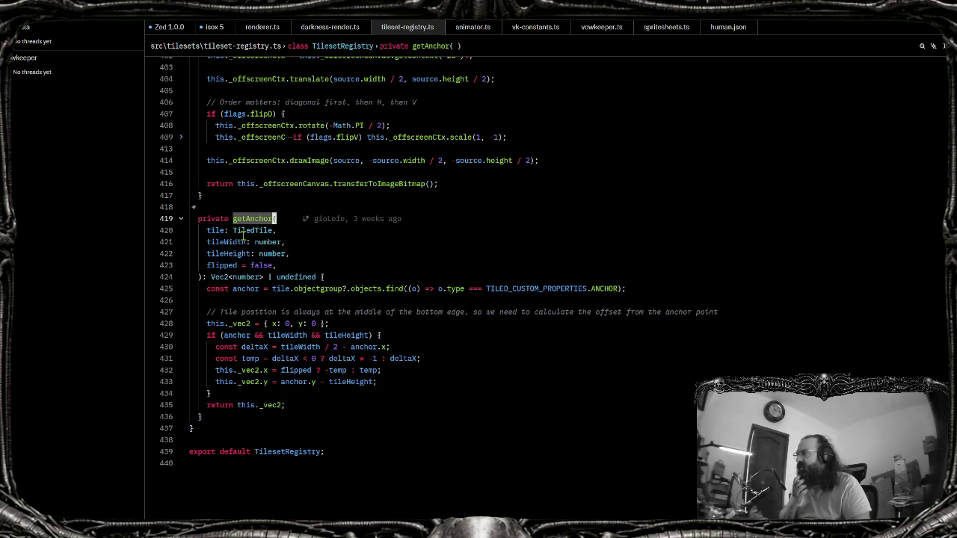
key(n)
click(208, 230)
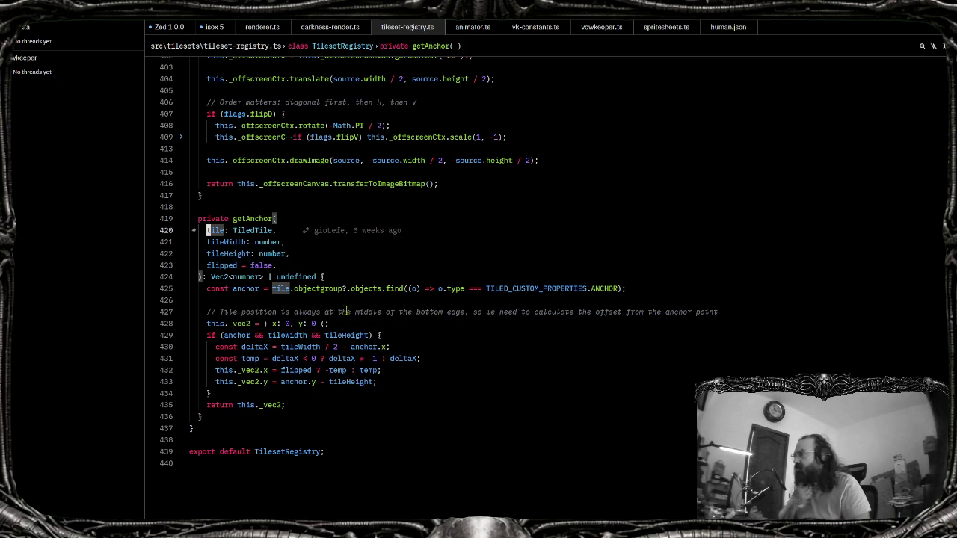
double_click(243, 288)
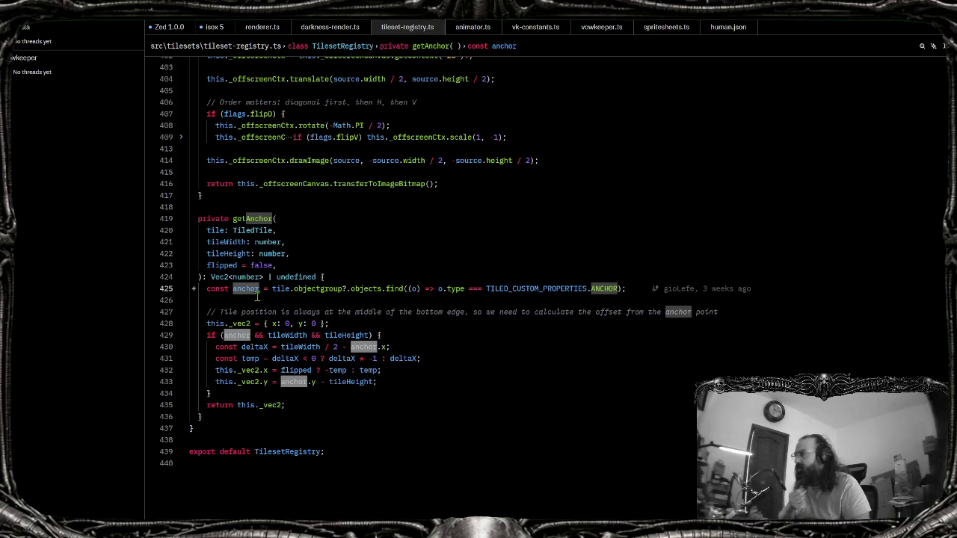
mouse_move(246, 289)
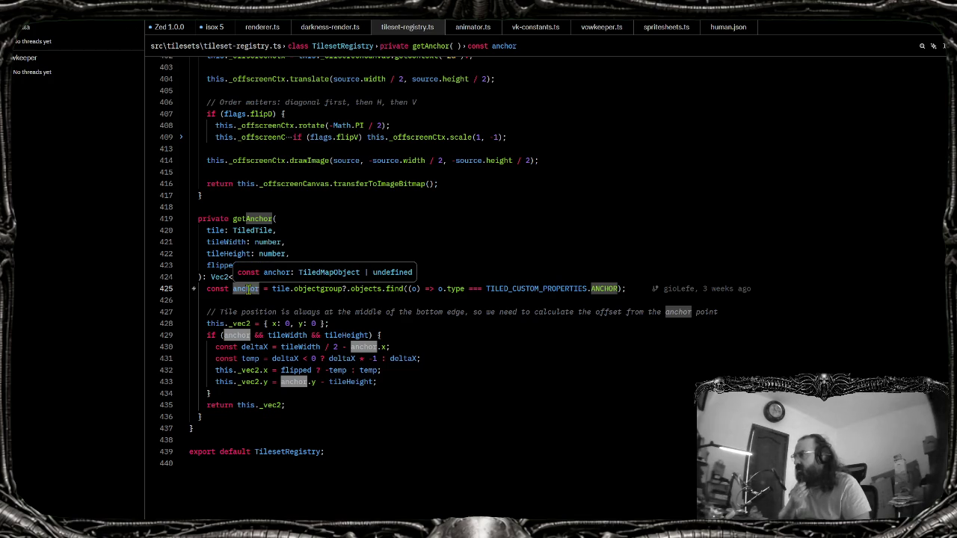
click(252, 293)
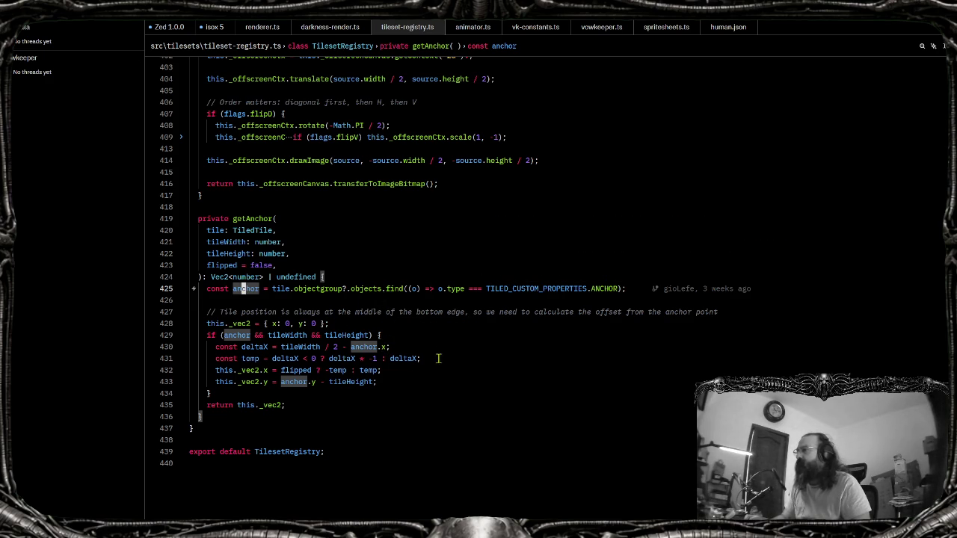
Find all references to getAnchor, listing calls at lines 145 and 337 plus the definition
click(441, 335)
click(325, 407)
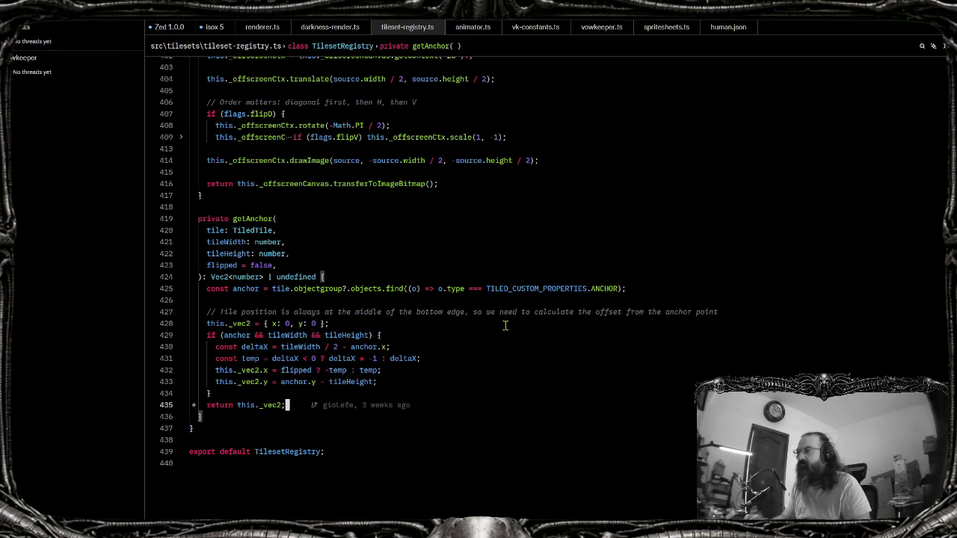
click(251, 218)
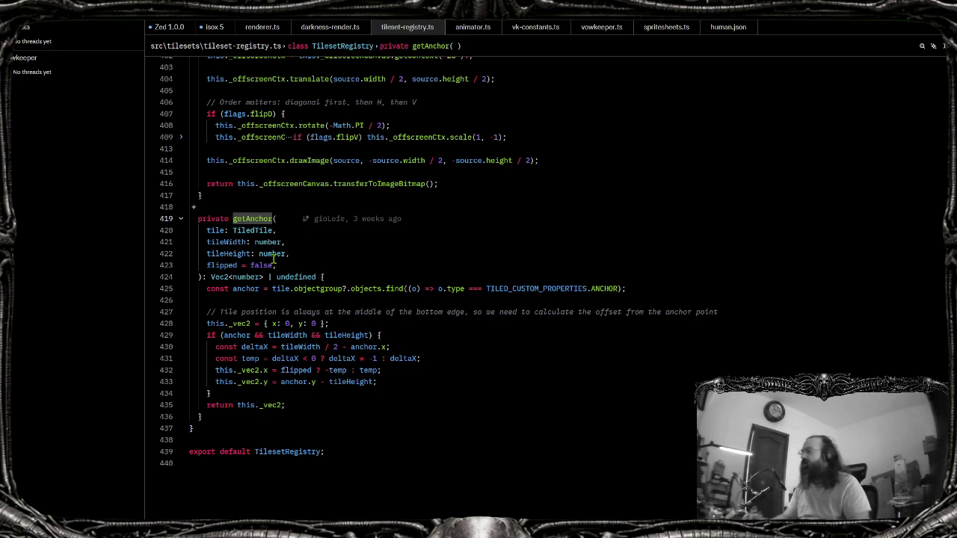
key(alt+shift+F12)
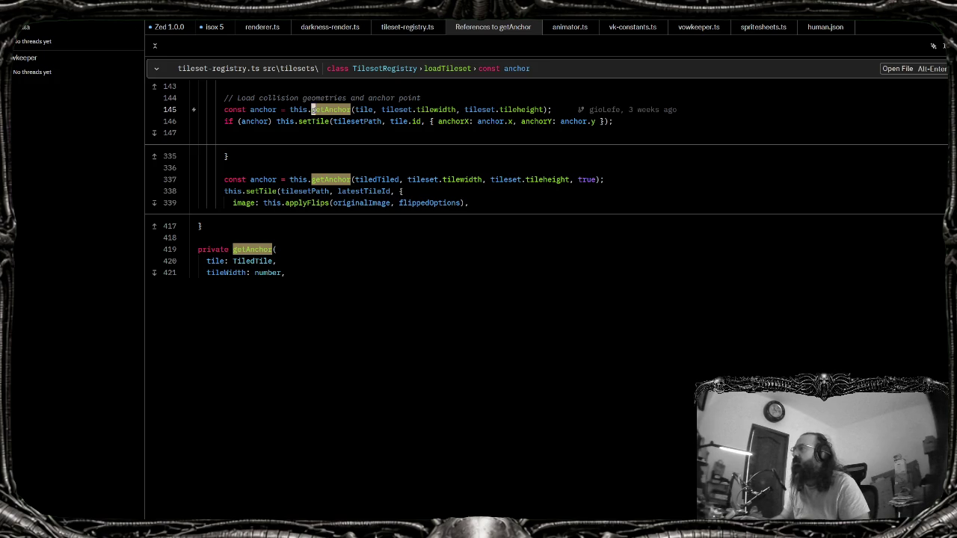
Revisit getAnchor's definition, then open its loadTileset call with the loadTileset body unfolded
double_click(251, 249)
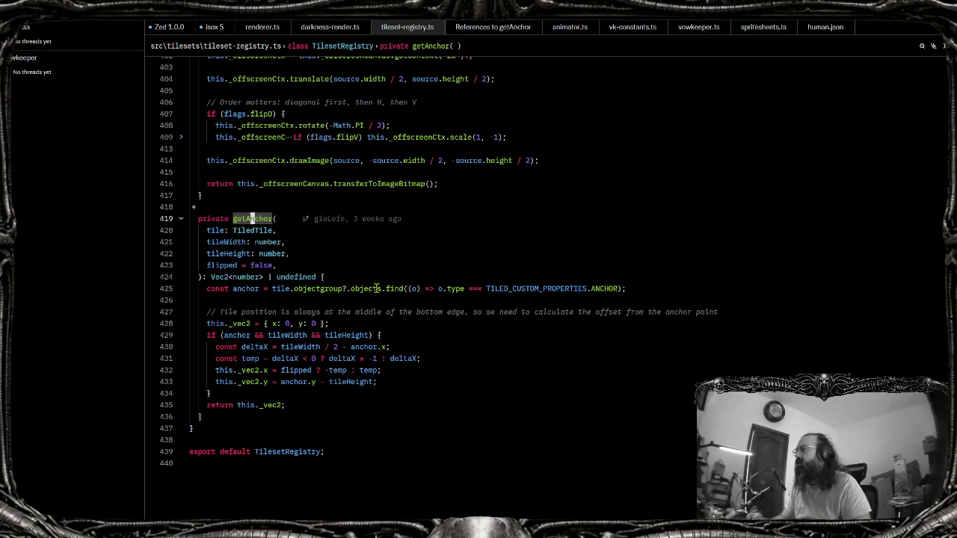
click(289, 230)
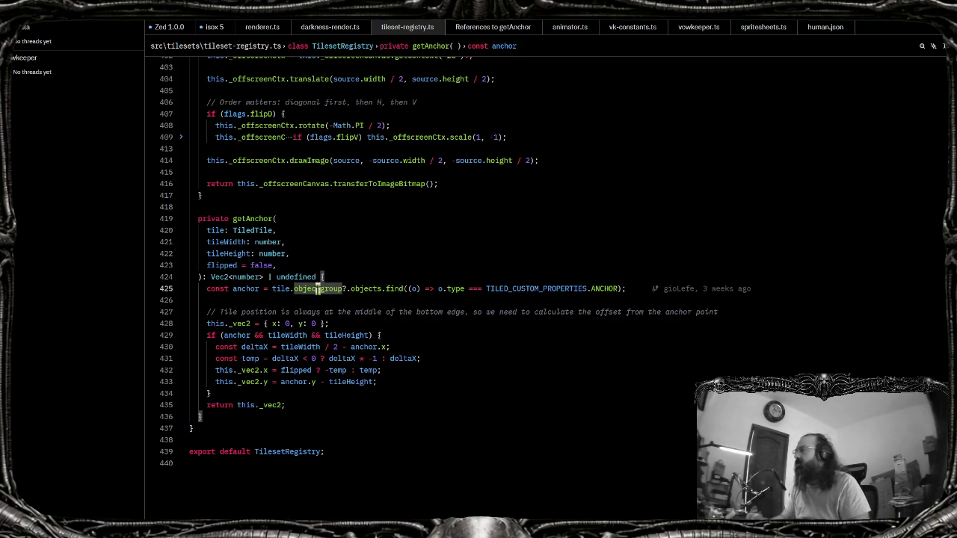
ctrl+click(266, 221)
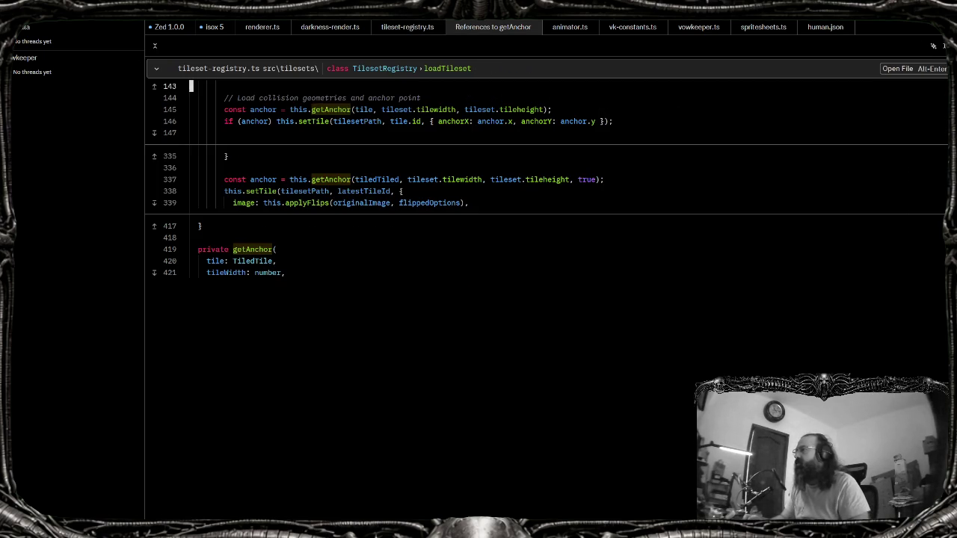
key(alt+Return)
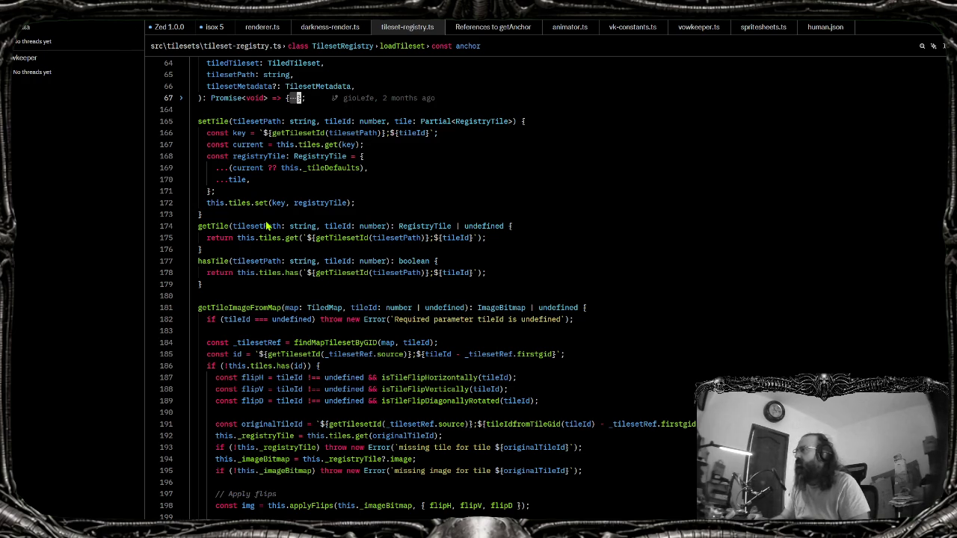
mouse_move(180, 157)
click(293, 97)
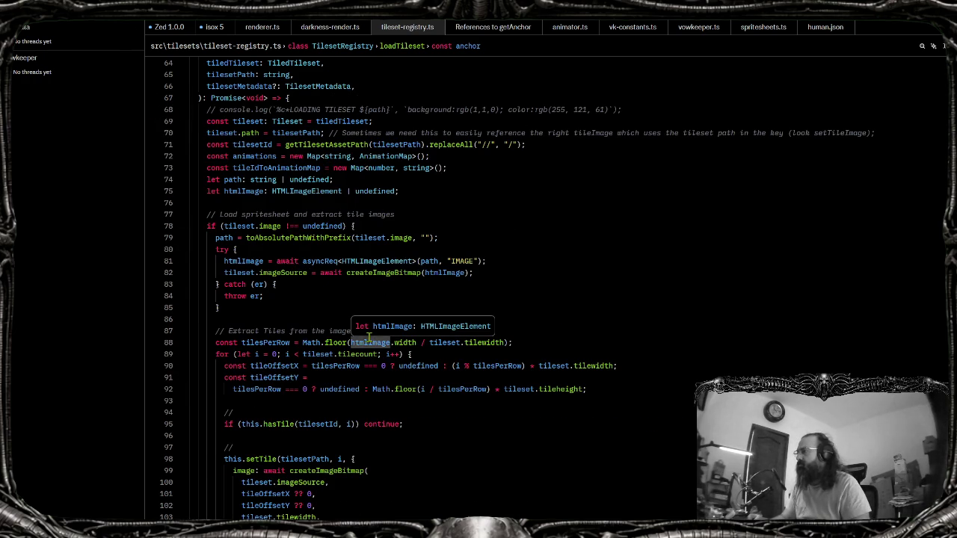
key(ctrl+f)
Paste the objectgroup ANCHOR lookup line above the getAnchor call
text(ge)
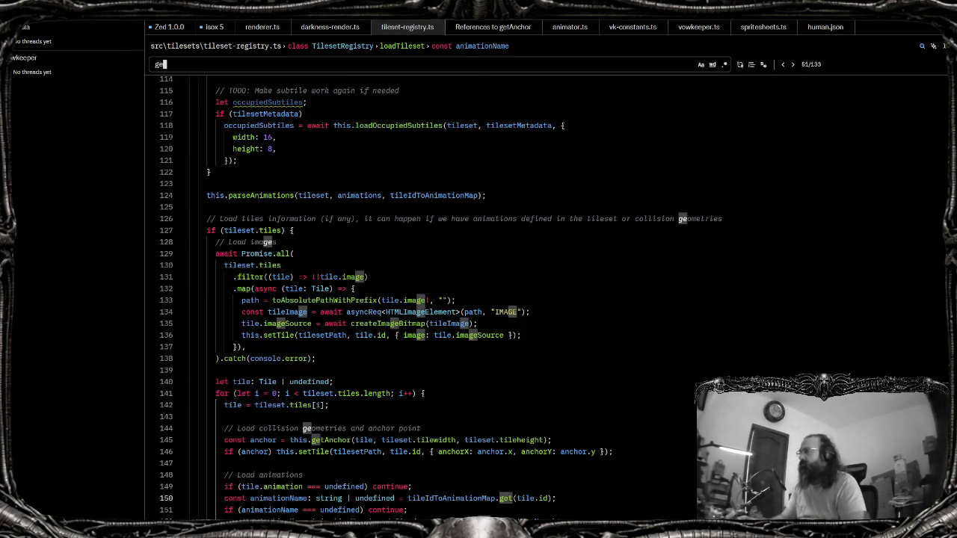
text(tanc)
click(359, 350)
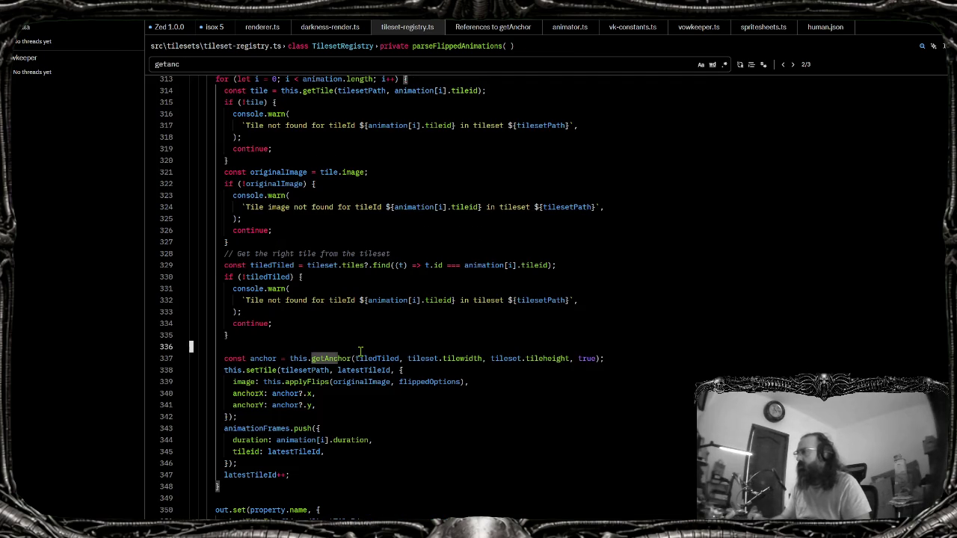
text(const anchor = tile.objectgroup?.objects.find((o) => o.type === TILED_CUSTOM_PROPERTIES.ANCHOR);)
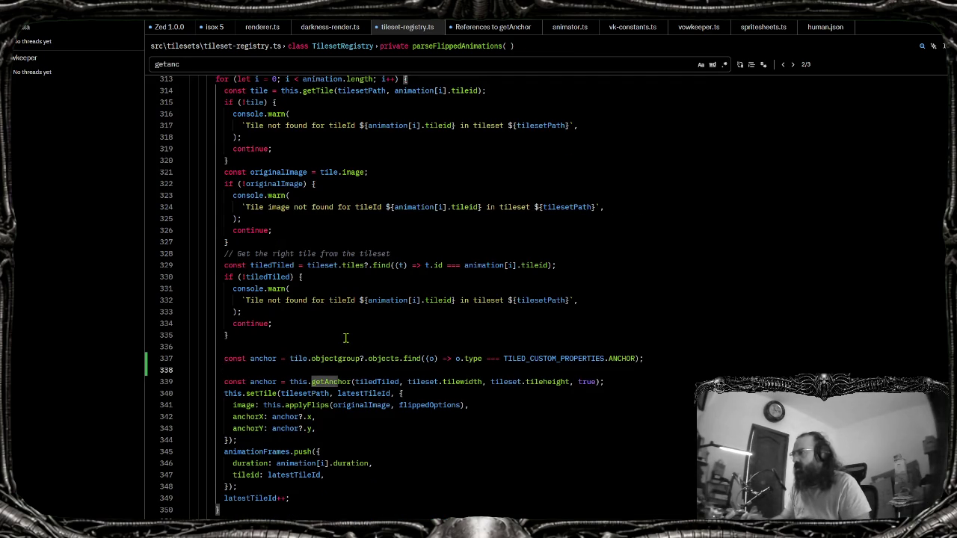
scroll(345, 337, down, 4)
key(Up)
key(ctrl+Right)
key(ctrl+Right)
Rename the pasted variable to anchorObj and pass anchorObj as getAnchor's argument
double_click(387, 240)
text(anchor)
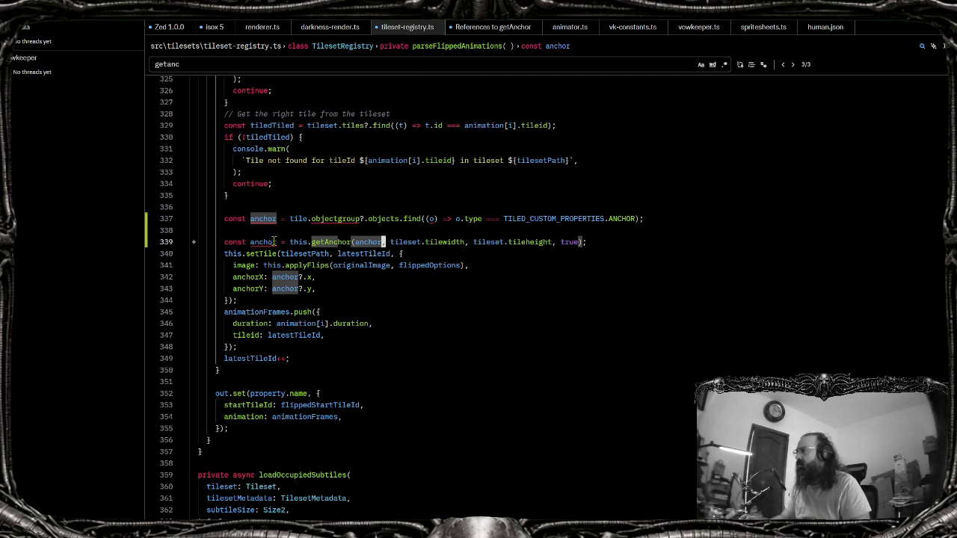
click(274, 221)
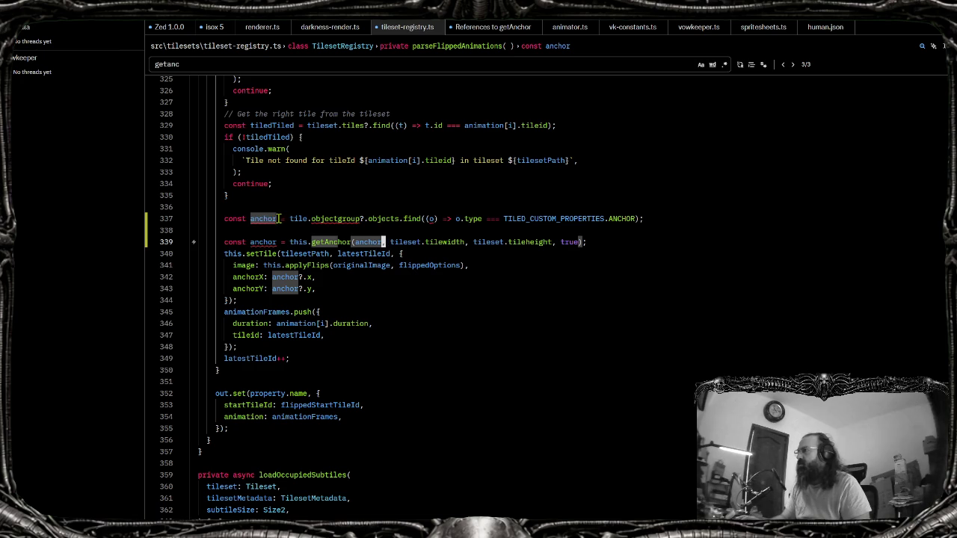
text(Po)
key(BackSpace)
key(BackSpace)
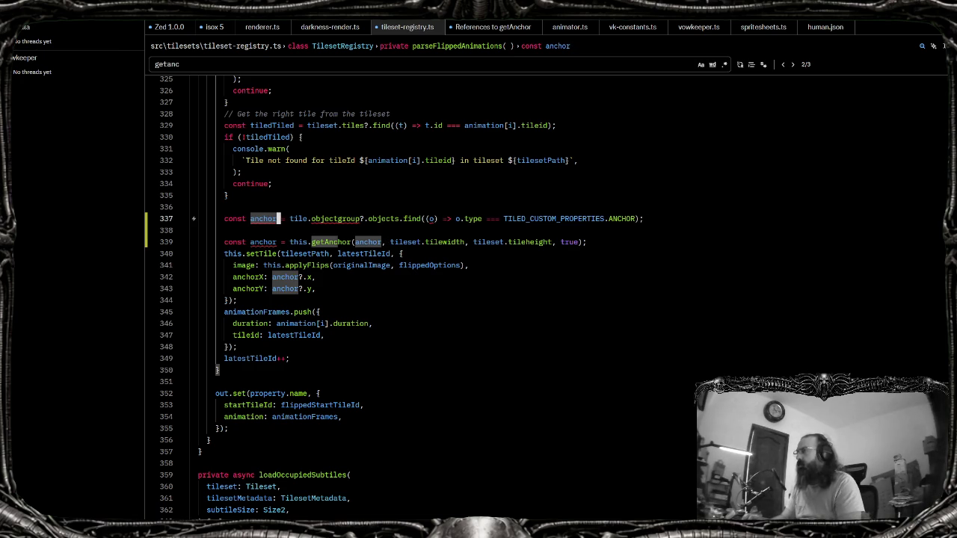
text(Obj)
key(Escape)
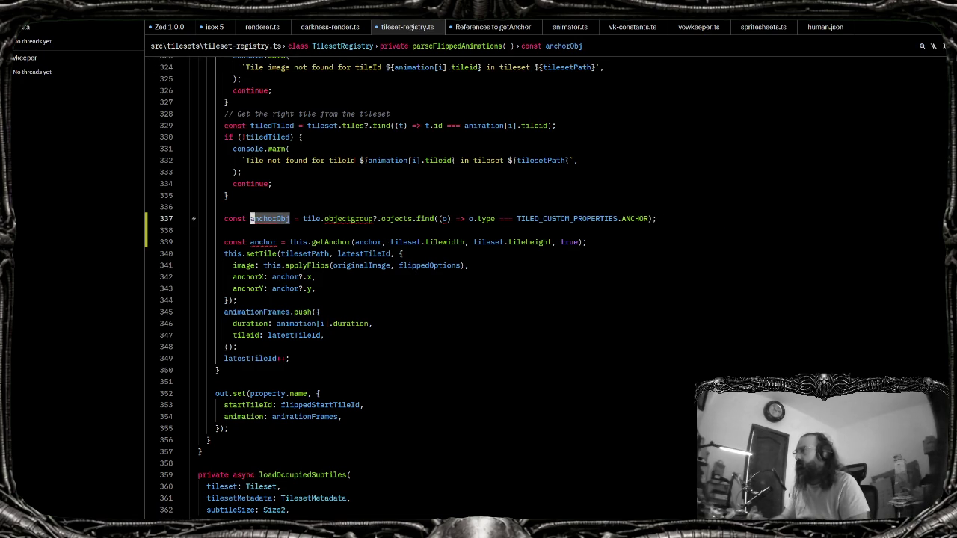
click(356, 242)
text(Obj)
key(Home)
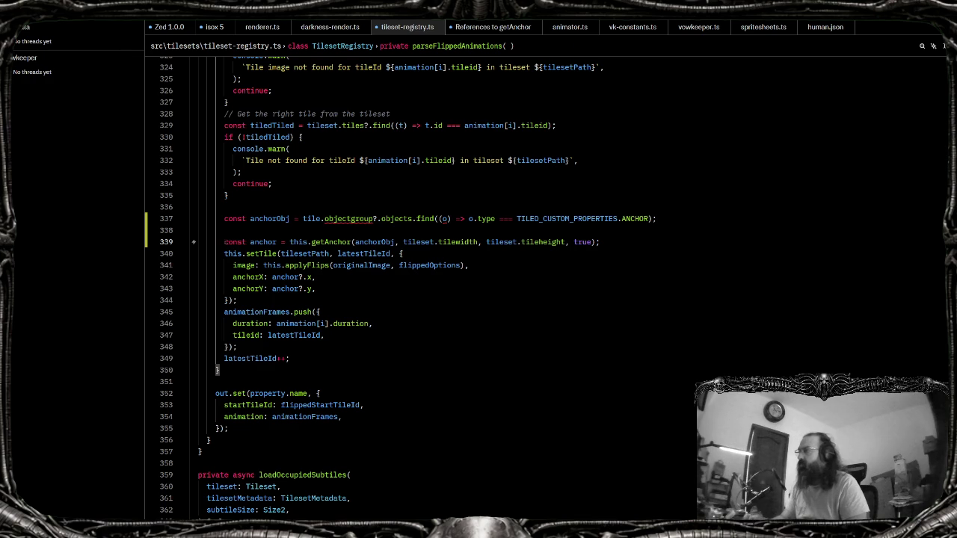
key(ctrl+Right)
key(ctrl+Right)
mouse_move(348, 218)
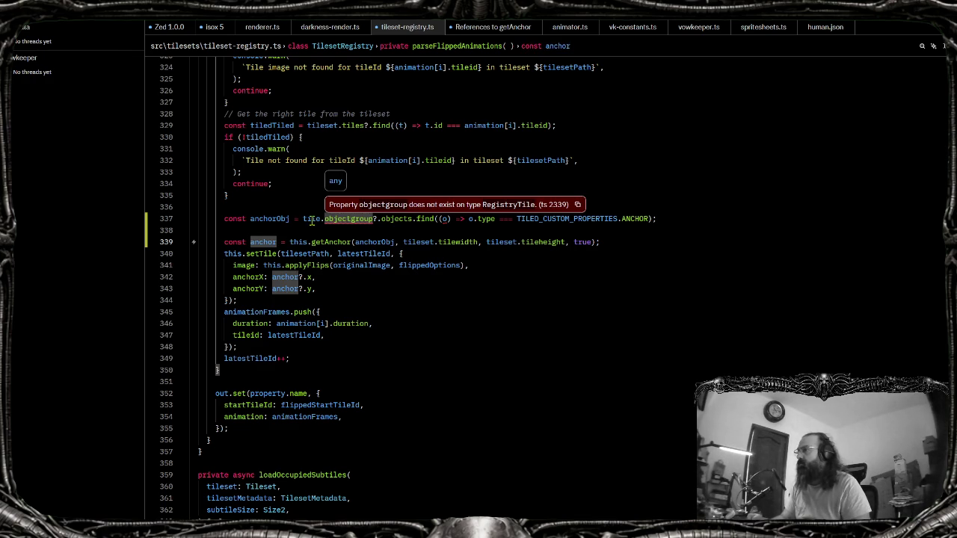
Keep the anchorObj edits and make the lookup use tiledTiled.objectgroup instead of tile
click(343, 235)
click(290, 137)
click(394, 242)
key(BackSpace)
key(BackSpace)
key(BackSpace)
click(289, 219)
key(BackSpace)
key(BackSpace)
key(BackSpace)
double_click(368, 241)
text(tiledTiled)
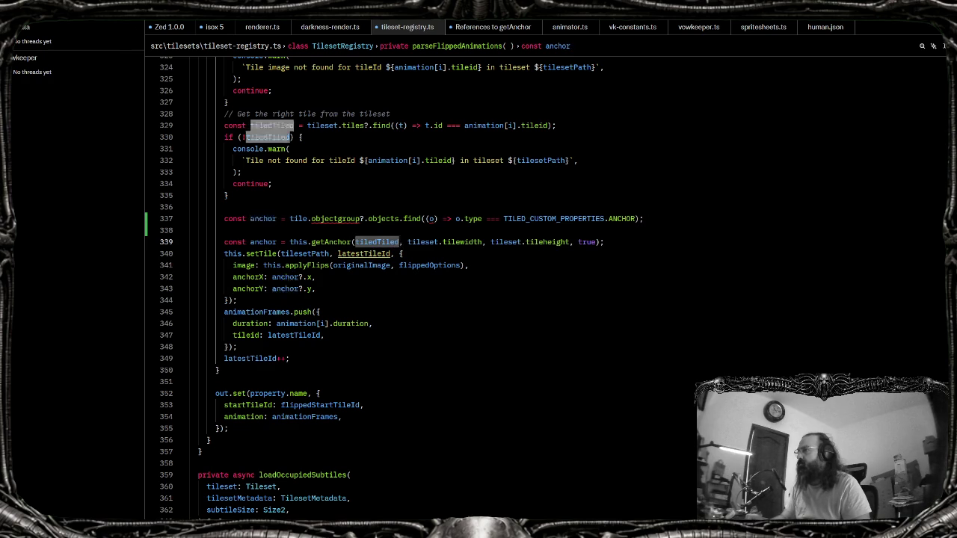
key(ctrl+z)
key(ctrl+z)
key(ctrl+z)
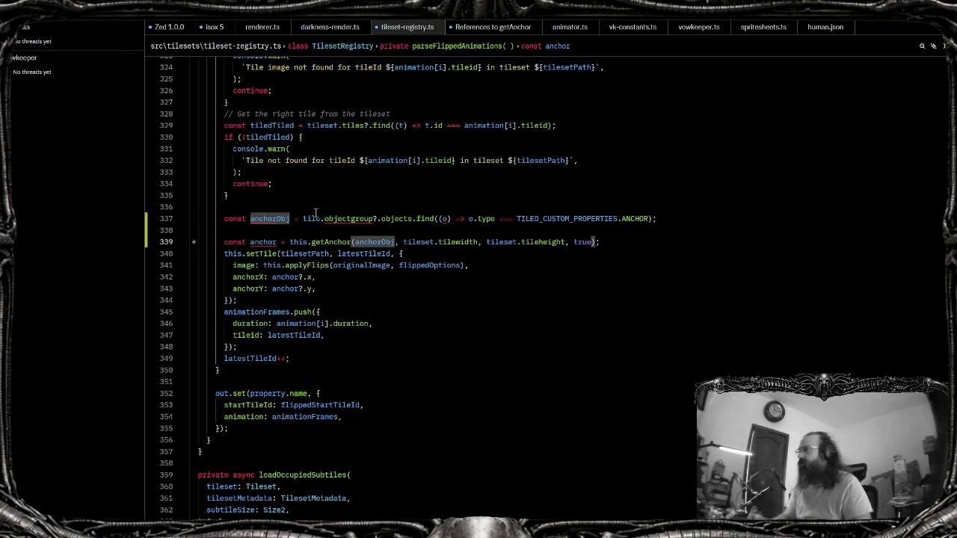
double_click(313, 218)
text(tiledTiled)
key(Down)
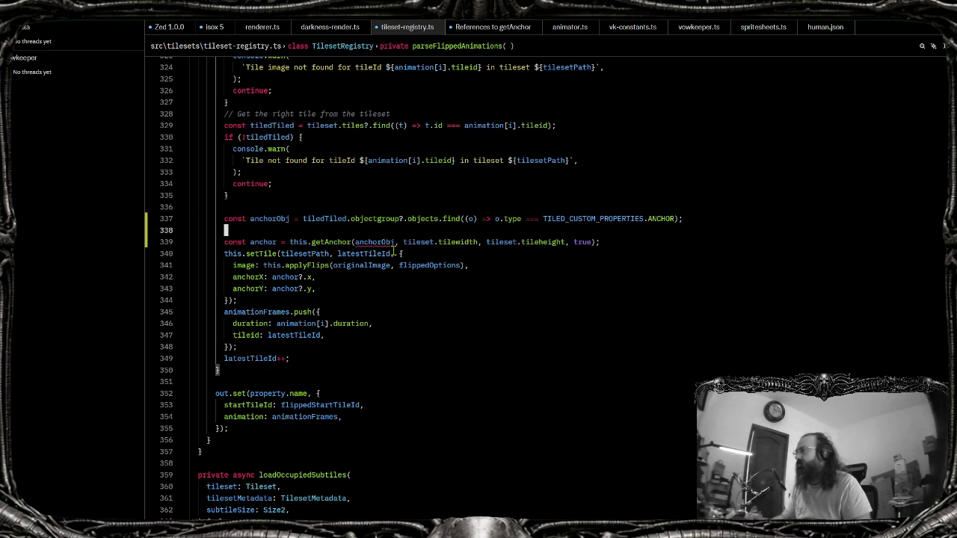
Remove the blank line and start an if (!anchorObj) check above the getAnchor call
key(ctrl+shift+k)
mouse_move(374, 230)
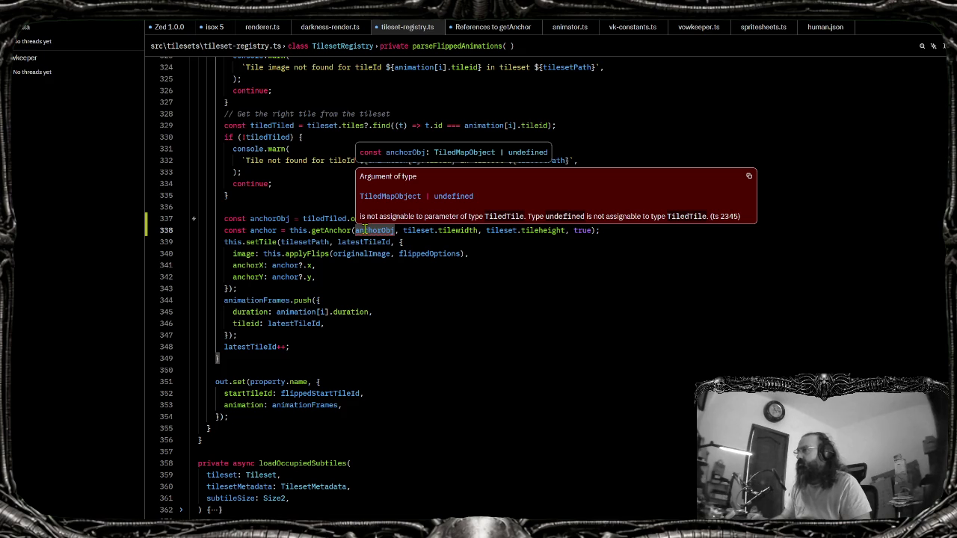
click(352, 228)
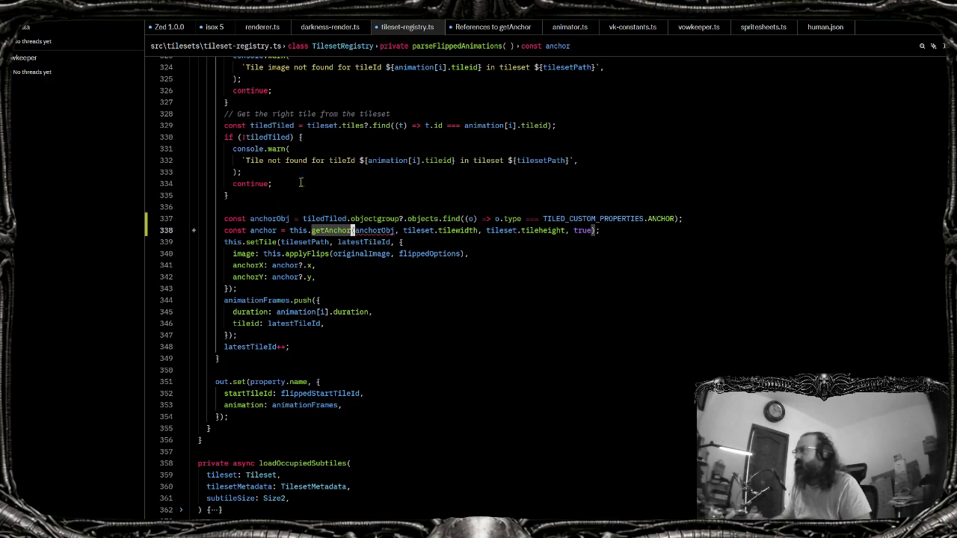
key(ctrl+shift+Return)
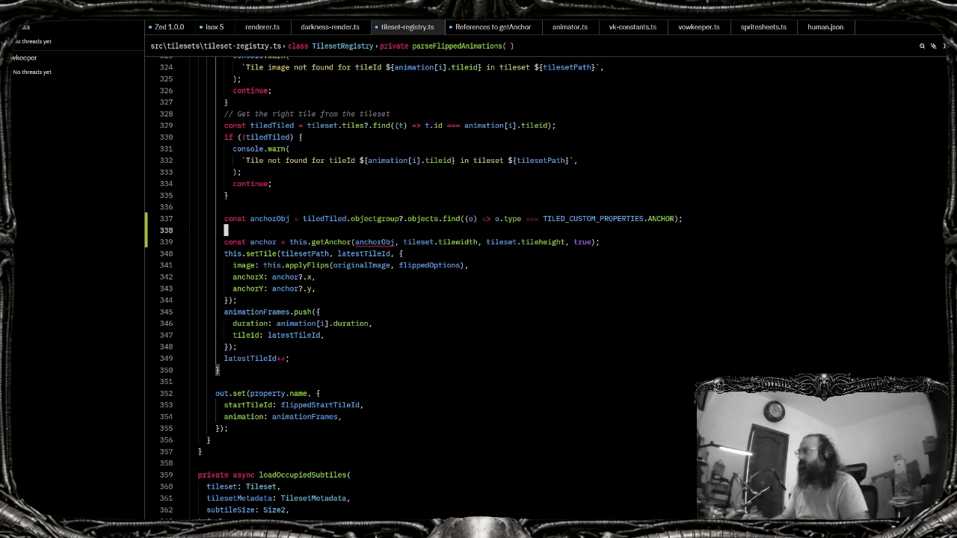
text(if(!anchor)
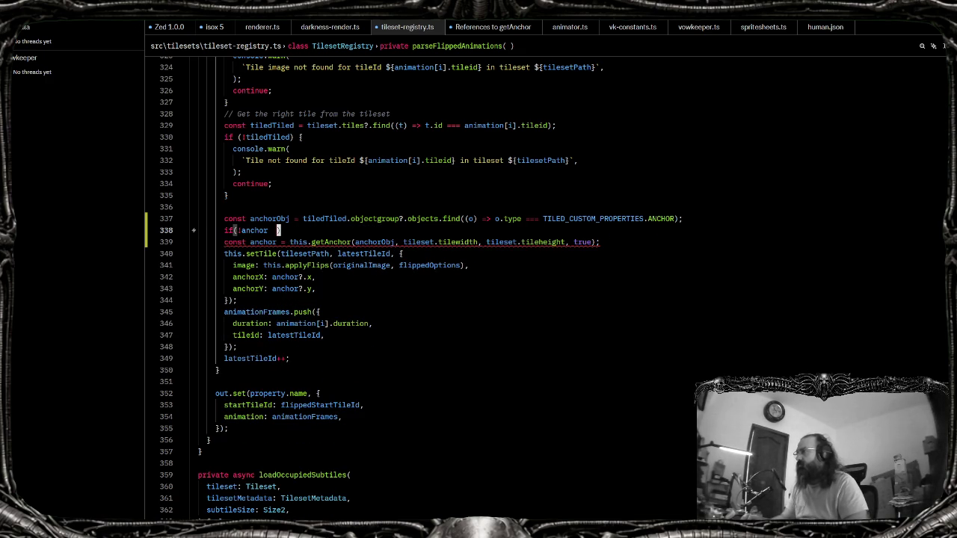
key(BackSpace)
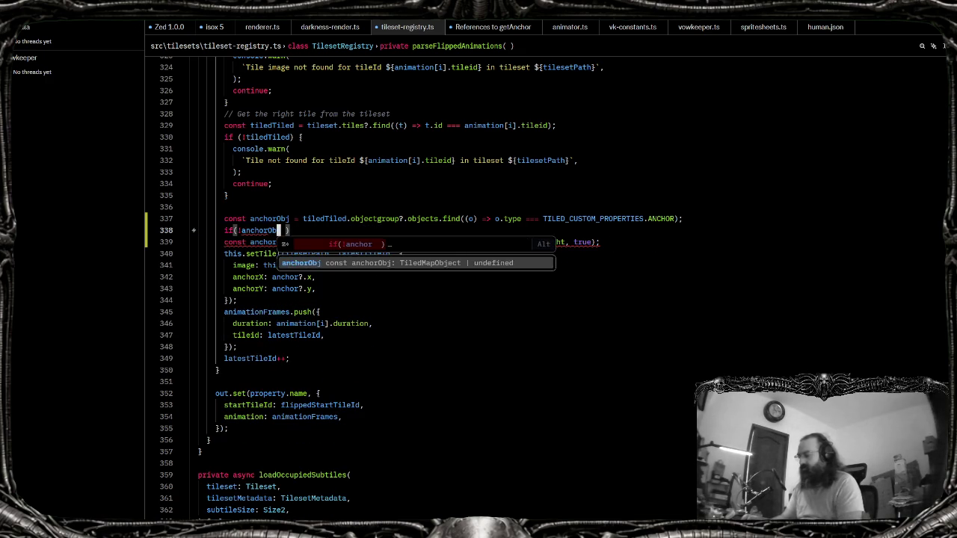
key(Tab)
text({)
key(Return)
key(ctrl+s)
Turn the check into 'if (!anchorObj) continue;' and save so the find call wraps
drag(232, 148, 234, 160)
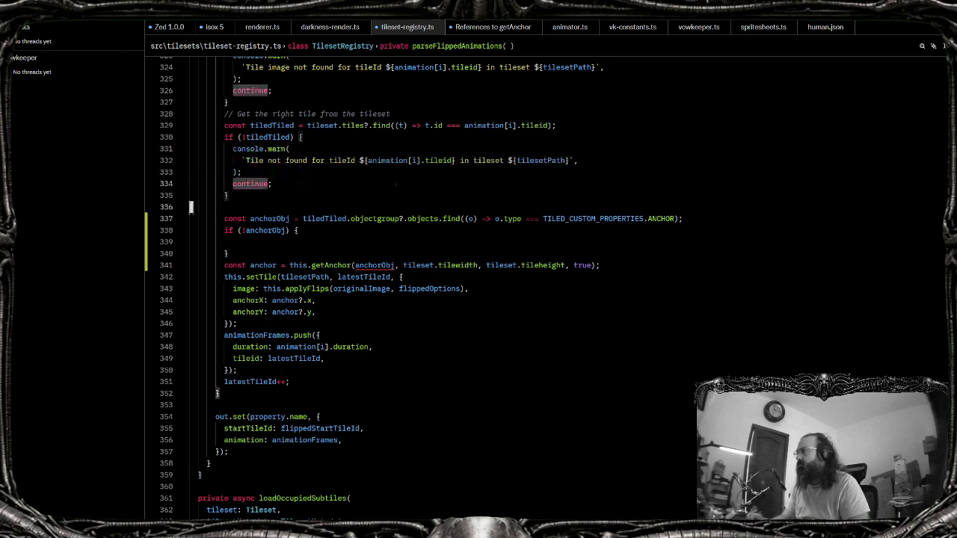
click(229, 253)
drag(229, 254, 299, 230)
key(BackSpace)
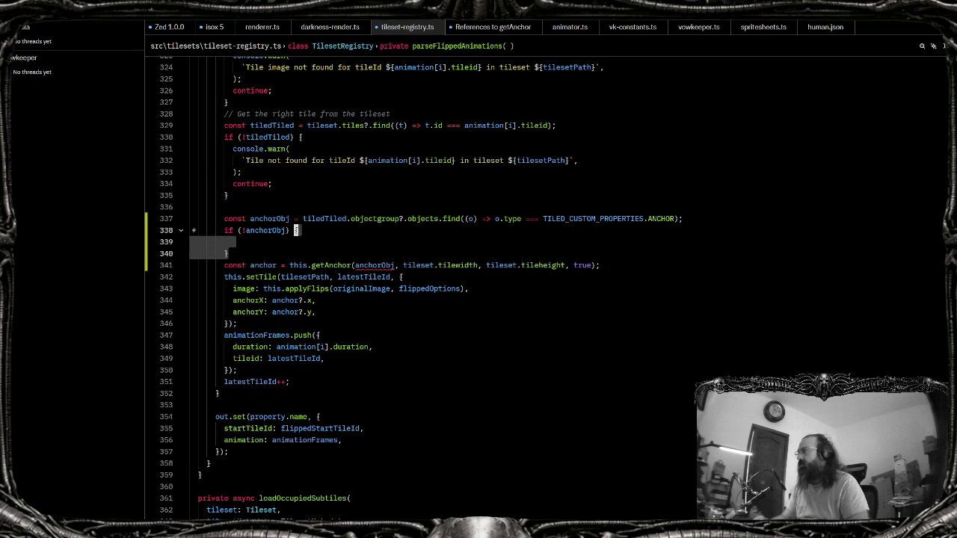
text(contin)
key(Tab)
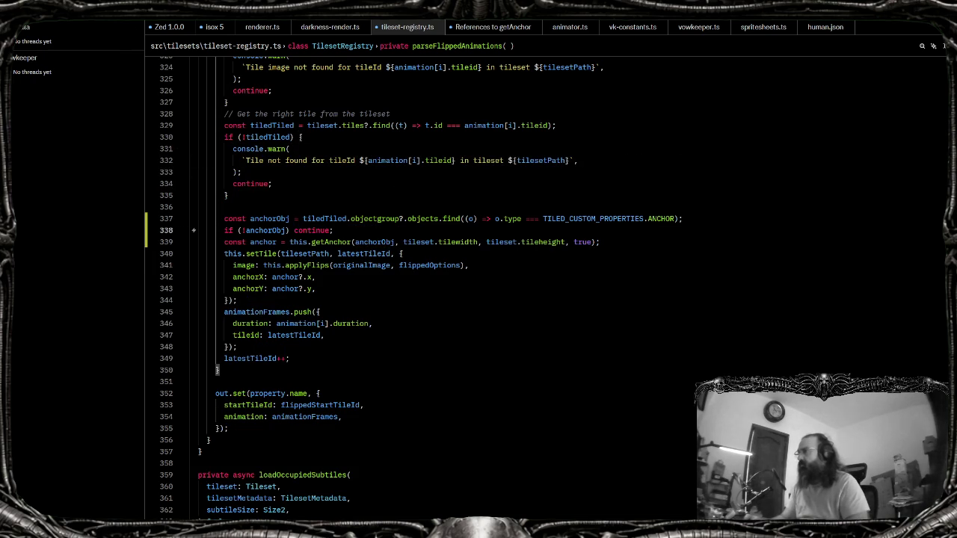
key(ctrl+s)
Select the anchorObj lookup and continue-check lines
key(Up)
key(Up)
key(Up)
key(shift+Down)
key(shift+Down)
key(shift+Down)
key(shift+Down)
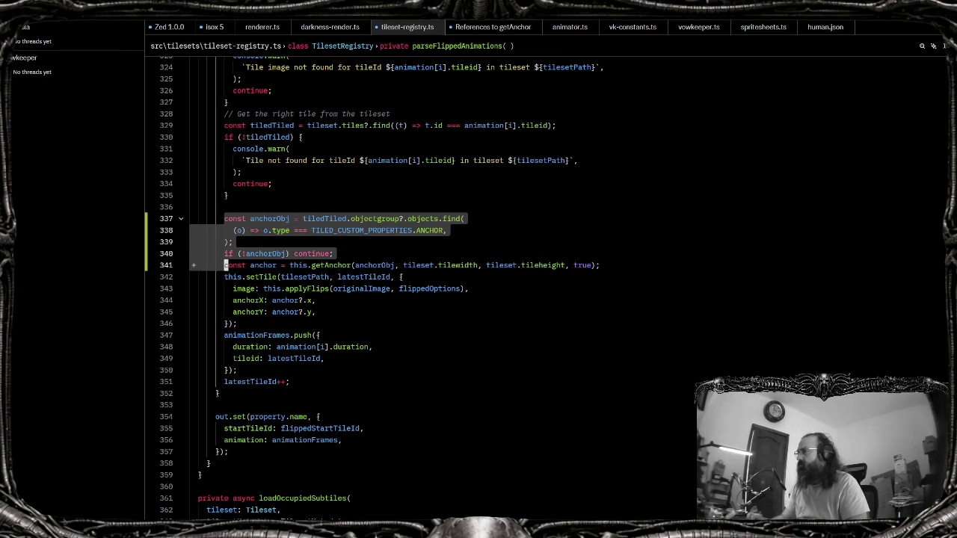
key(shift+Down)
key(ctrl+c)
key(ctrl+f)
Search the file for getAnchor and jump to its call on line 145
text(getnachor)
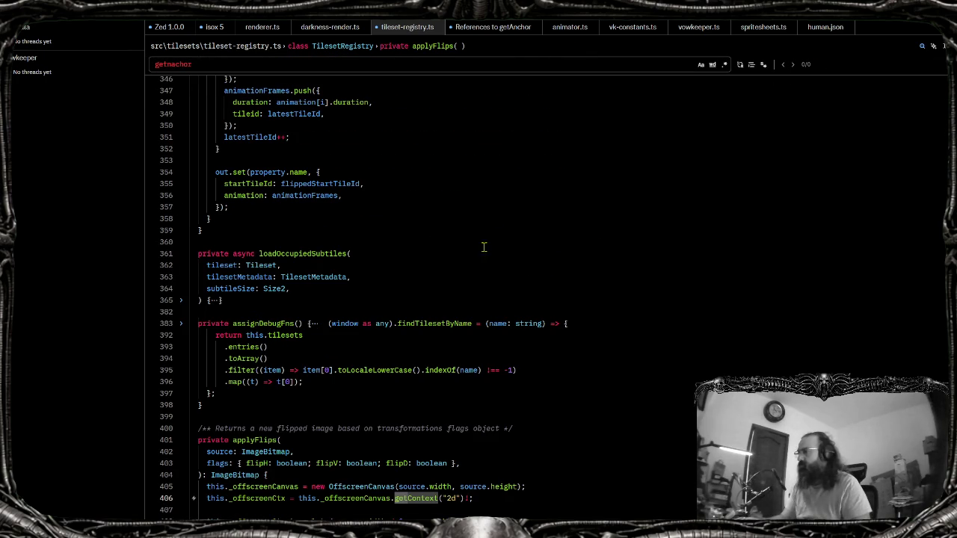
click(465, 266)
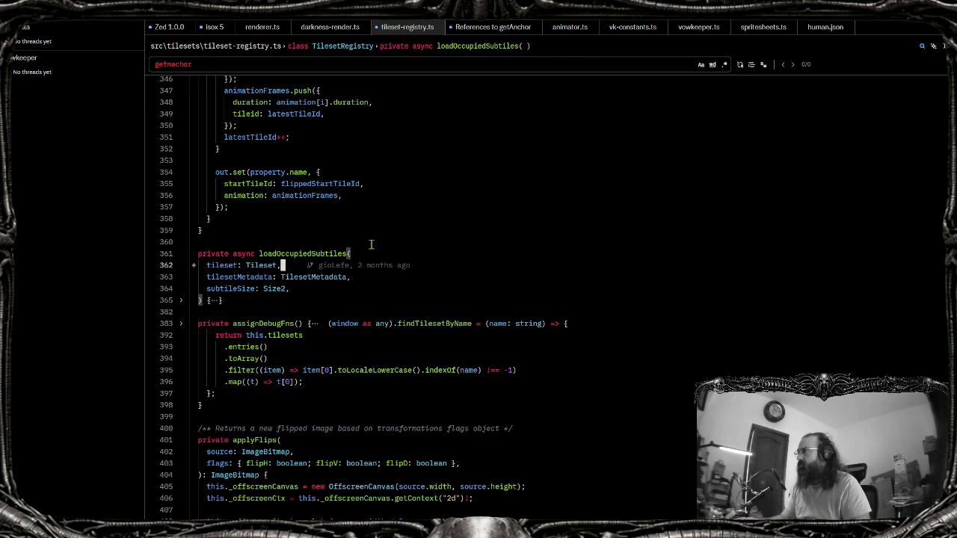
key(ctrl+f)
text(getma)
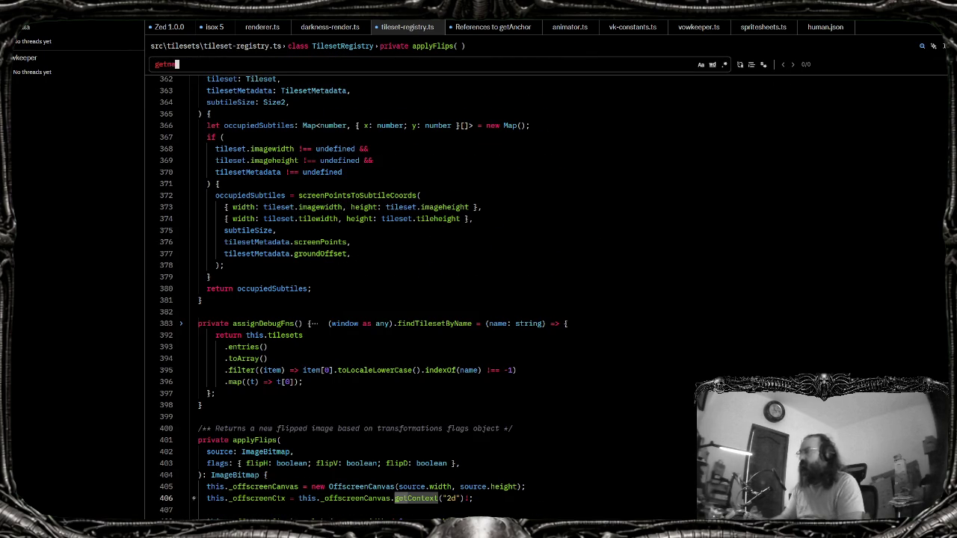
key(BackSpace)
key(BackSpace)
text(ancho)
key(Return)
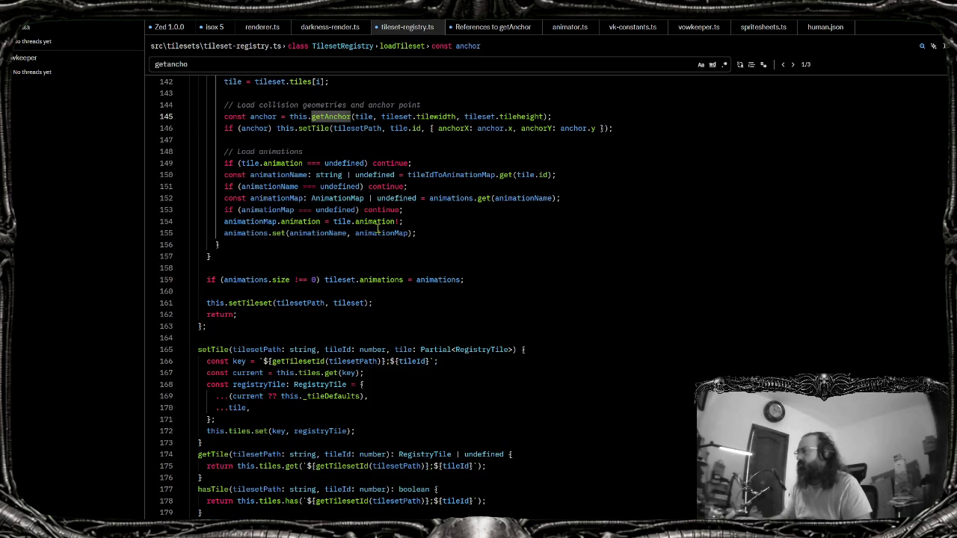
Paste the anchorObj lookup block under the anchor point comment and uncomment it
scroll(358, 299, up, 4)
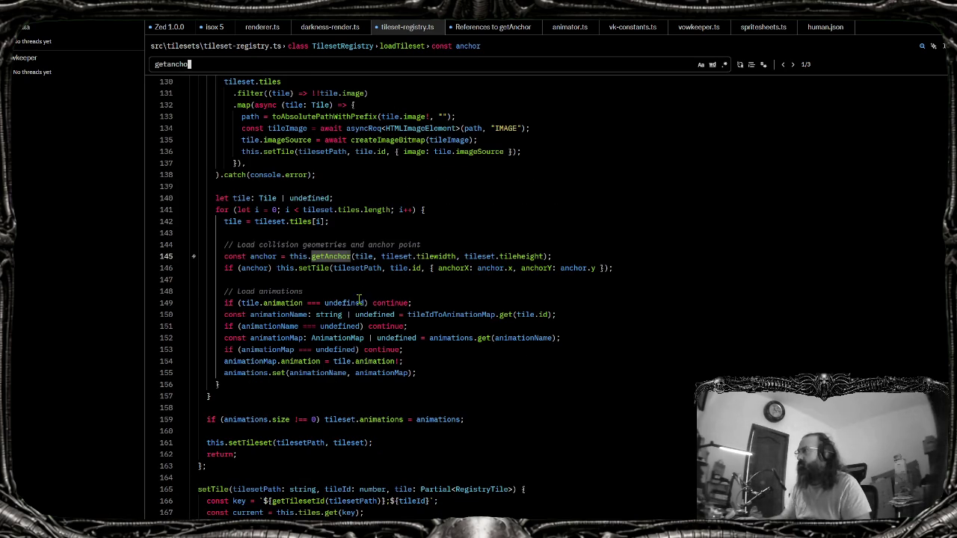
click(442, 245)
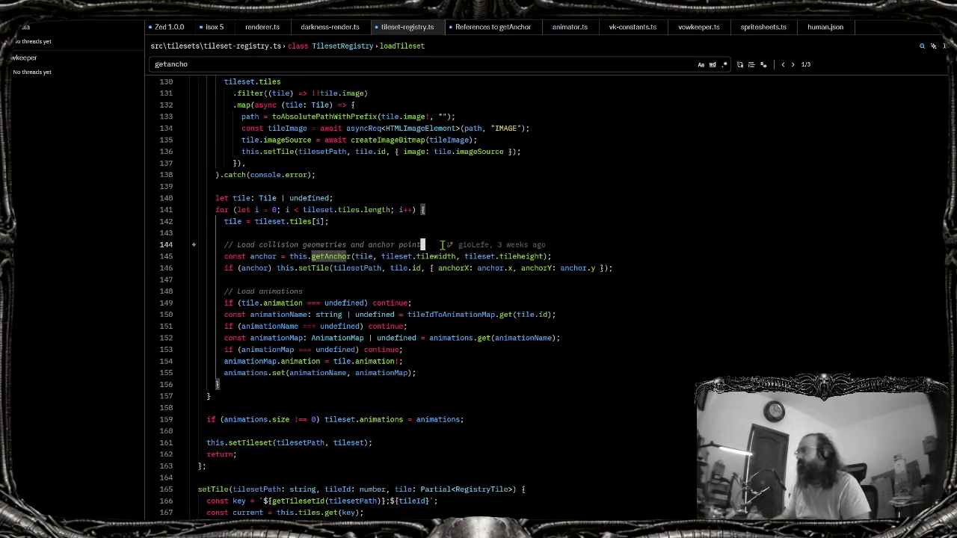
key(Return)
key(ctrl+v)
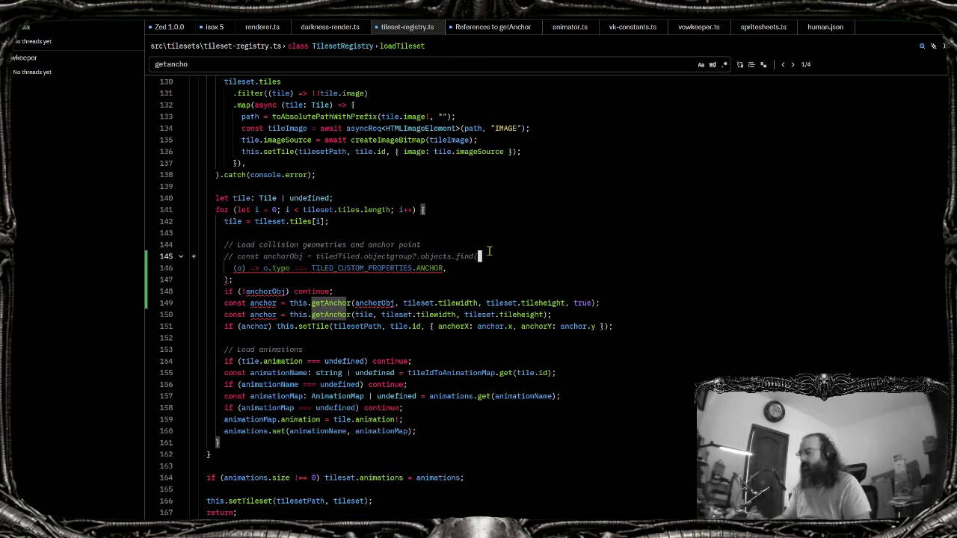
key(ctrl+slash)
Rename the anchor variable on line 149 to anchorPoint
click(372, 314)
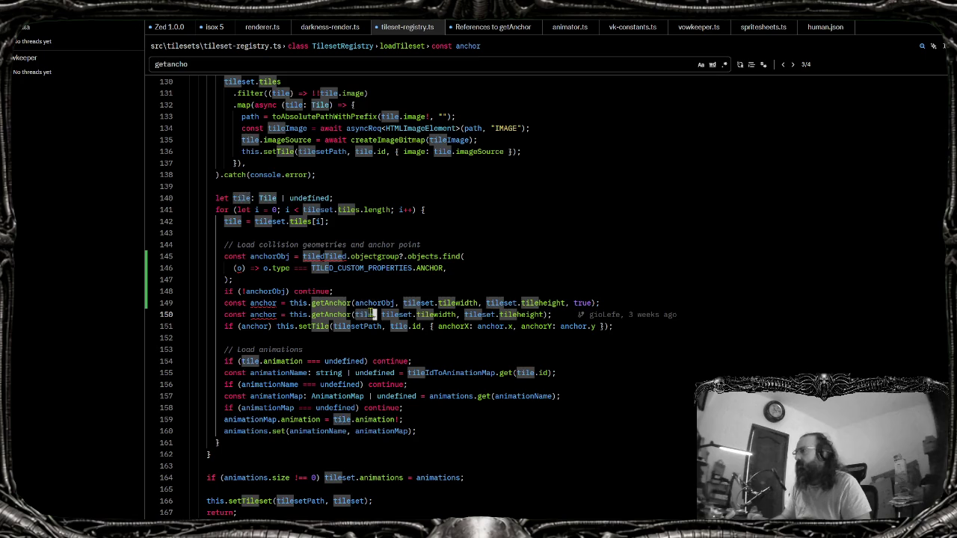
click(277, 303)
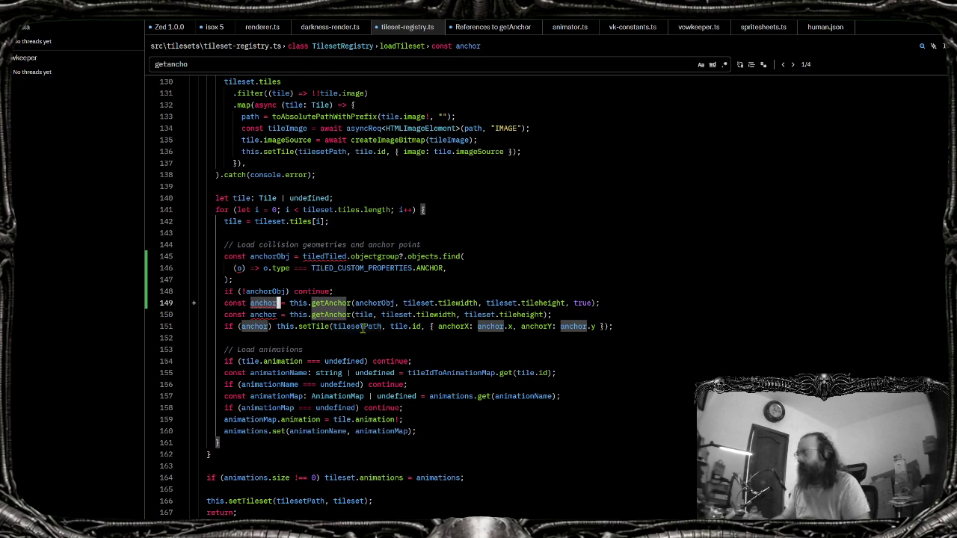
text(Point)
key(Escape)
click(299, 314)
key(Up)
key(BackSpace)
key(BackSpace)
key(BackSpace)
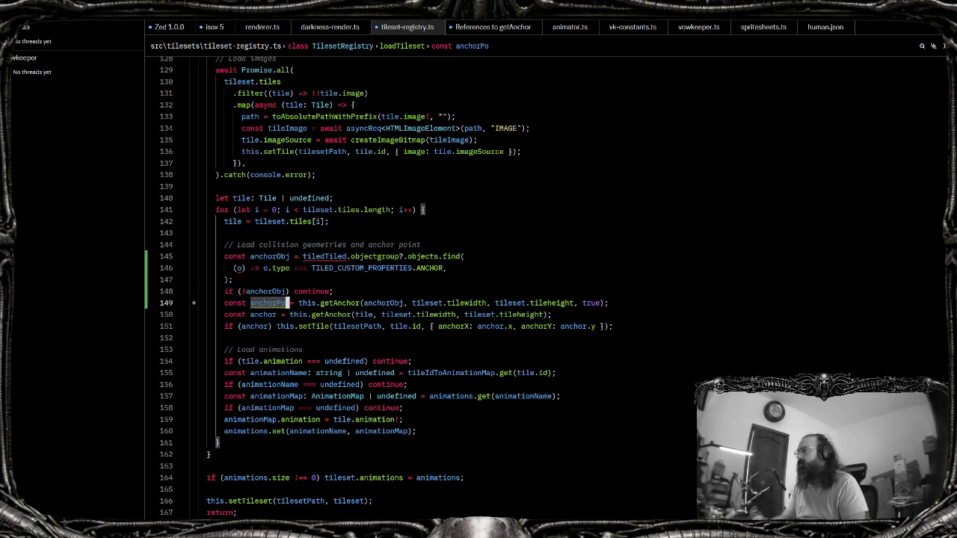
key(BackSpace)
key(BackSpace)
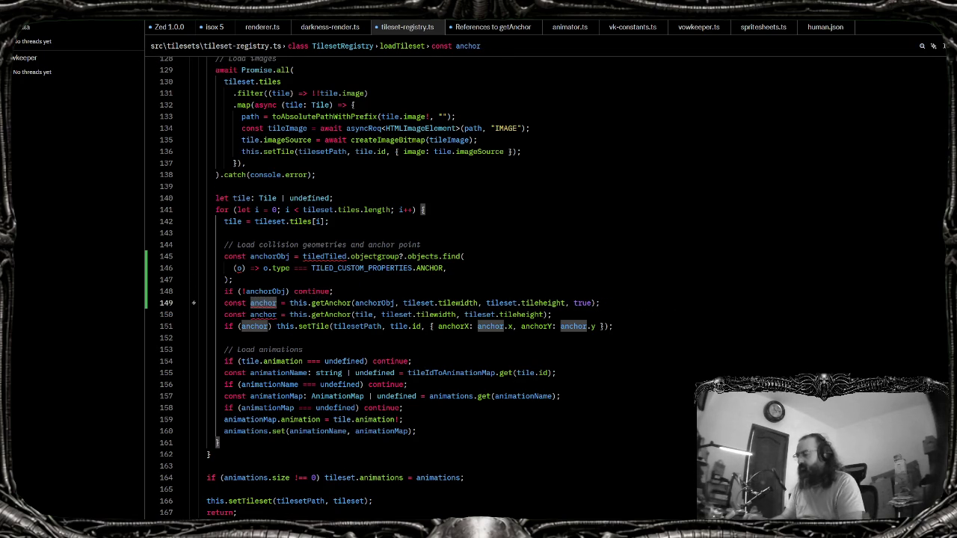
text(Point)
Delete the duplicate getAnchor(anchorObj) line and the leftover empty line
key(shift+Home)
key(Home)
key(shift+End)
key(BackSpace)
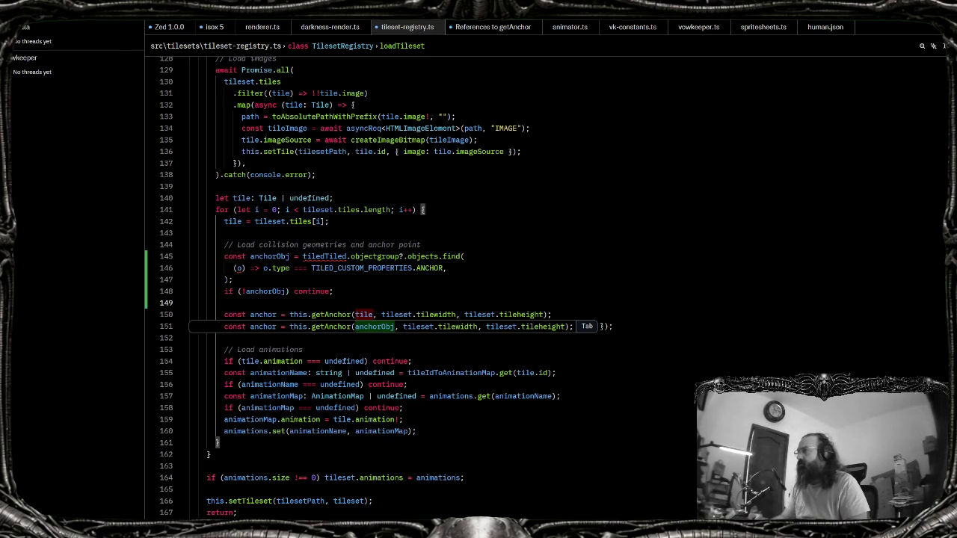
key(shift+Home)
key(BackSpace)
key(BackSpace)
Use tile instead of tiledTiled in the lookup, then scroll down to getAnchor's definition
key(Tab)
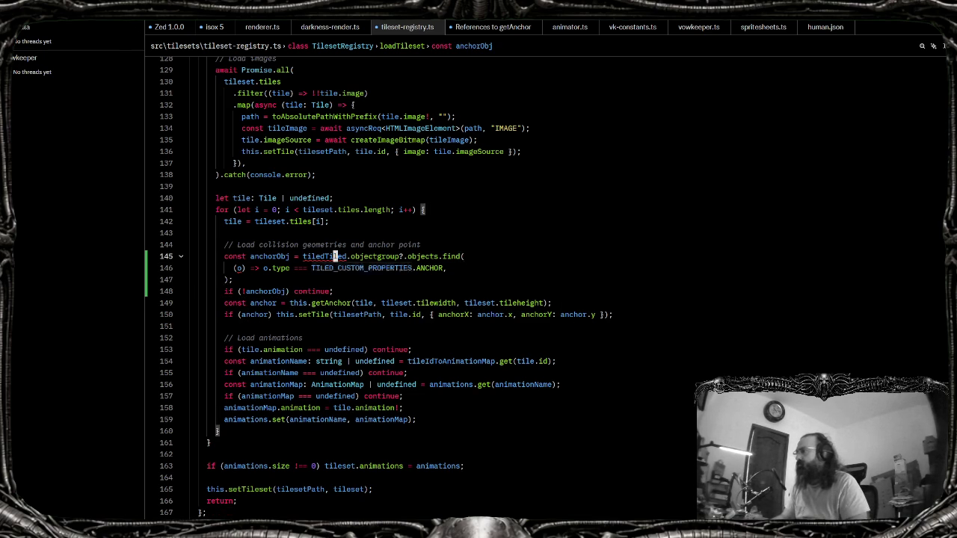
key(Tab)
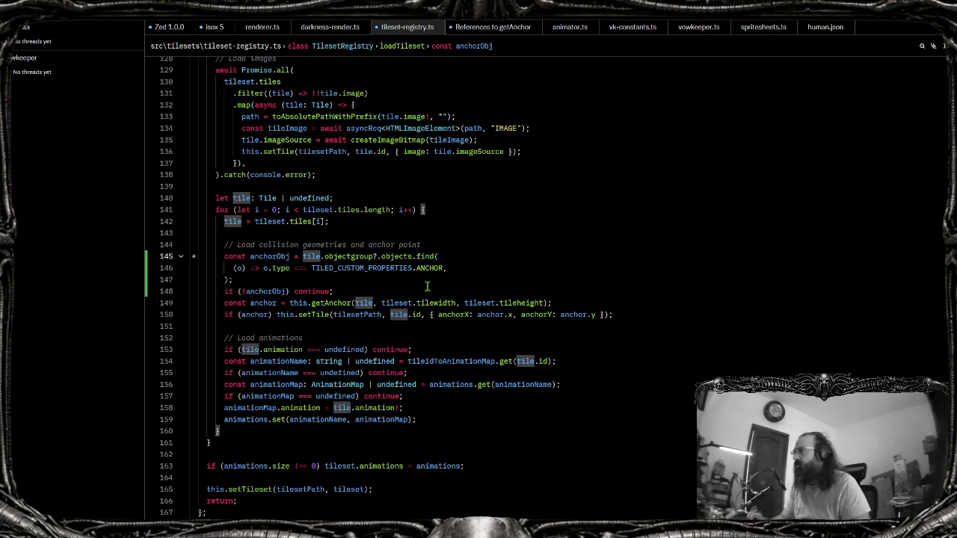
scroll(427, 286, down, 15)
scroll(426, 286, down, 15)
scroll(427, 286, down, 5)
scroll(427, 286, down, 4)
scroll(423, 299, down, 12)
scroll(275, 288, down, 4)
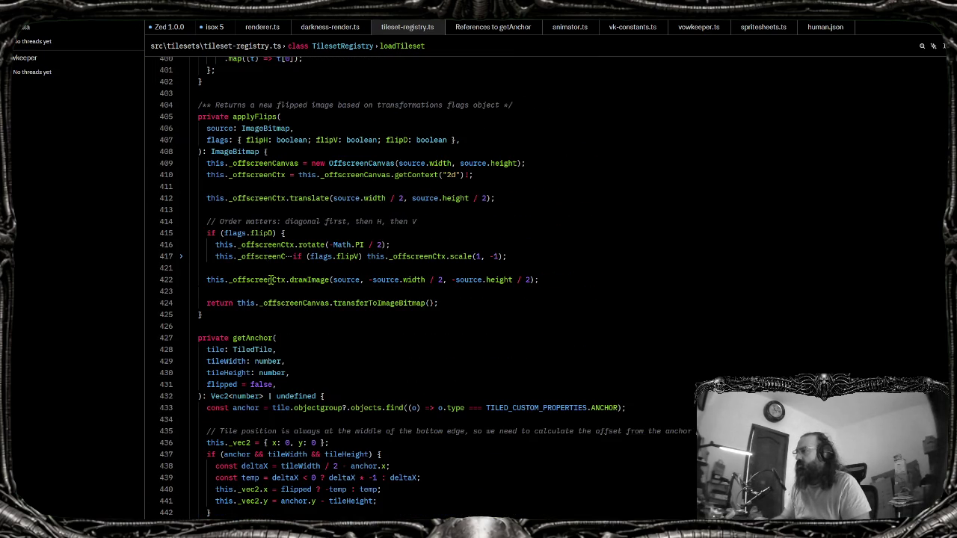
Rename getAnchor's tile parameter to anchorObj and delete the anchor lookup line inside it
click(217, 349)
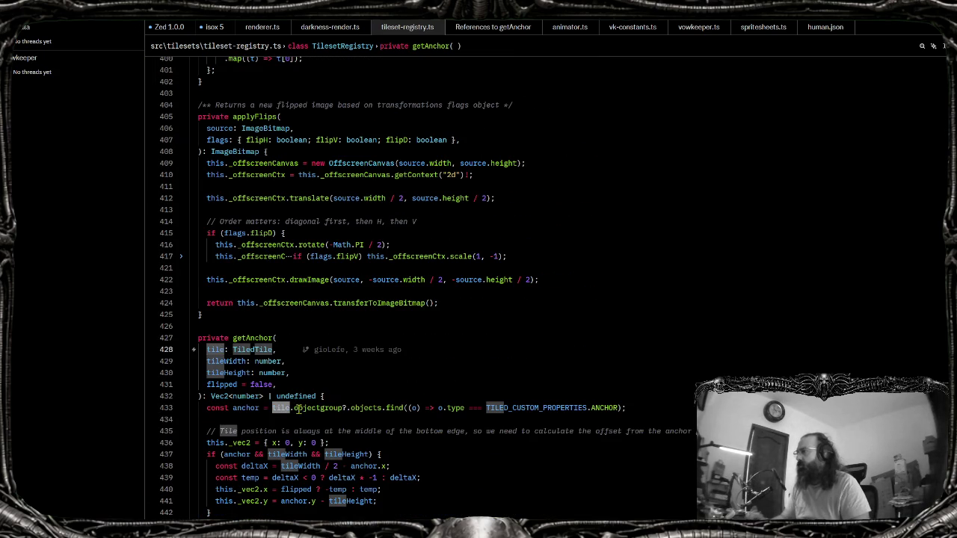
key(F2)
text(anchor)
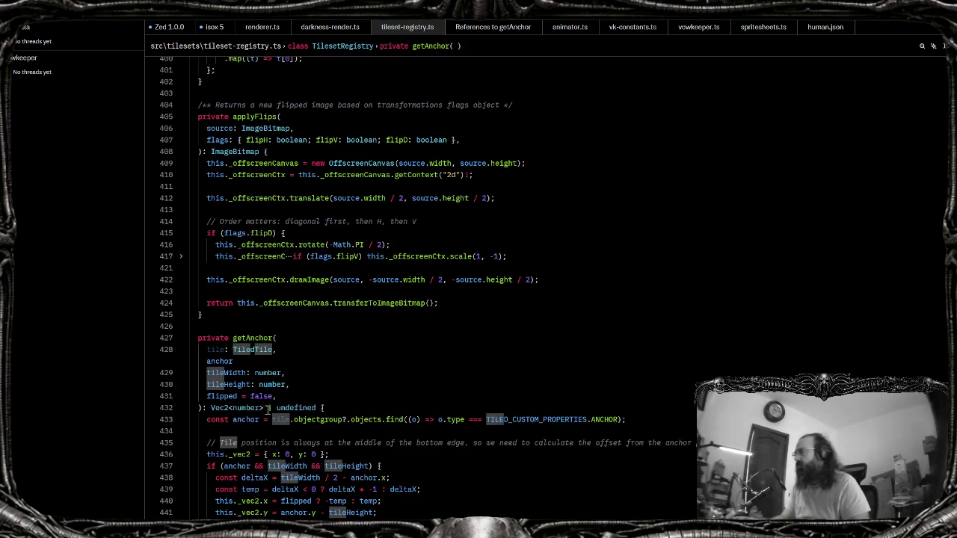
scroll(270, 370, down, 4)
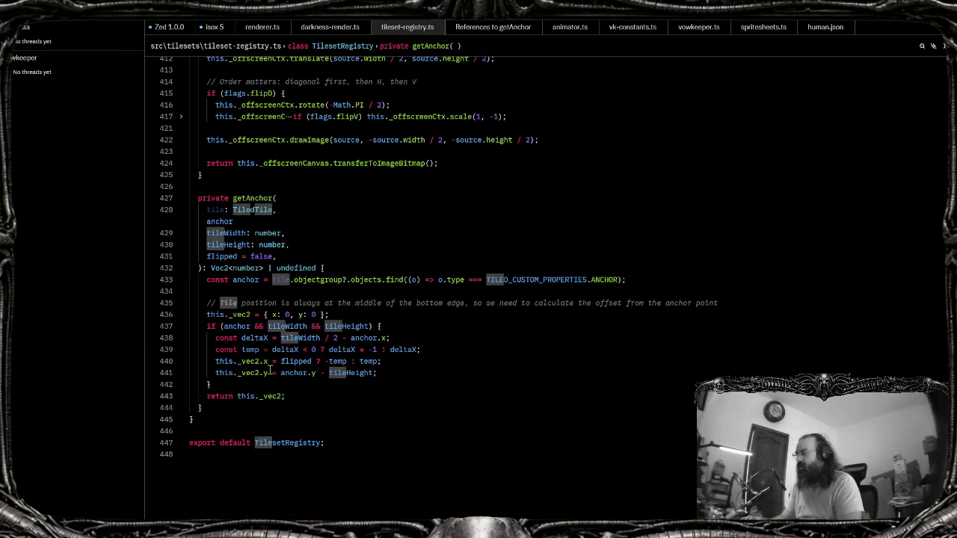
key(Return)
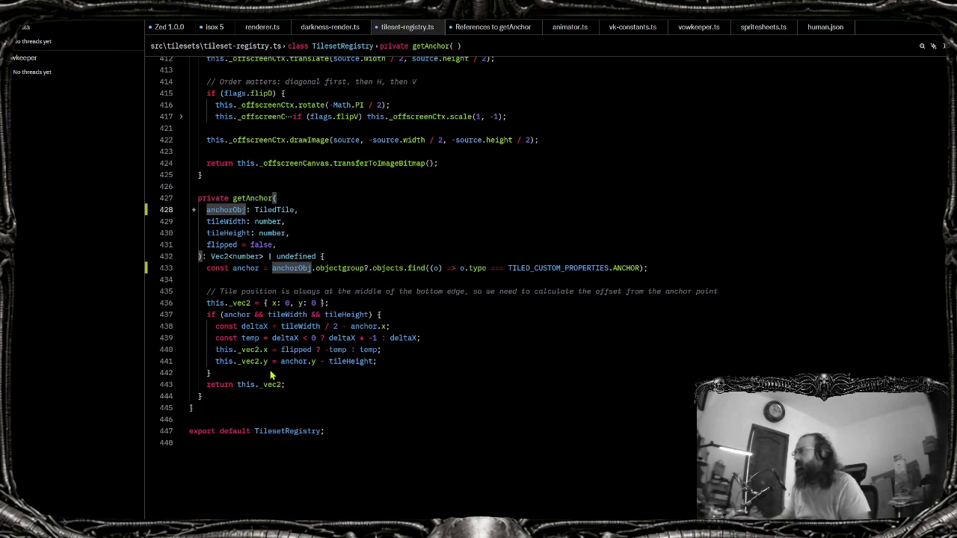
key(ctrl+shift+k)
key(ctrl+shift+k)
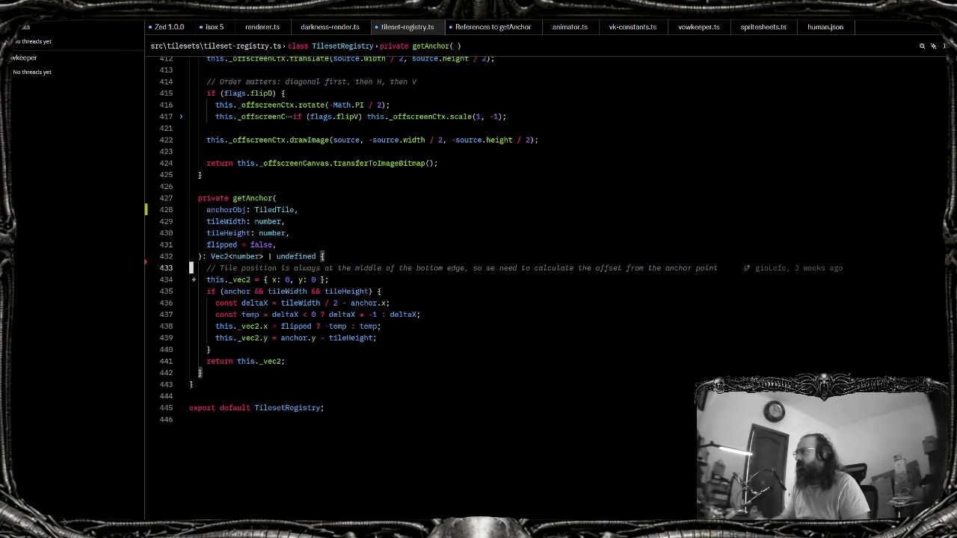
click(449, 338)
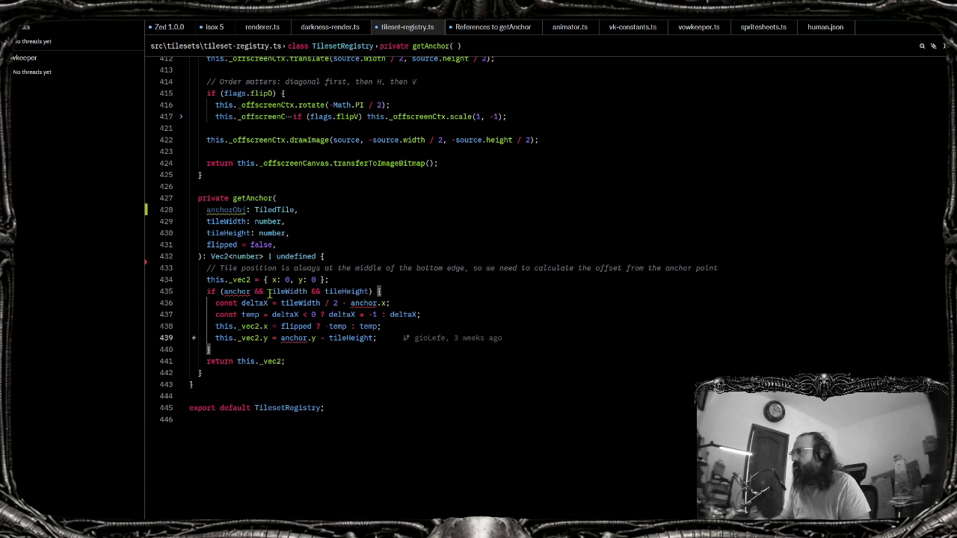
Change the parameter type from TiledTile to Vec2<number>
double_click(271, 210)
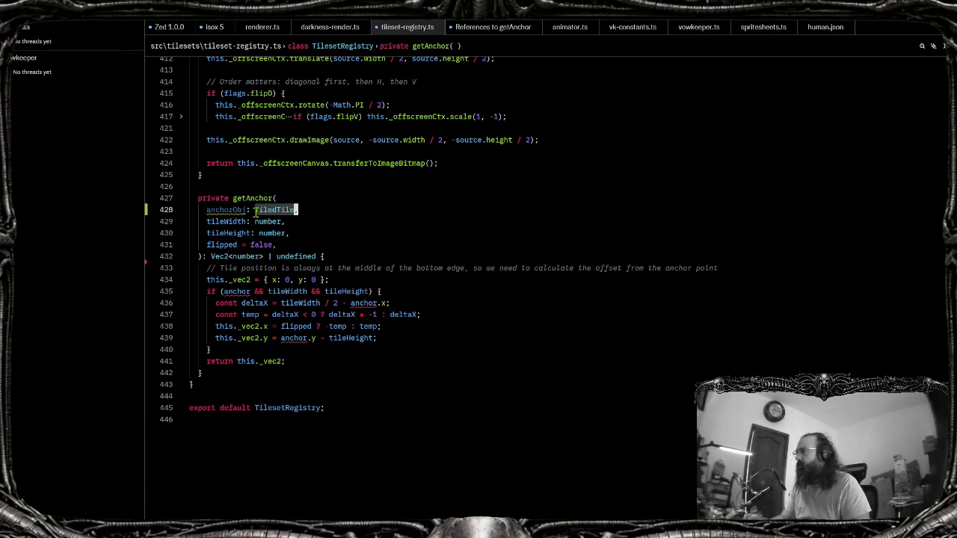
text(Vec2<number>,)
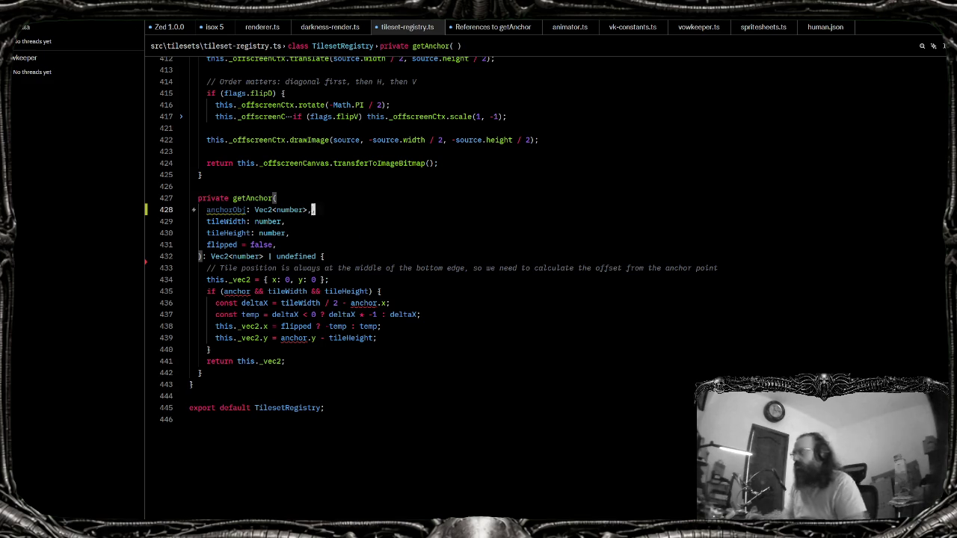
click(361, 258)
click(315, 210)
key(BackSpace)
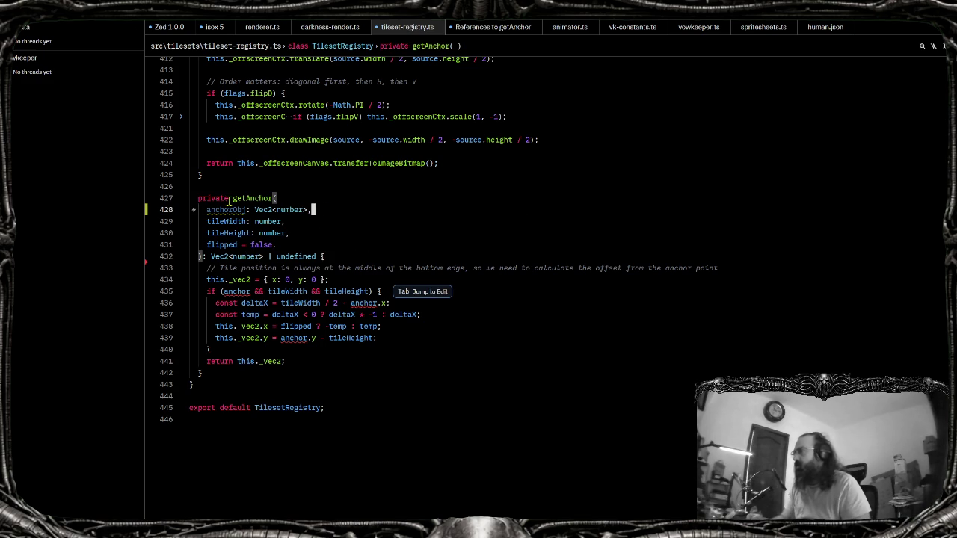
Shorten the parameter name from anchorObj to anchor to match the body's uses
double_click(230, 210)
double_click(237, 291)
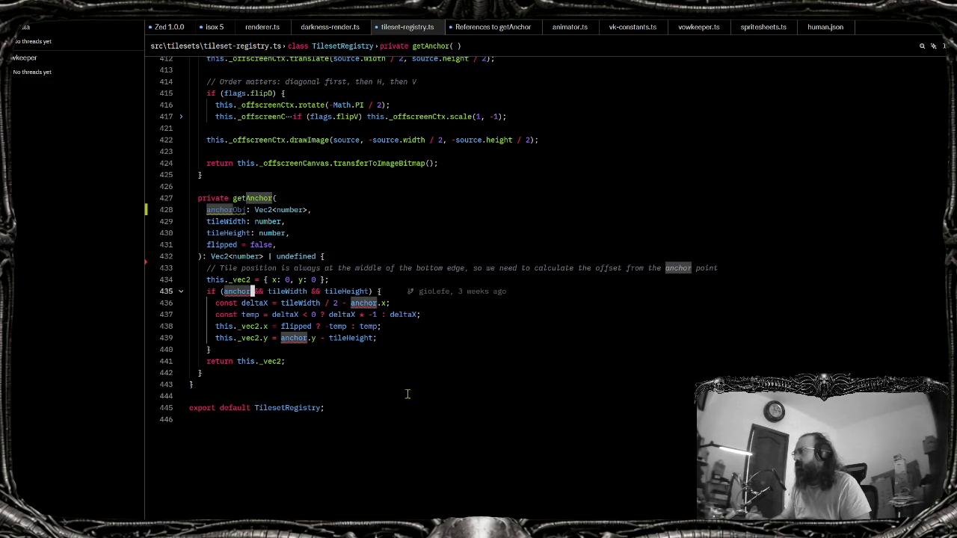
key(Up)
key(Up)
key(Up)
key(BackSpace)
key(BackSpace)
key(BackSpace)
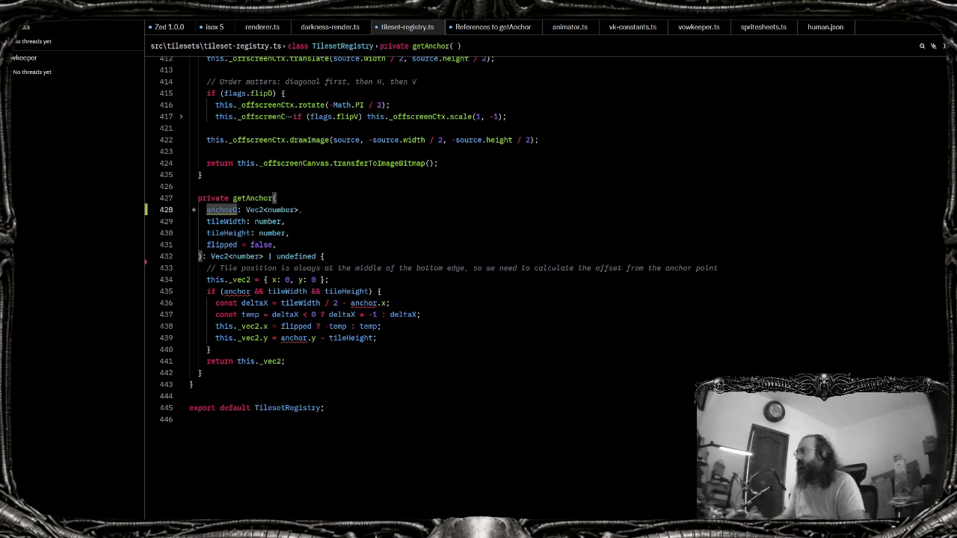
click(390, 268)
click(411, 344)
Go to the getAnchor call inside loadTileset
ctrl+click(254, 197)
scroll(666, 343, down, 10)
scroll(675, 361, up, 6)
scroll(453, 277, up, 4)
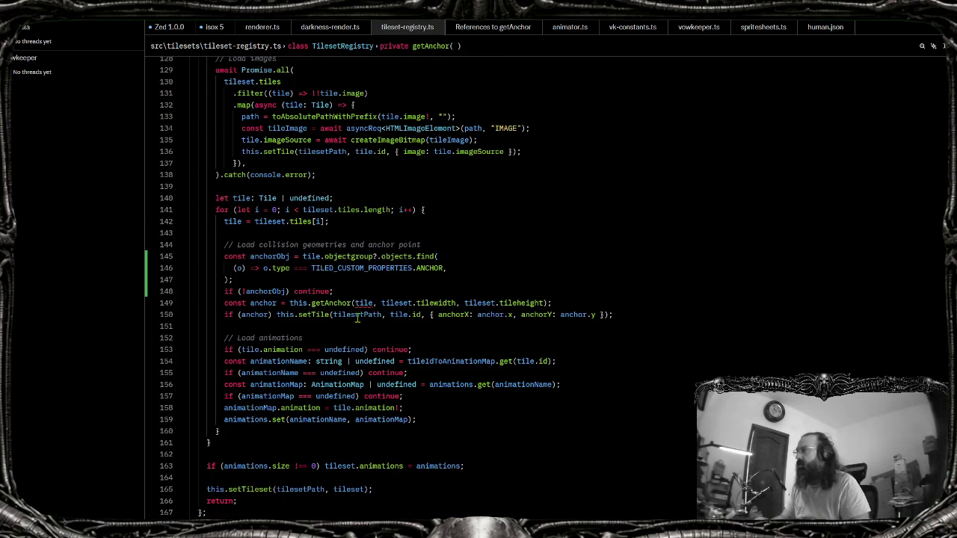
Pass anchorObj instead of tile to getAnchor on line 149
double_click(363, 303)
text(anchorObj)
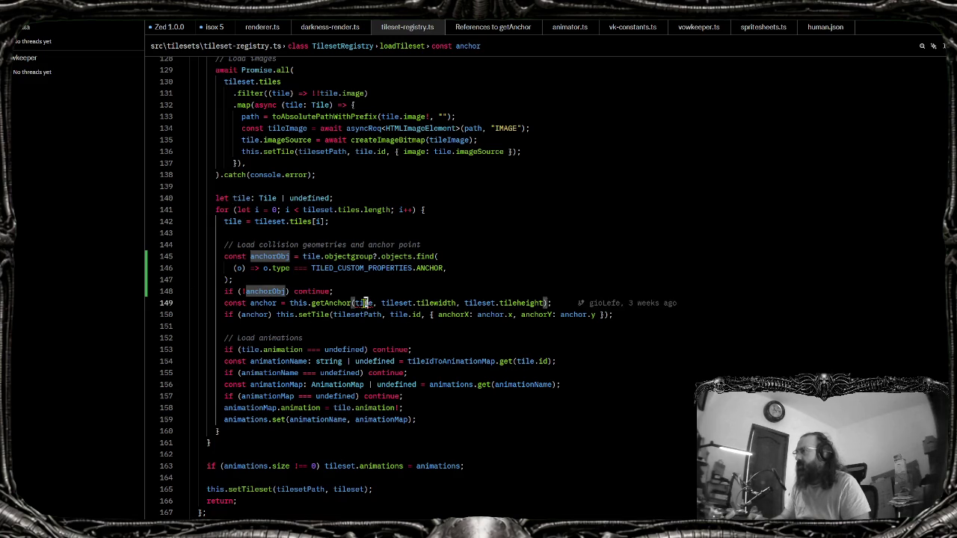
click(417, 337)
mouse_move(374, 302)
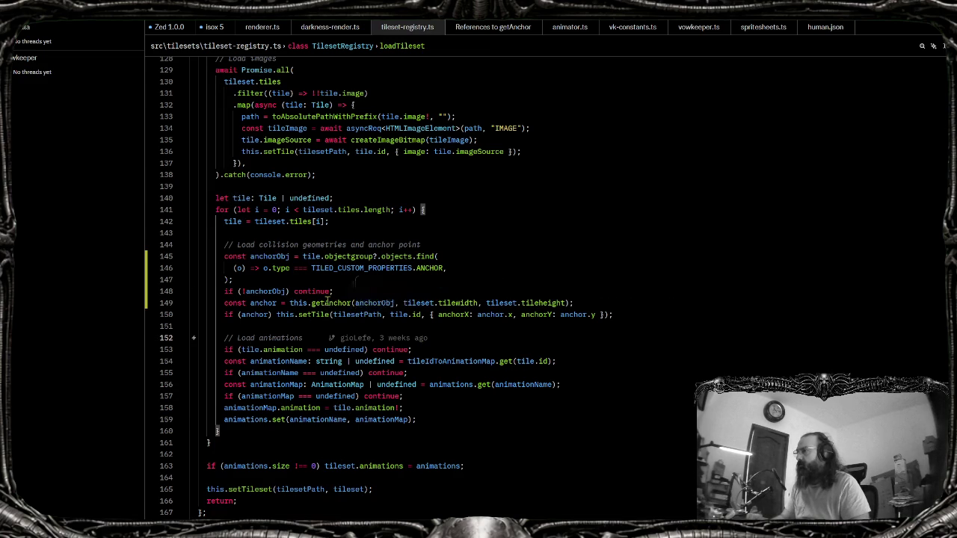
Check getAnchor's definition, return to the call, and search project symbols for tiledmap
ctrl+click(326, 303)
scroll(326, 300, down, 4)
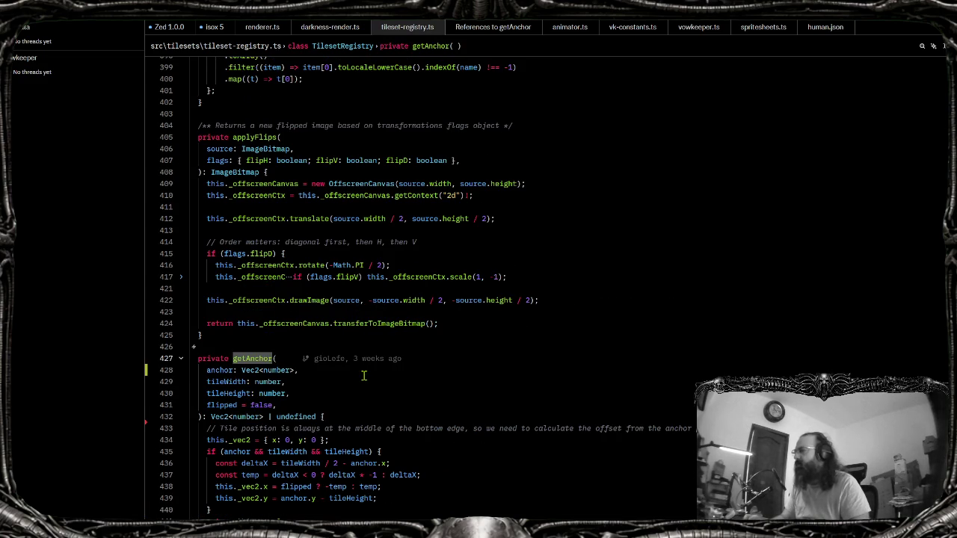
key(alt+Left)
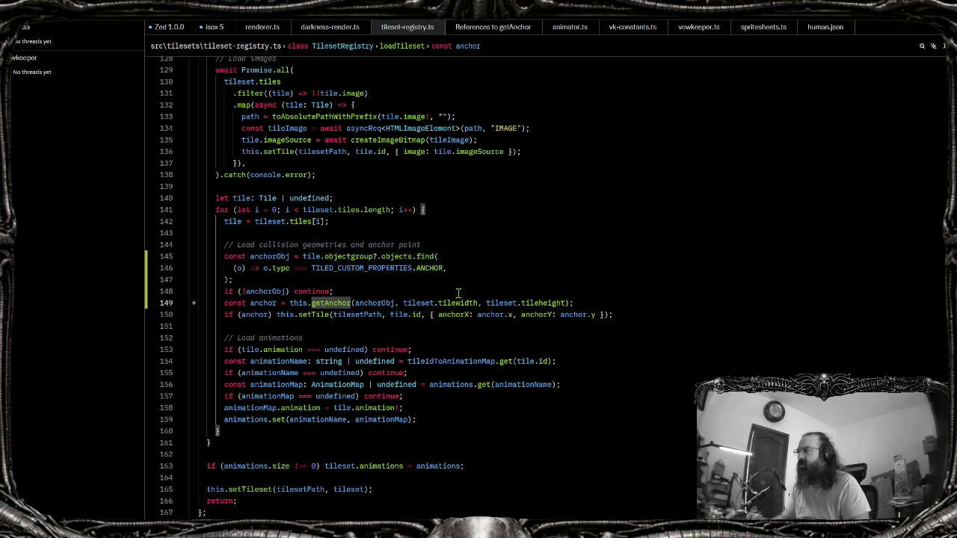
key(ctrl+t)
text(tiled)
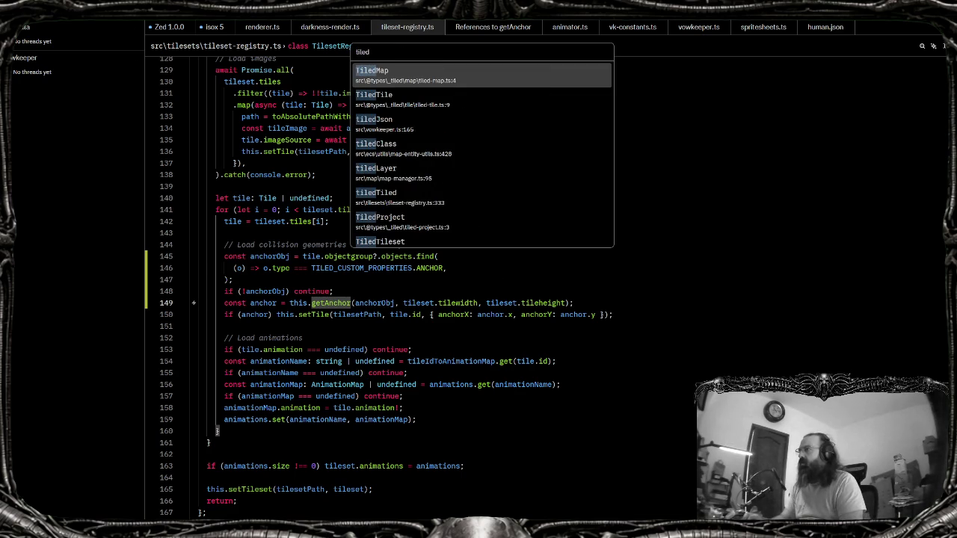
text(map)
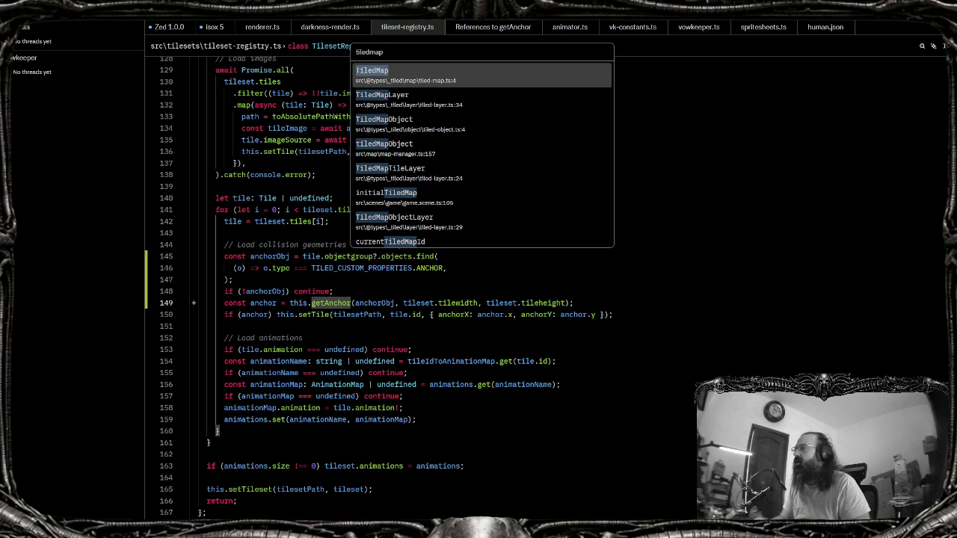
Open the TiledMapObject type in tiled-object.ts, then go back to the getAnchor call in tileset-registry.ts
key(Down)
key(Down)
key(Return)
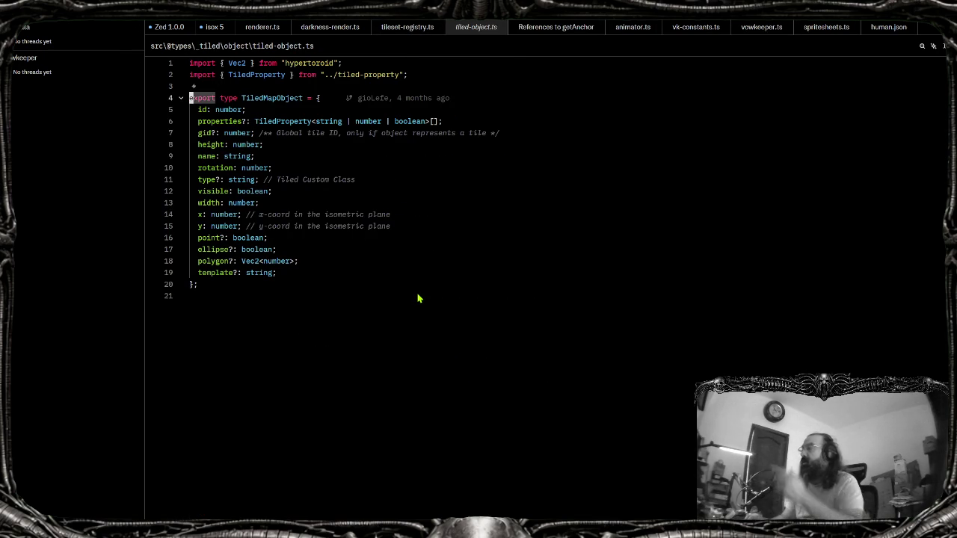
key(ctrl+alt+minus)
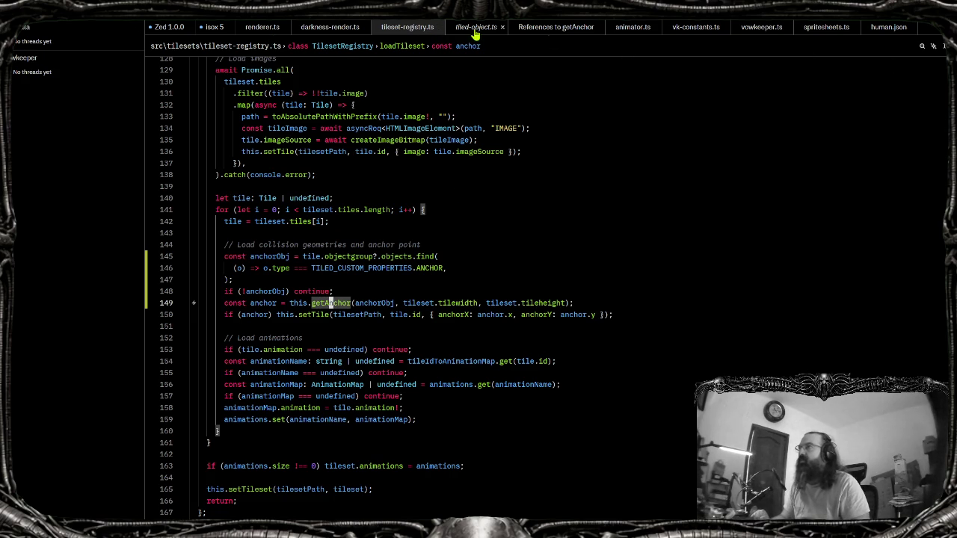
Bring up spritesheets.ts at addSpritesheet's cel-parsing loop, then switch to the Aseprite scripts folder
click(827, 36)
scroll(366, 288, down, 8)
scroll(381, 302, down, 20)
scroll(382, 303, up, 8)
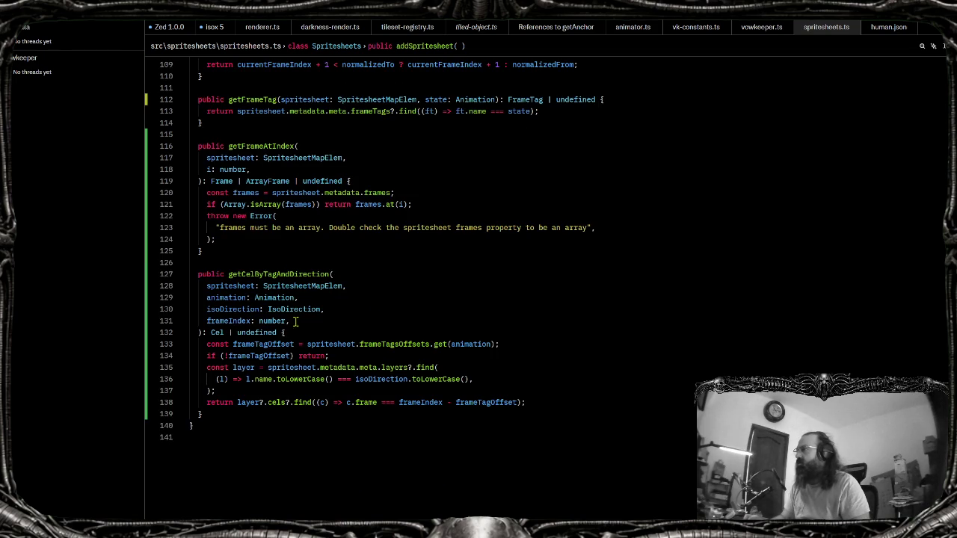
scroll(296, 320, up, 15)
scroll(295, 321, up, 8)
scroll(297, 320, up, 7)
scroll(300, 320, down, 4)
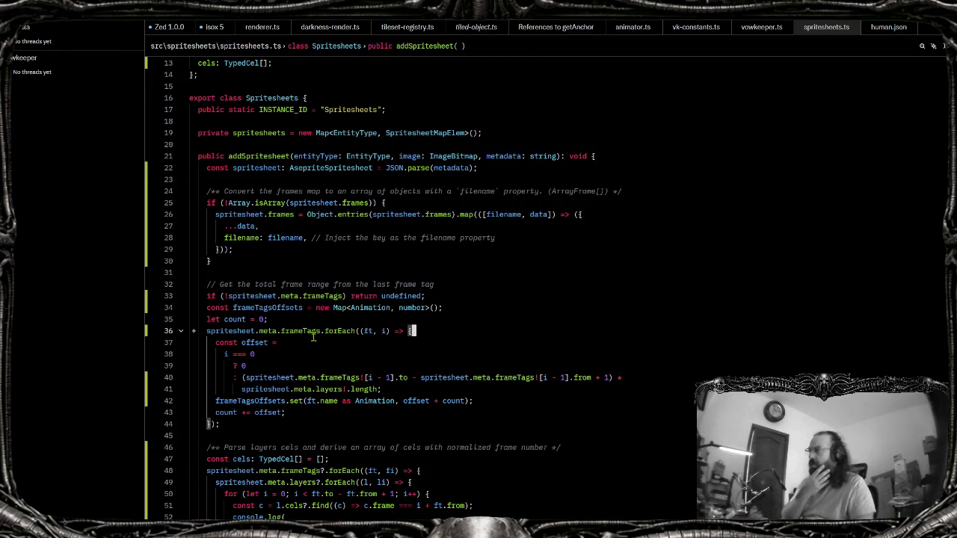
scroll(294, 329, down, 4)
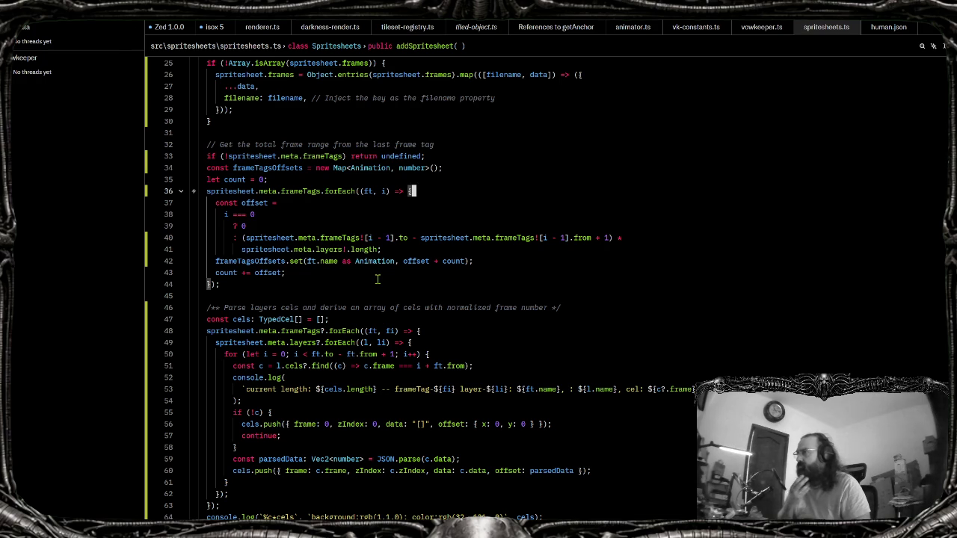
scroll(295, 294, down, 4)
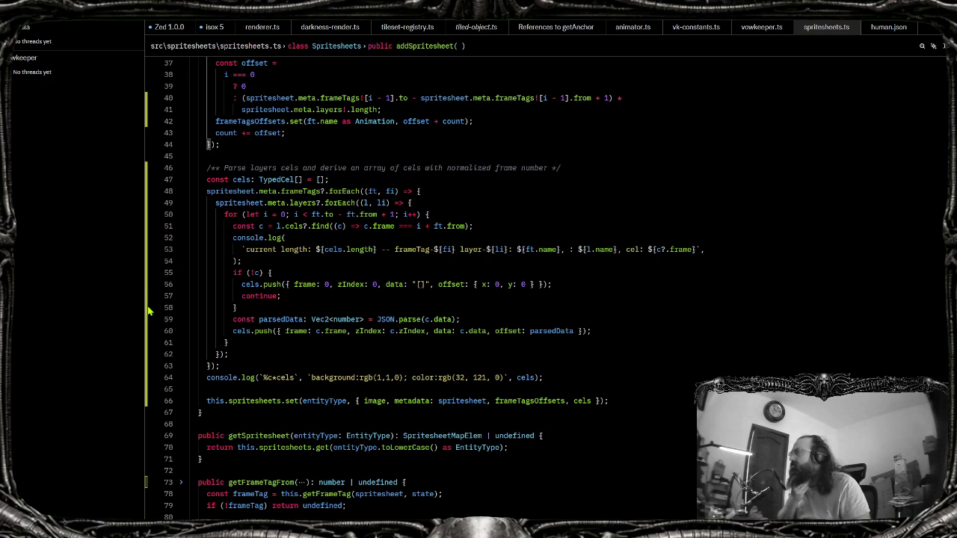
drag(144, 305, 143, 314)
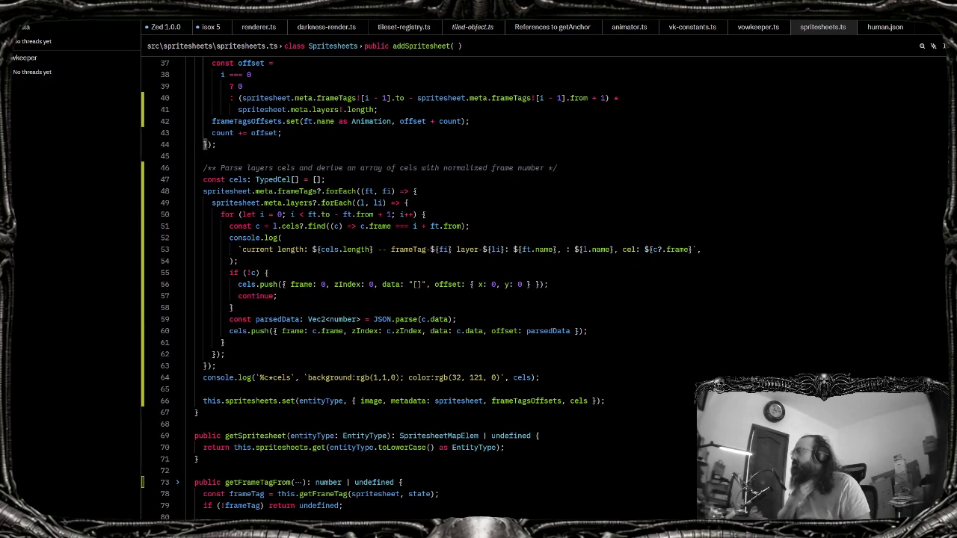
key(alt+Tab)
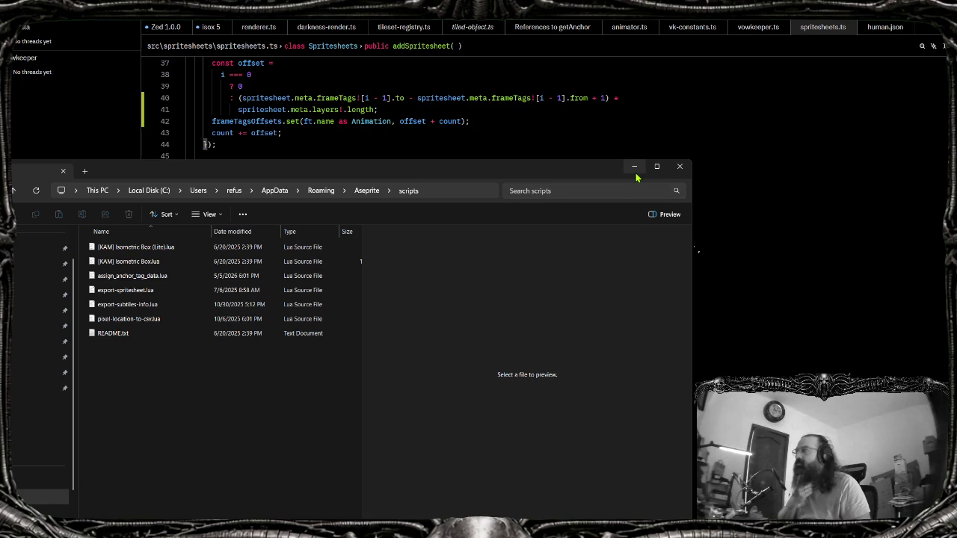
click(633, 167)
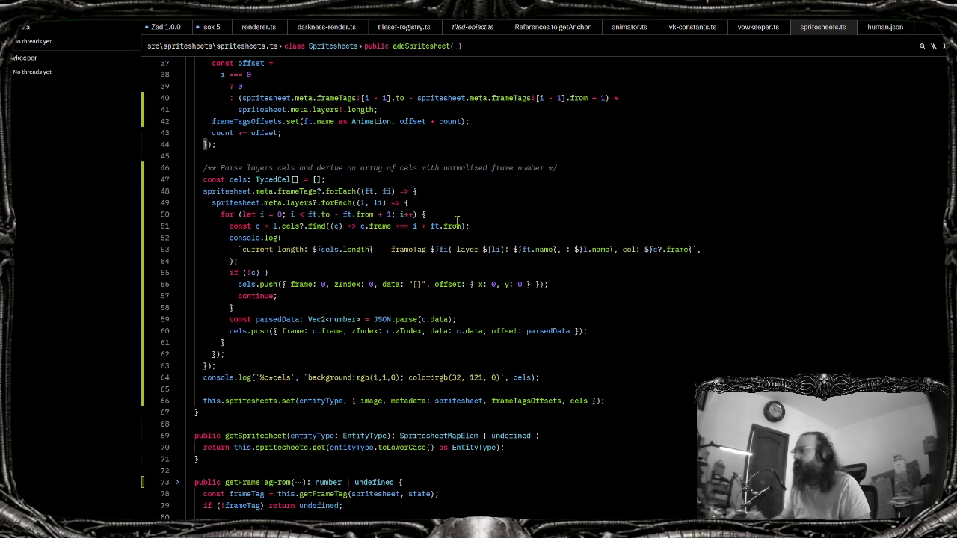
Inspect the missing-cel check, parsedData and the c.data pushed into cels in spritesheets.ts
click(249, 272)
click(284, 299)
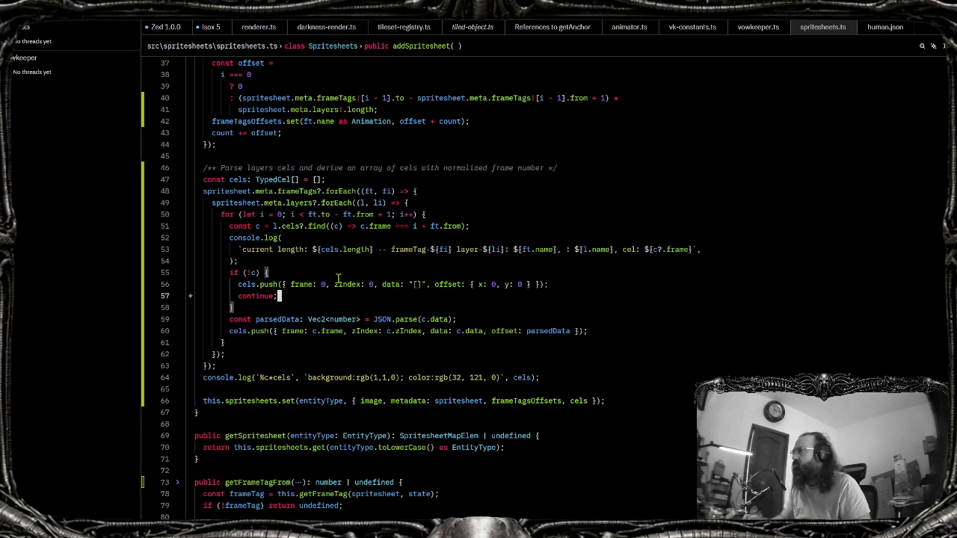
click(569, 330)
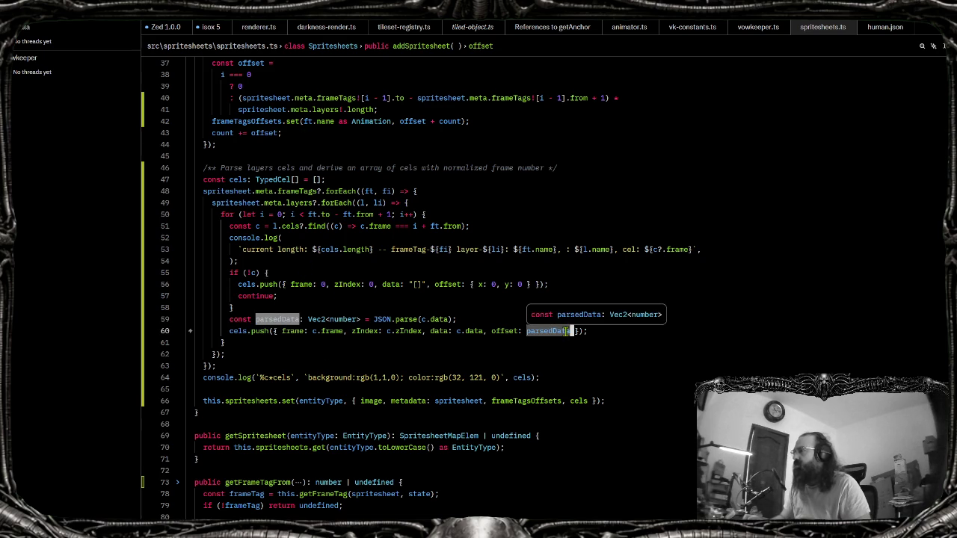
drag(573, 330, 525, 330)
click(498, 317)
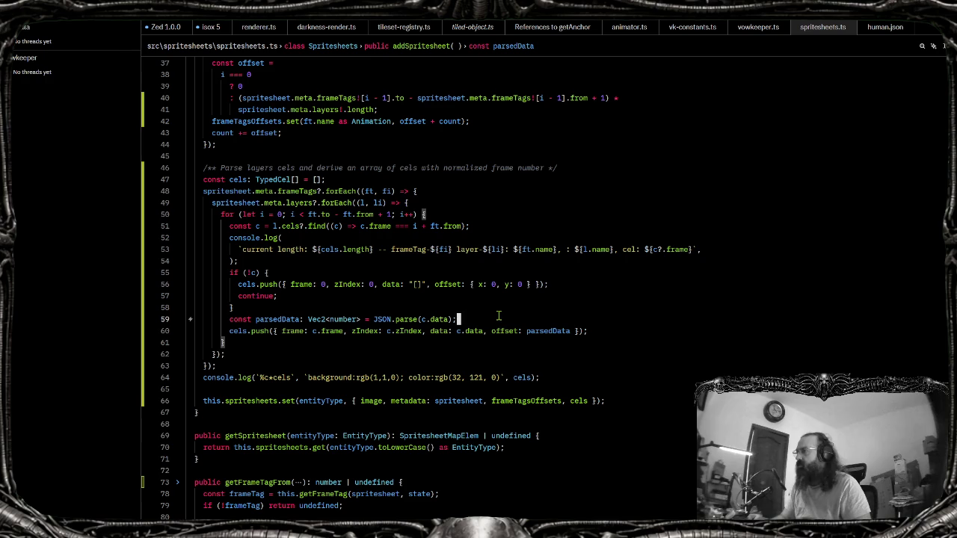
click(457, 330)
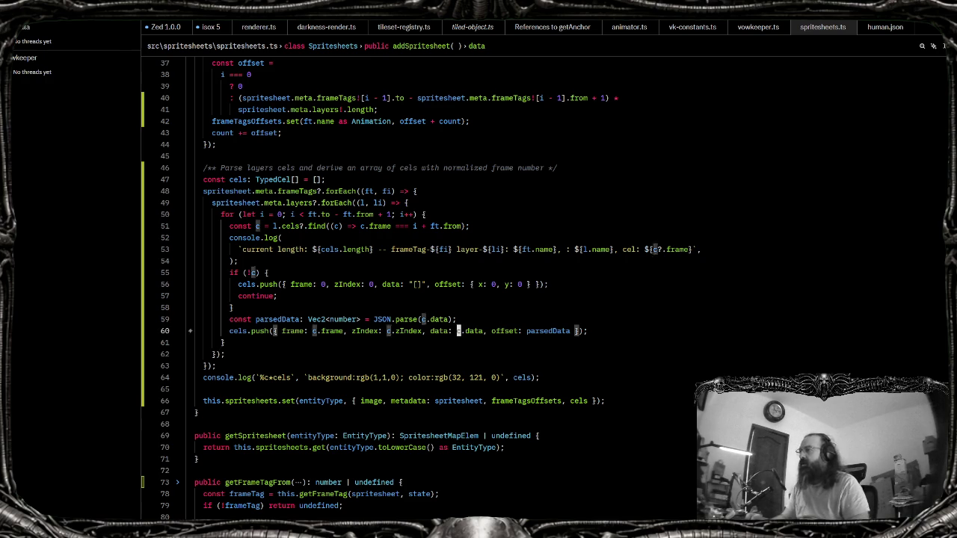
Return to tileset-registry.ts and start an in-file search
click(413, 28)
scroll(245, 311, down, 4)
key(ctrl+f)
Find the getAnchor definition in tileset-registry.ts and select the whole method
text(getanchor)
key(Return)
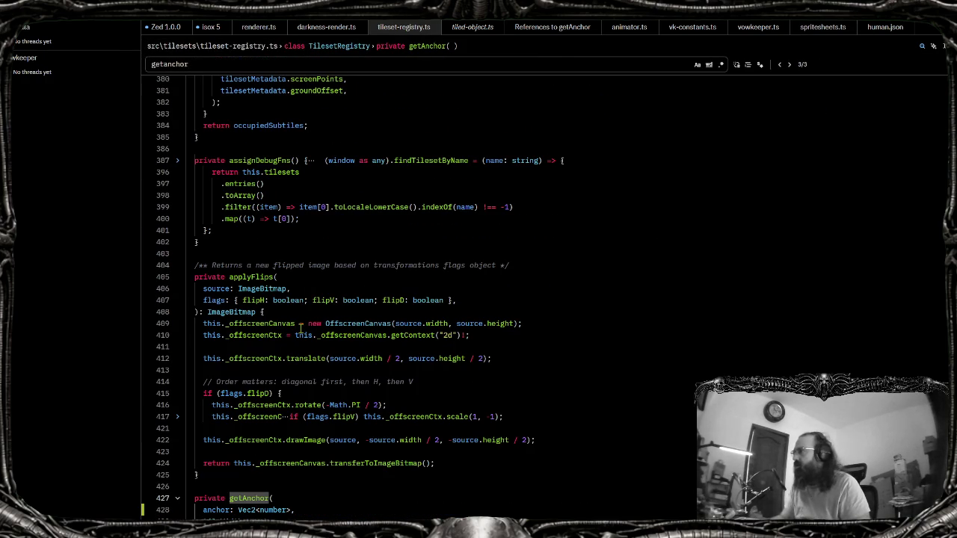
scroll(296, 387, down, 15)
scroll(292, 384, up, 5)
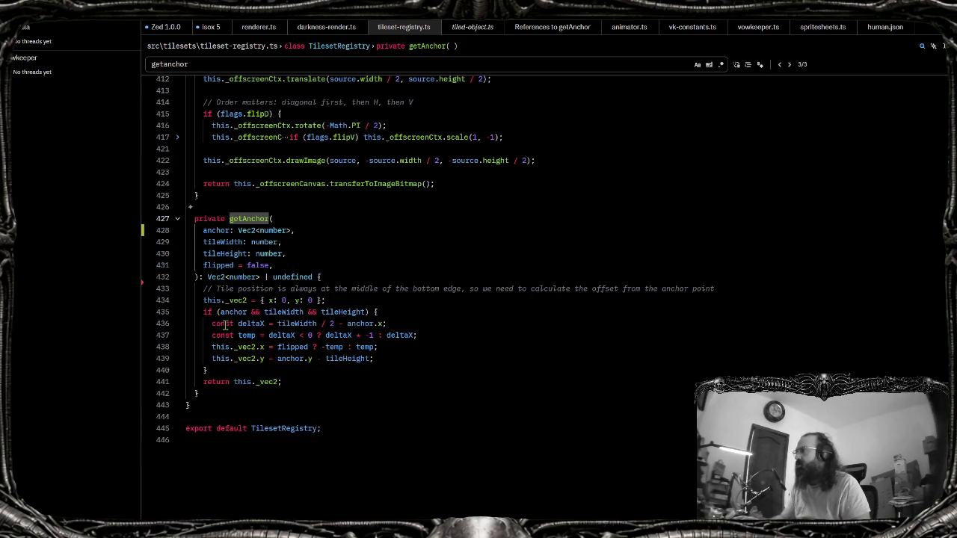
key(Escape)
drag(218, 397, 187, 218)
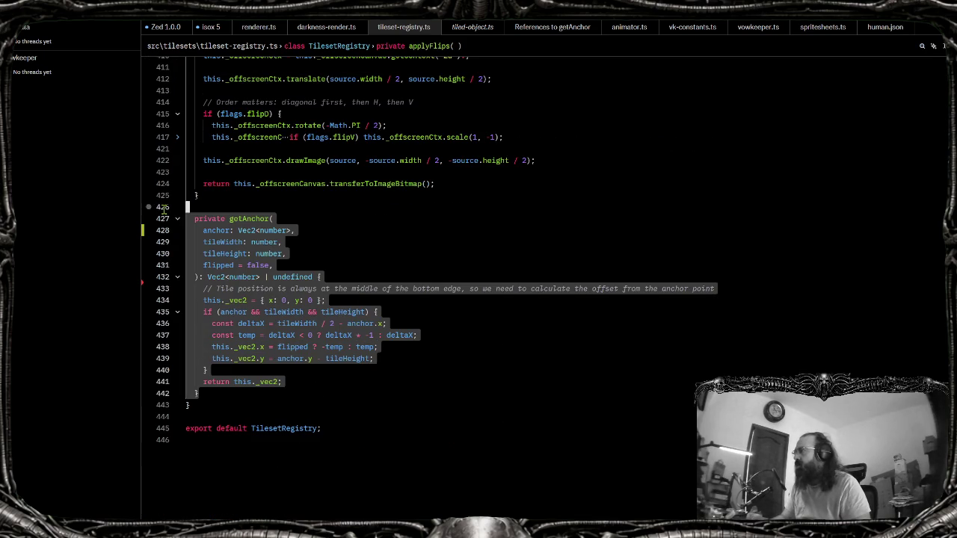
Show the project tree with the utils folder expanded and the threads sidebar hidden
key(ctrl+shift+e)
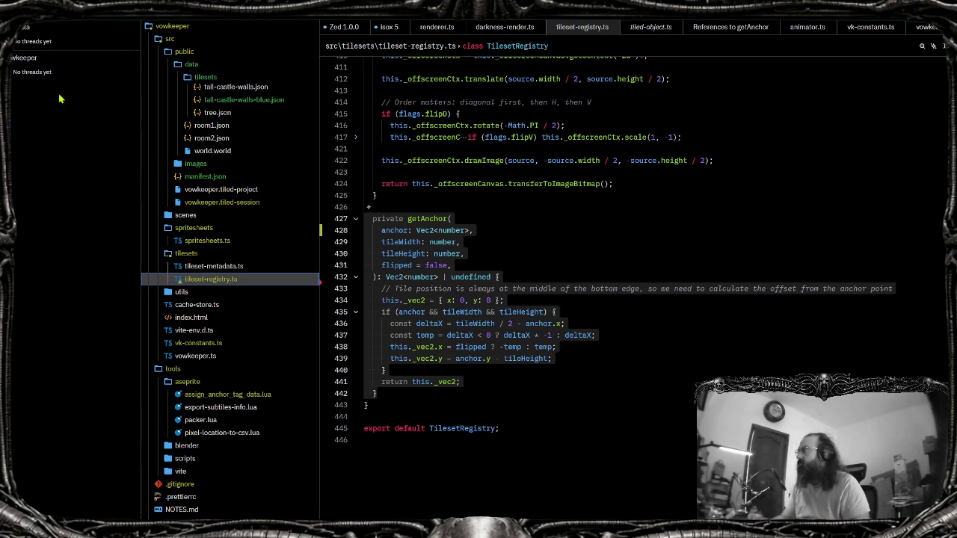
key(ctrl+alt+j)
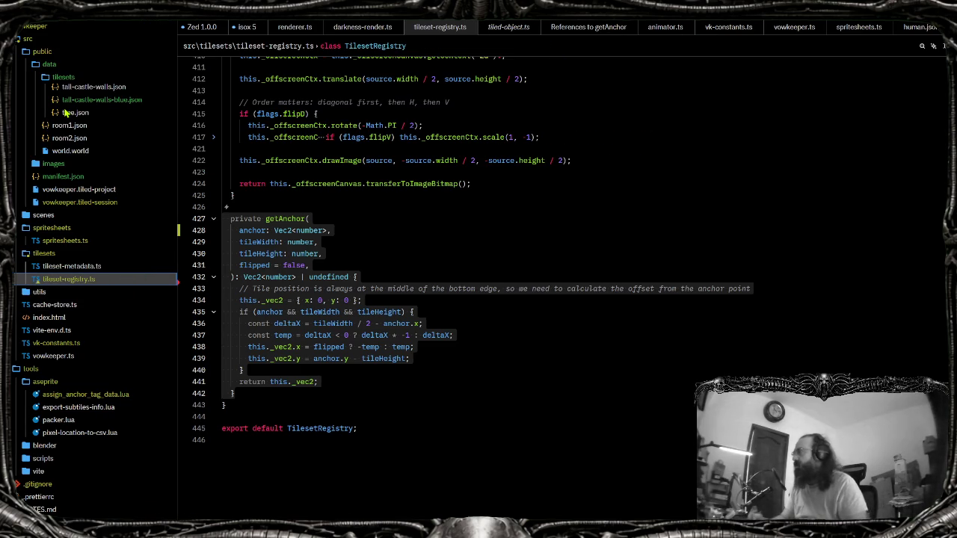
click(58, 291)
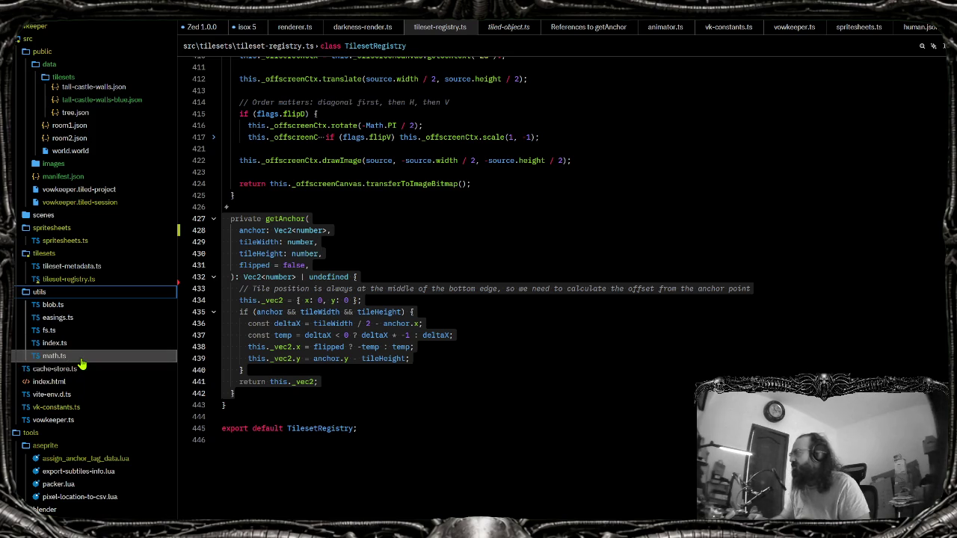
scroll(83, 362, up, 1)
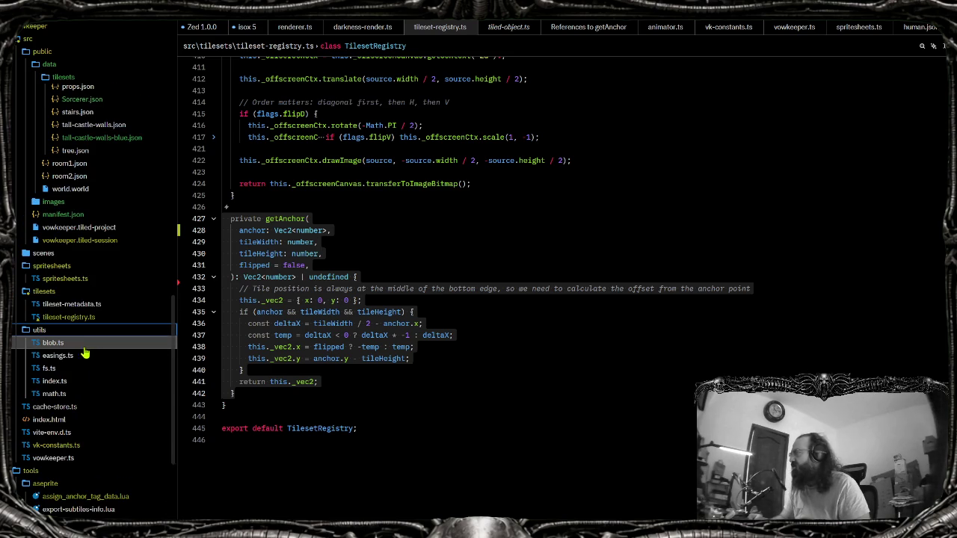
scroll(84, 351, up, 4)
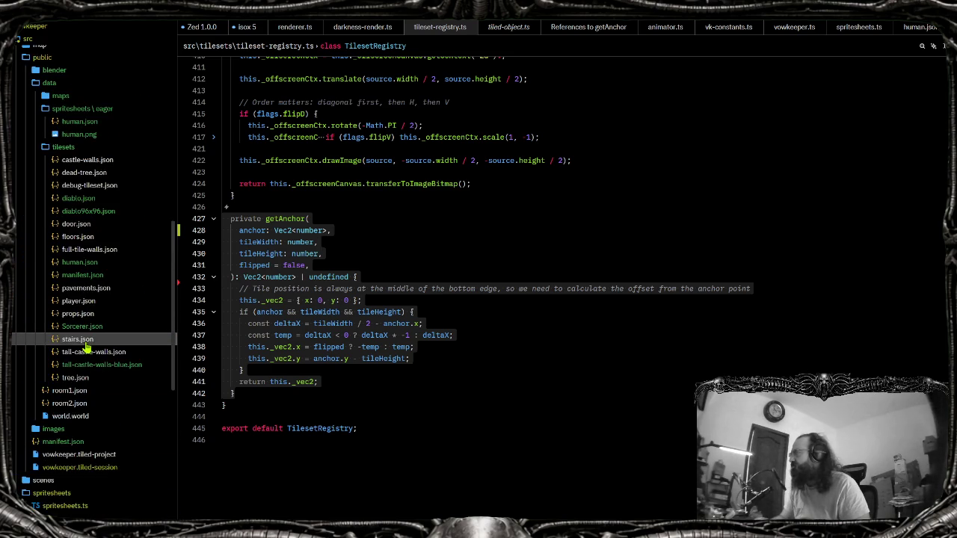
scroll(87, 343, down, 4)
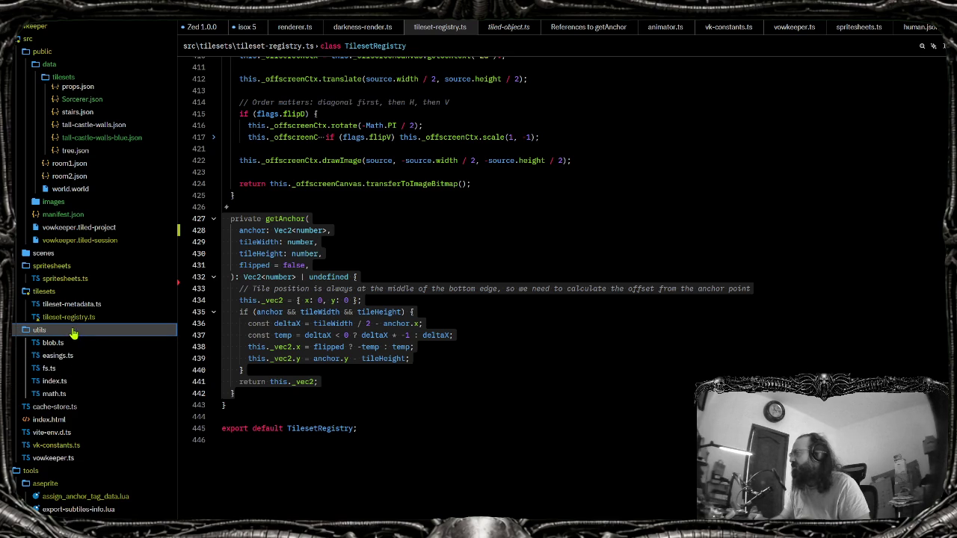
scroll(73, 333, up, 1)
click(67, 354)
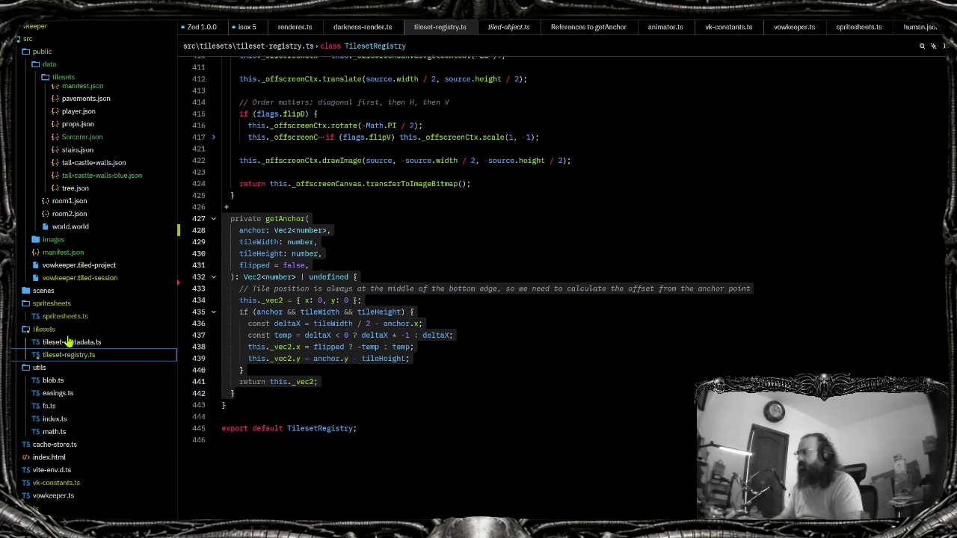
click(623, 354)
Open map-utils.ts via the maputils file search and scroll through its tile and tileset helpers
key(ctrl+p)
text(maputils)
key(Return)
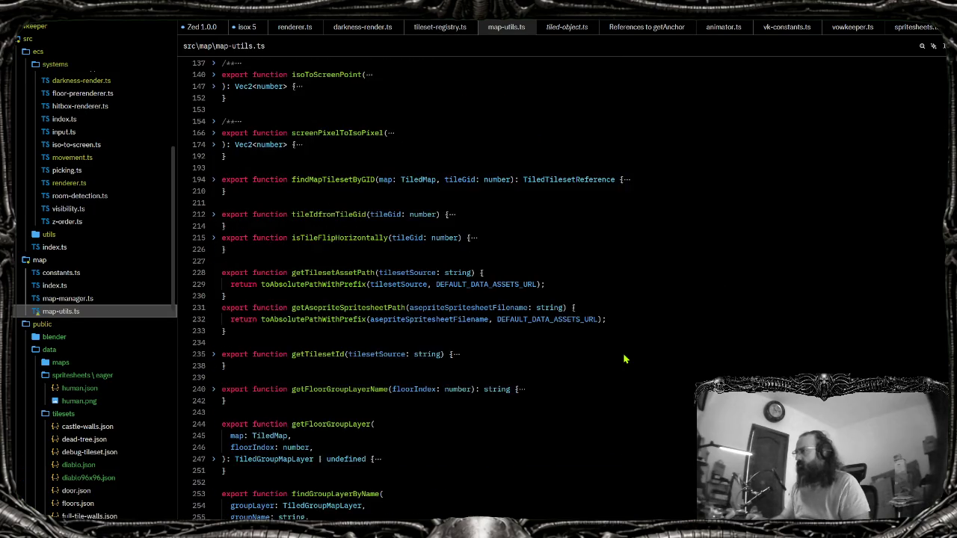
scroll(568, 336, down, 10)
scroll(478, 336, down, 3)
scroll(472, 343, down, 4)
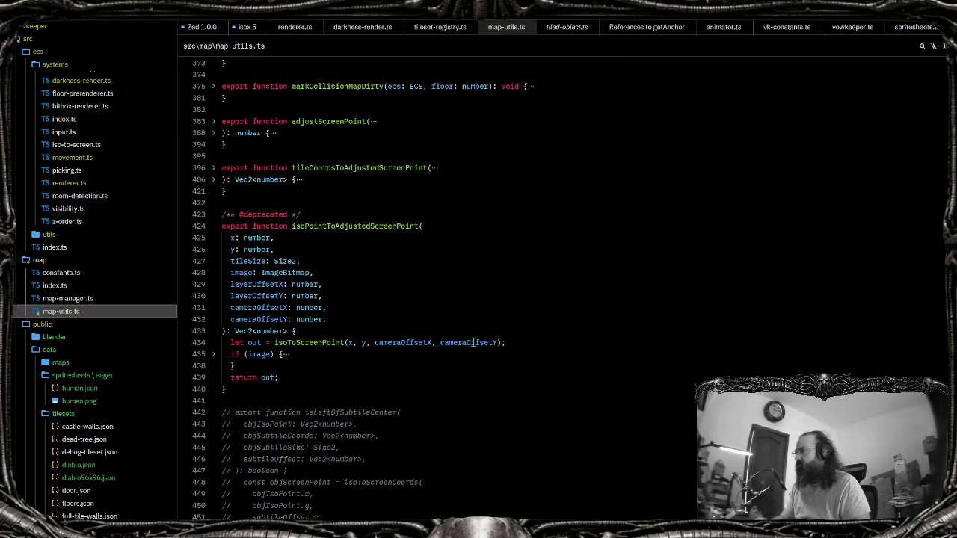
scroll(471, 343, up, 10)
scroll(467, 344, up, 8)
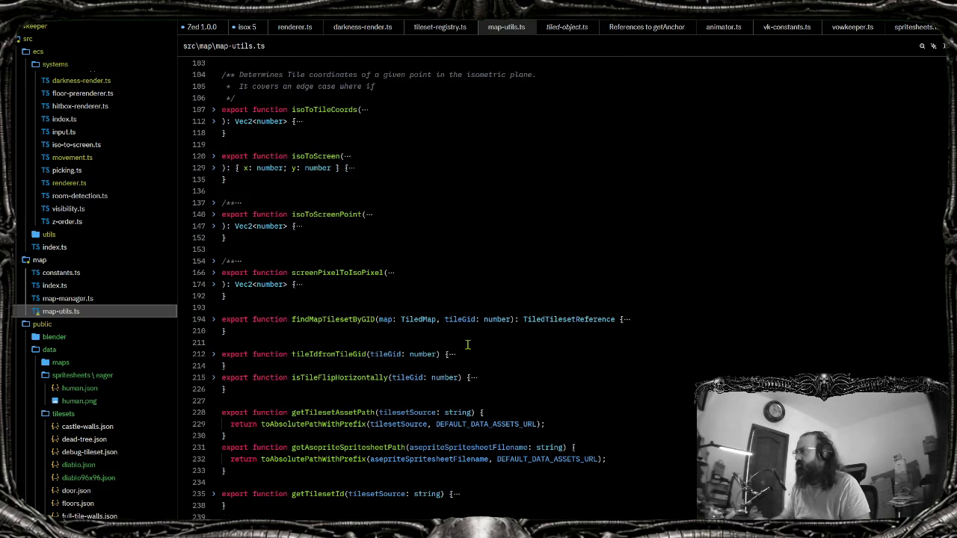
scroll(467, 345, down, 10)
scroll(467, 344, down, 10)
scroll(467, 345, down, 12)
scroll(467, 346, down, 4)
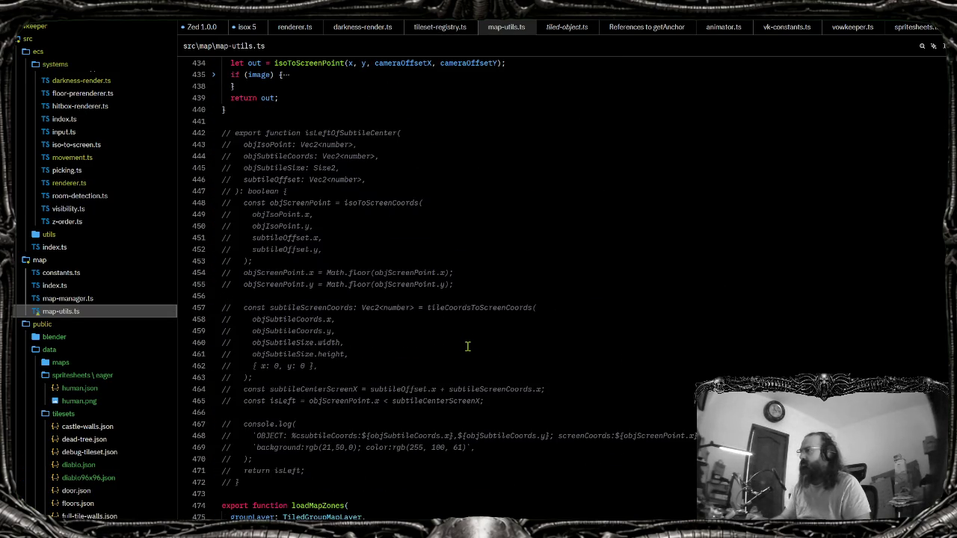
scroll(443, 348, down, 5)
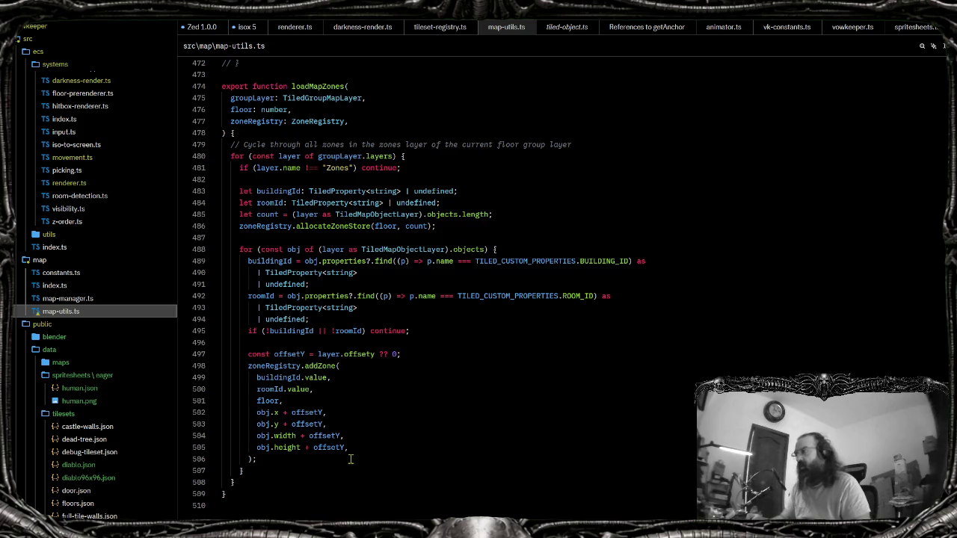
scroll(350, 458, up, 5)
scroll(337, 400, up, 3)
scroll(290, 291, up, 5)
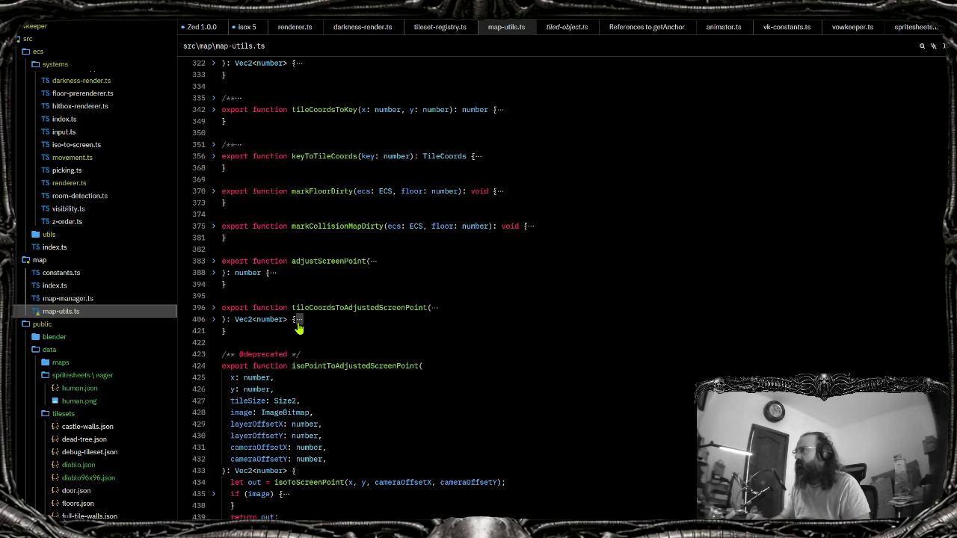
scroll(302, 354, down, 3)
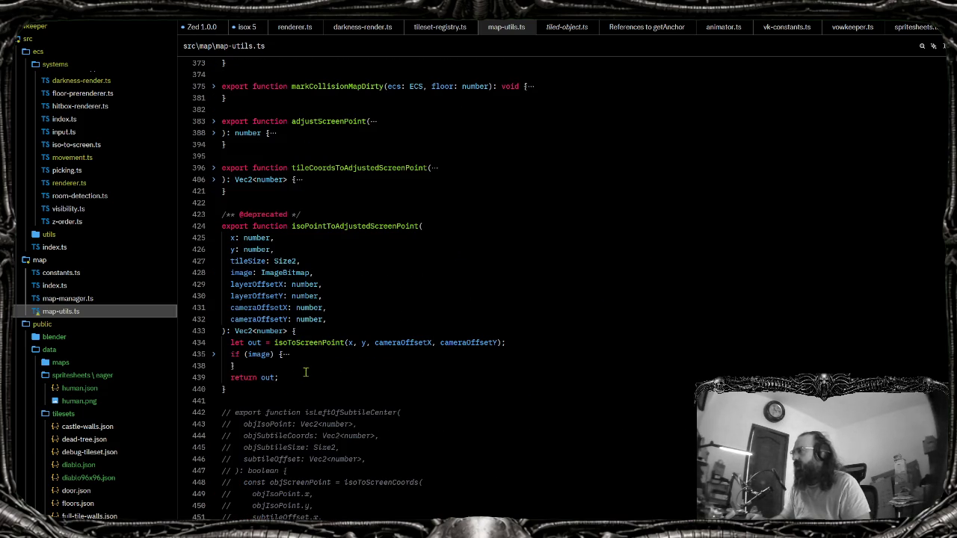
scroll(305, 386, up, 10)
scroll(302, 389, up, 10)
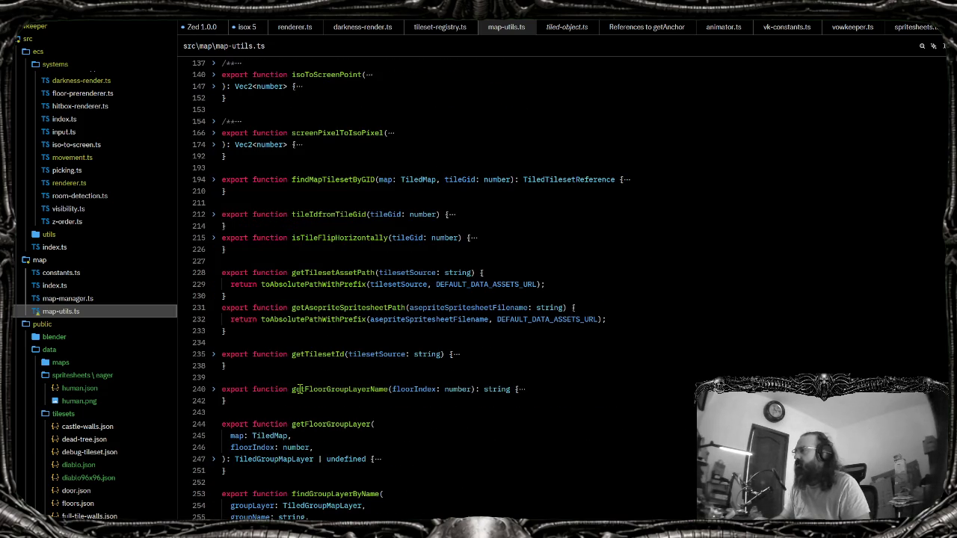
scroll(298, 388, up, 3)
scroll(279, 350, up, 7)
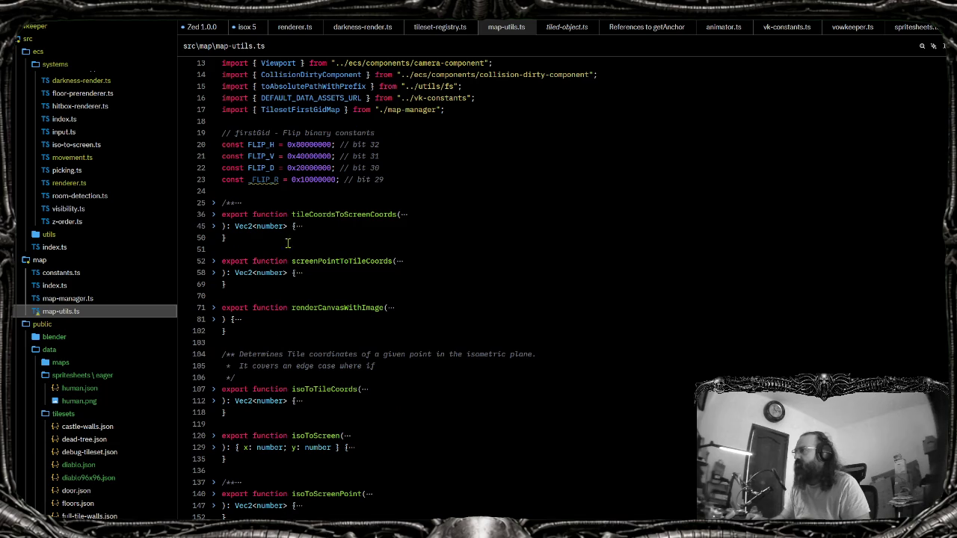
scroll(293, 234, down, 3)
scroll(293, 234, down, 3)
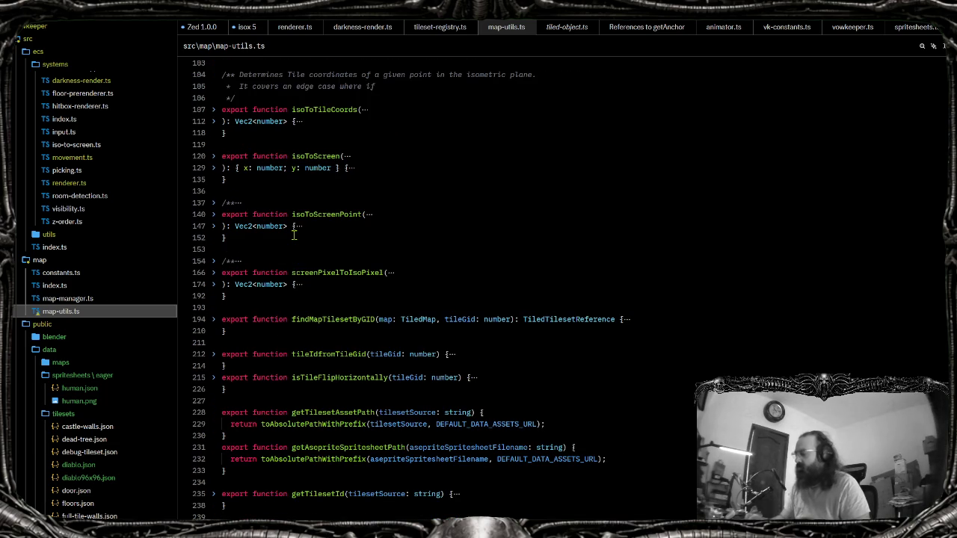
Search map-utils.ts for 'avk-const' and collapse the public folder in the project tree
key(ctrl+f)
text(avk-constants";)
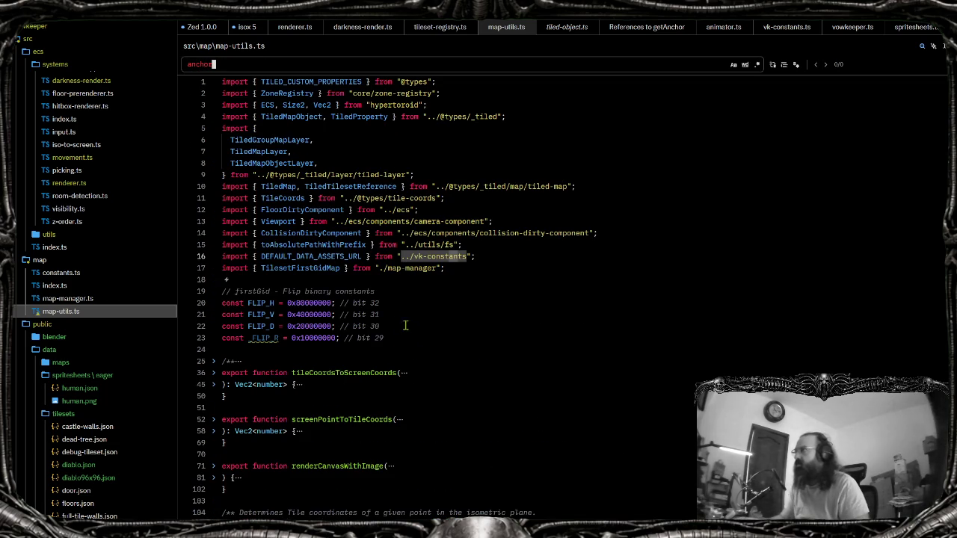
key(Escape)
scroll(346, 325, down, 15)
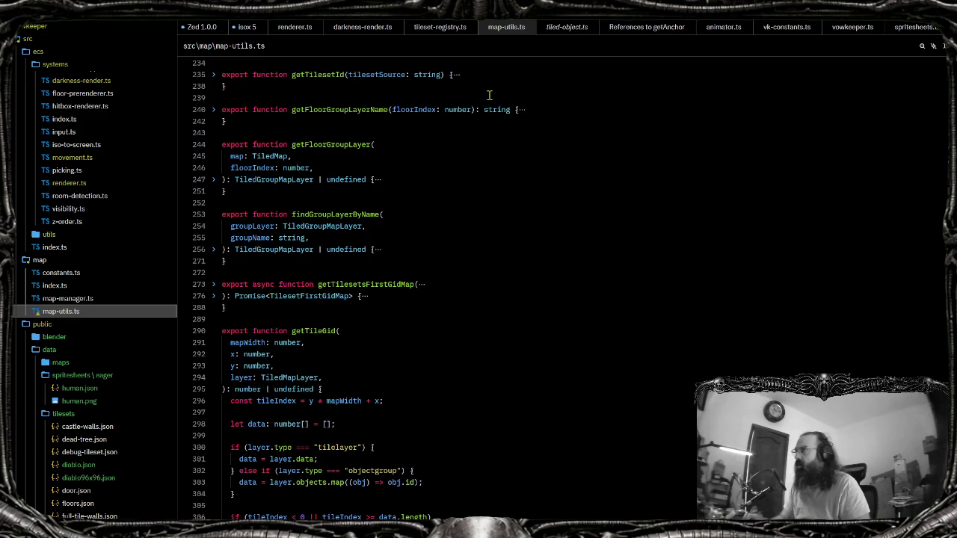
click(91, 331)
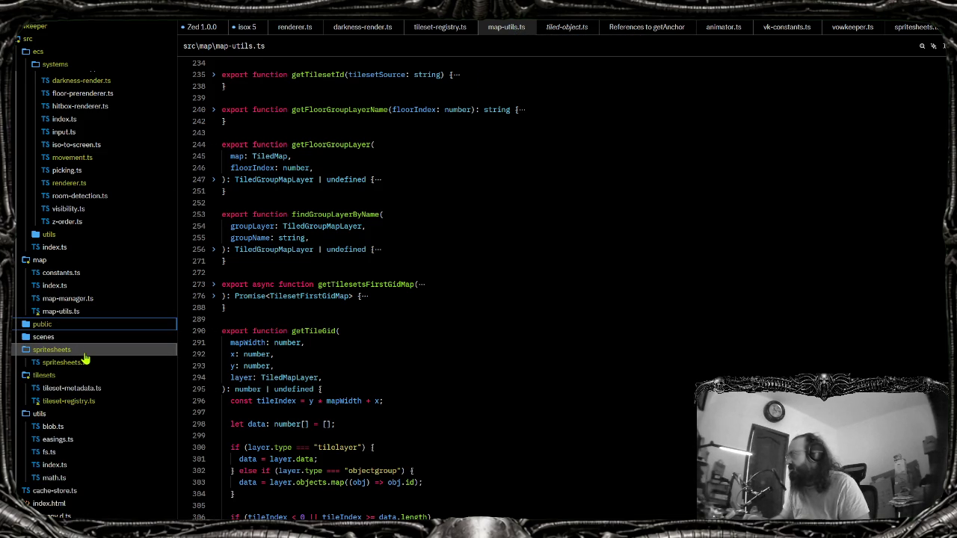
Create a new file anchor.ts inside the src/utils folder
click(86, 358)
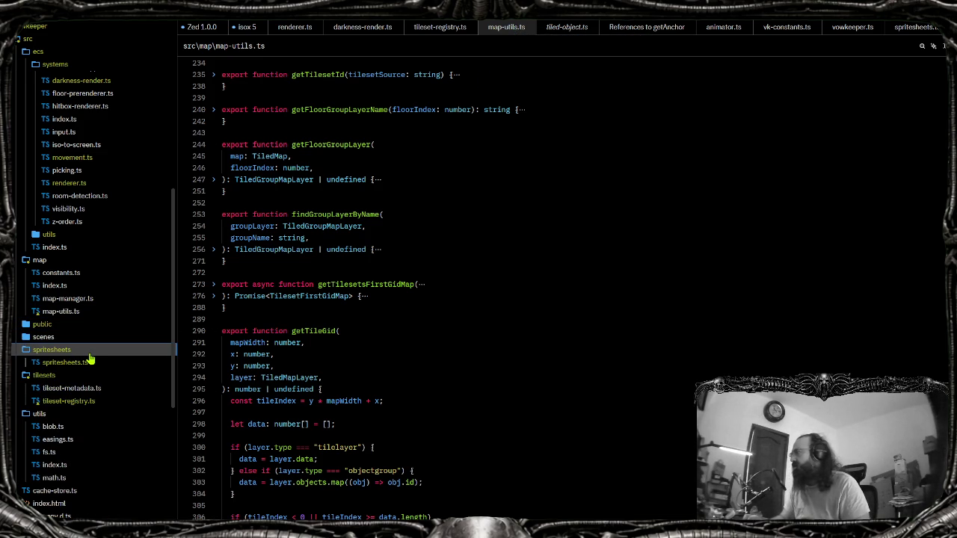
key(Down)
key(Down)
key(Left)
click(58, 349)
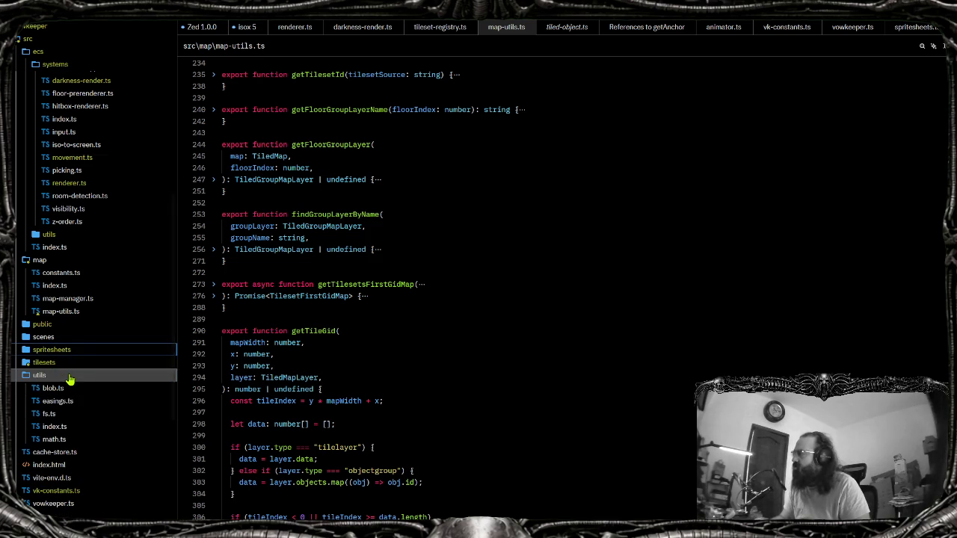
right_click(70, 374)
click(150, 165)
text(anchor.ts)
key(Return)
Paste getAnchor as an exported function and import Vec2 from hypertoroid
text(private getAnchor(     anchor: Vec2<number>,     tileWidth: number,     tileHeight: number,     flipped = false,   ): Vec2<number> | undefined {     // Tile position is always at the middle of the bottom edge, so we need to calculate the offset from the anchor point     this._vec2 = { x: 0, y: 0 };     if (anchor && tileWidth && tileHeight) {       const deltaX = tileWidth / 2 - anchor.x;       const temp = deltaX < 0 ? deltaX * -1 : deltaX;       this._vec2.x = flipped ? -temp : temp;       this._vec2.y = anchor.y - tileHeight;     }     return this._vec2;   })
click(231, 63)
key(BackSpace)
text(function)
key(Home)
text(export)
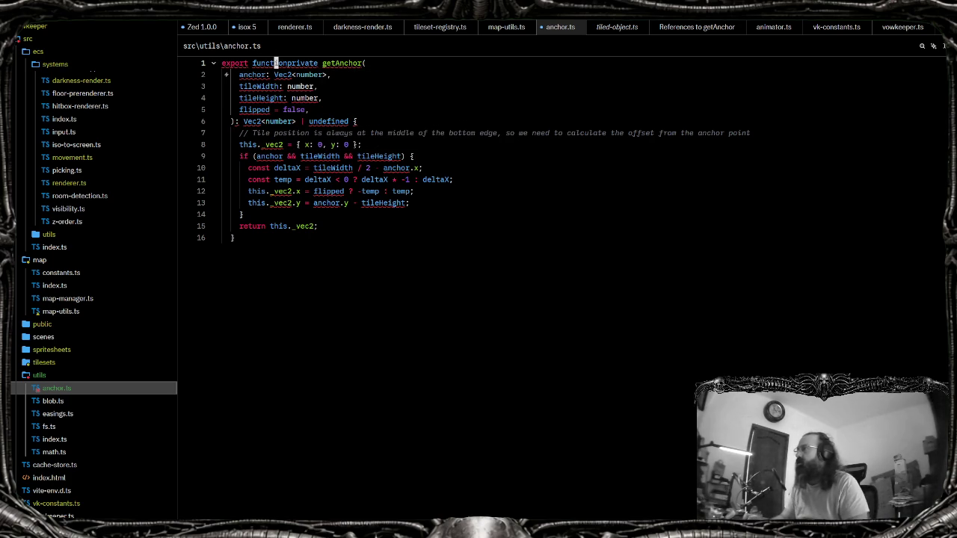
key(Tab)
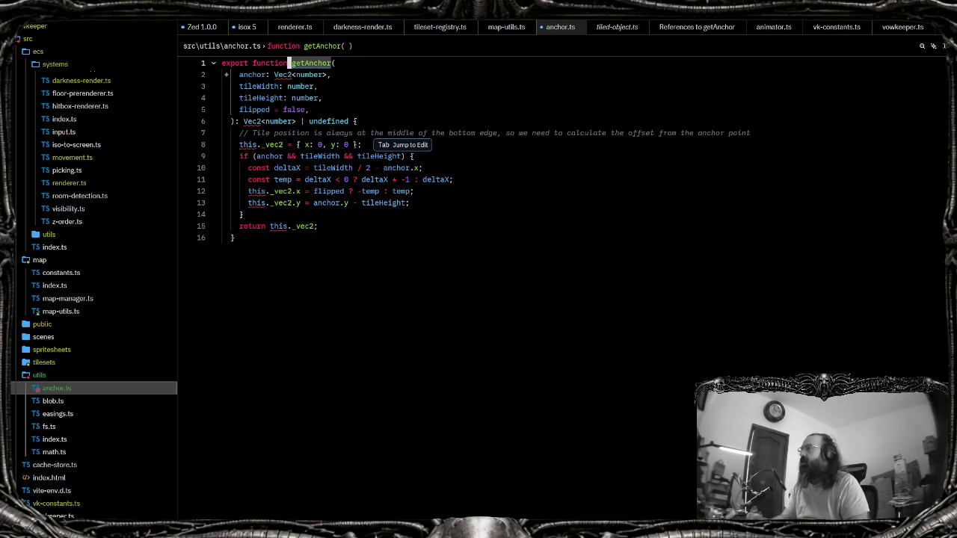
key(Down)
key(ctrl+period)
key(Return)
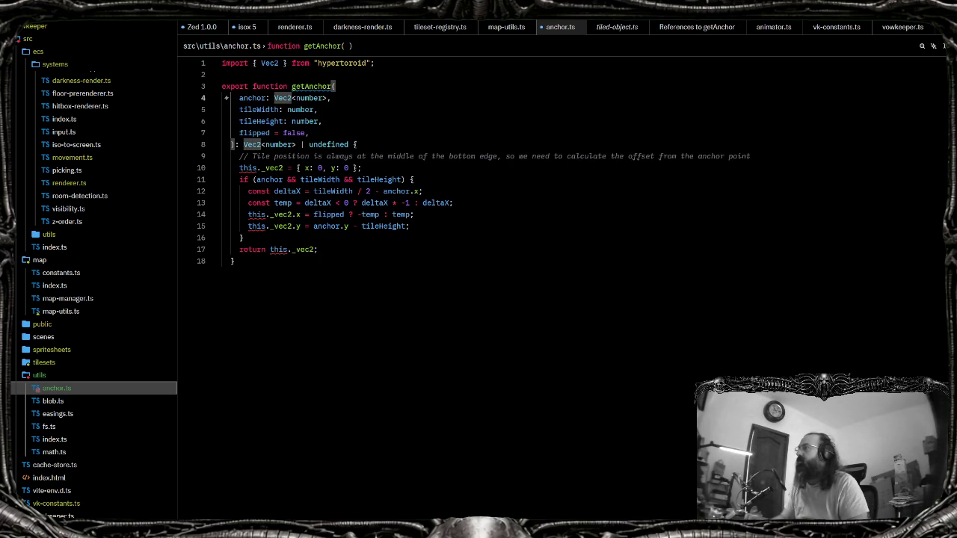
Replace this._vec2 with a local const _vec2 and save the reformatted anchor.ts
key(Down)
key(Down)
key(Down)
key(Down)
key(Down)
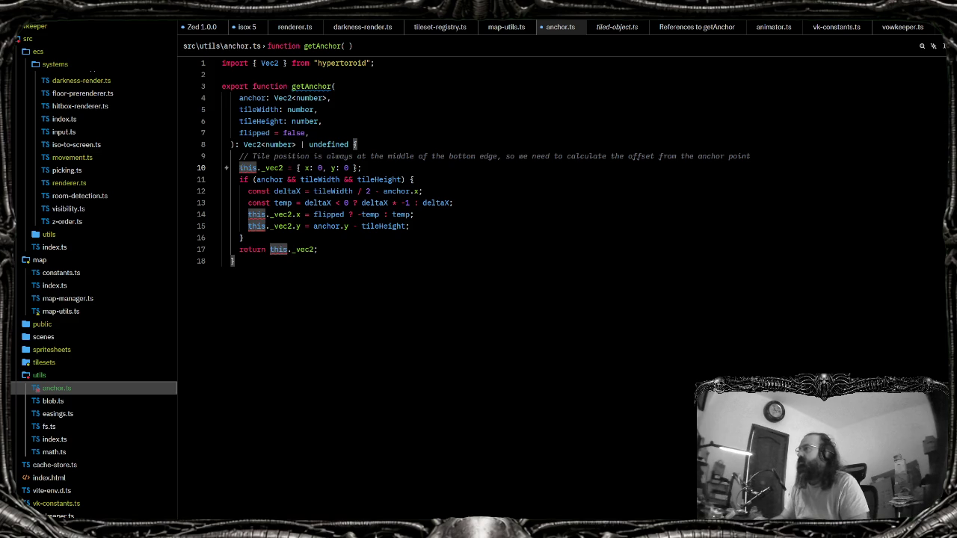
key(w)
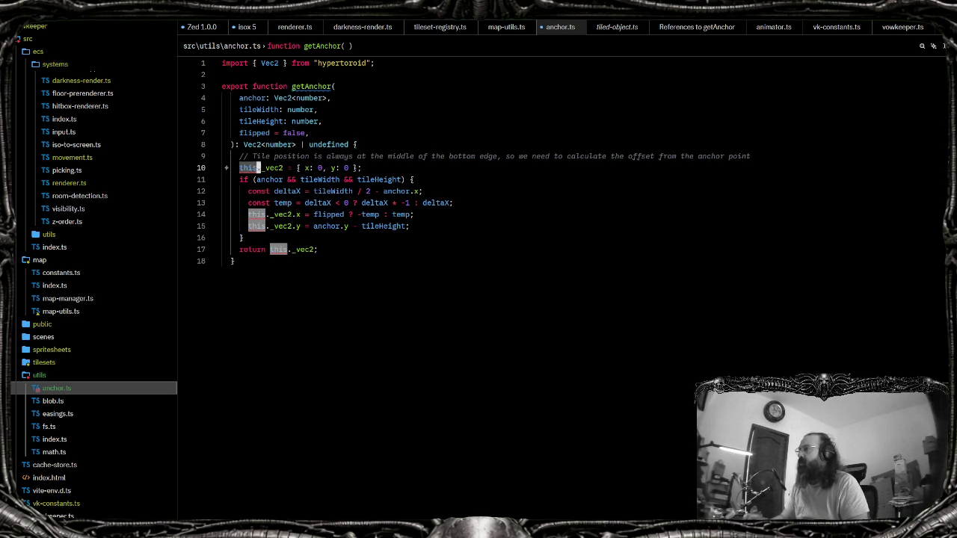
text(cconst)
key(Escape)
key(j)
key(j)
key(j)
key(j)
key(b)
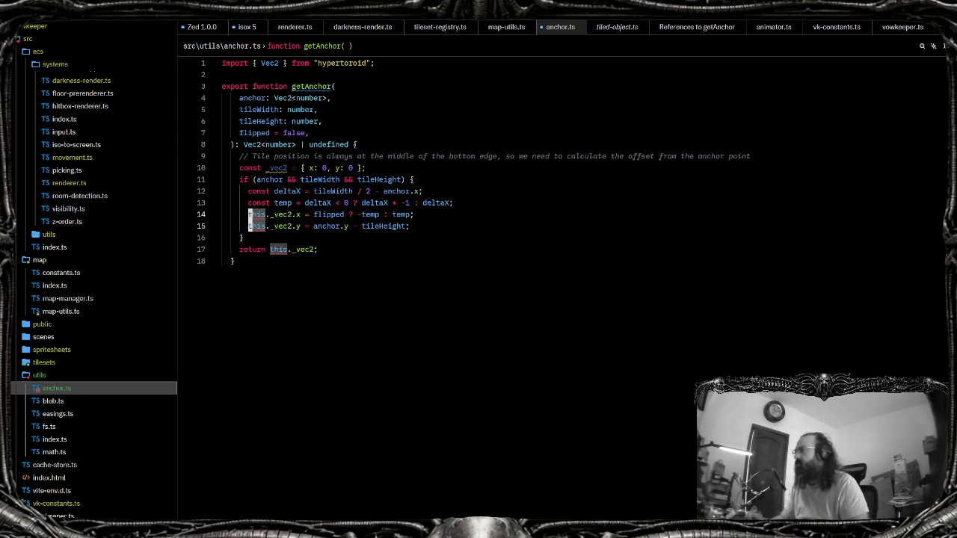
key(d)
key(f)
key(period)
key(Escape)
key(ctrl+s)
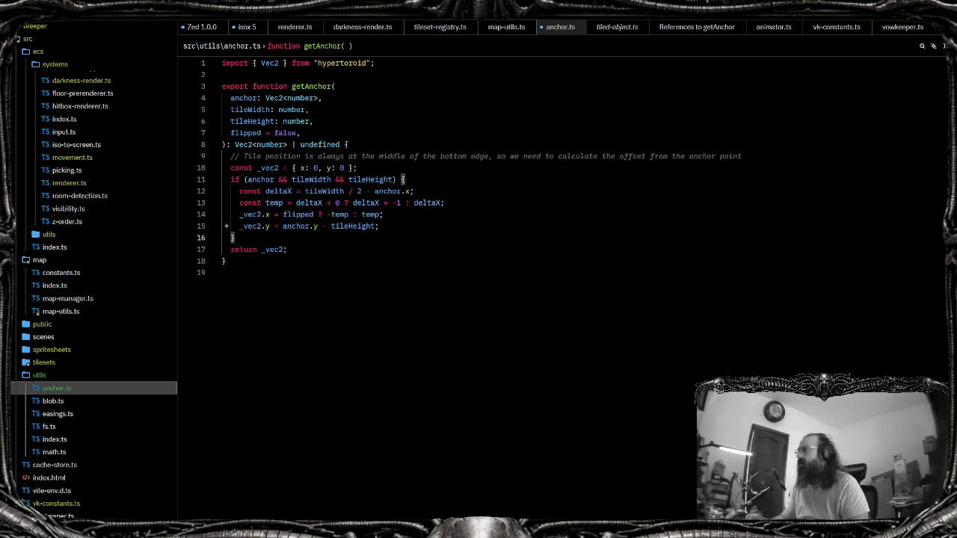
key(k)
key(k)
key(k)
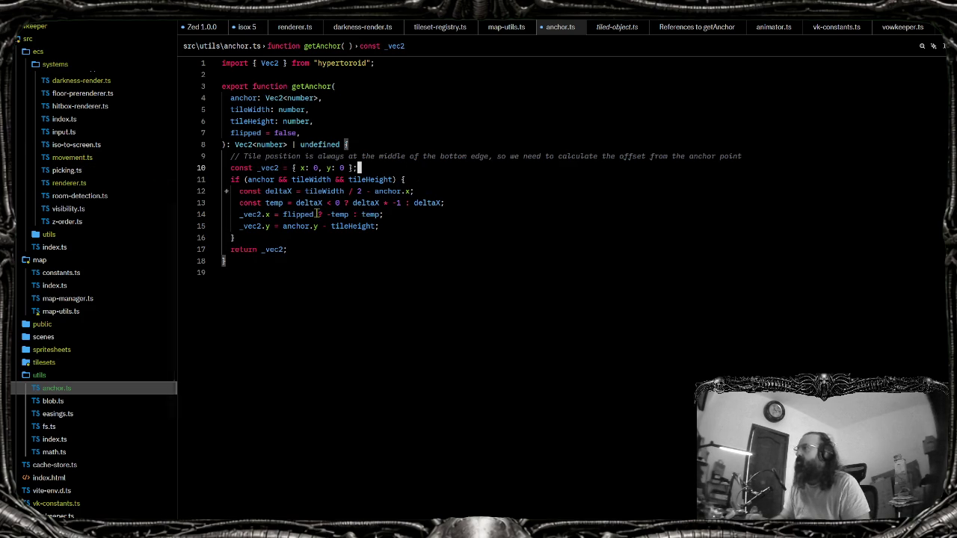
double_click(308, 86)
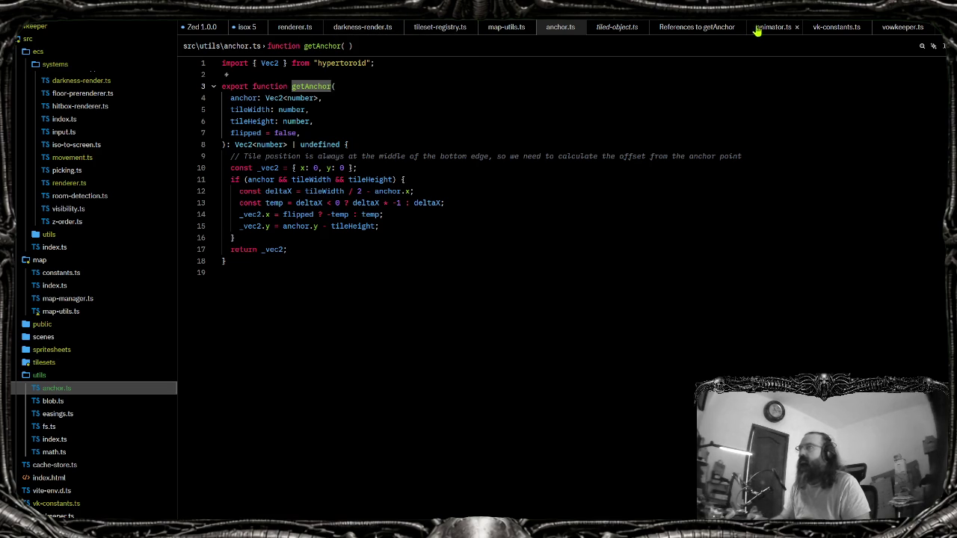
click(900, 30)
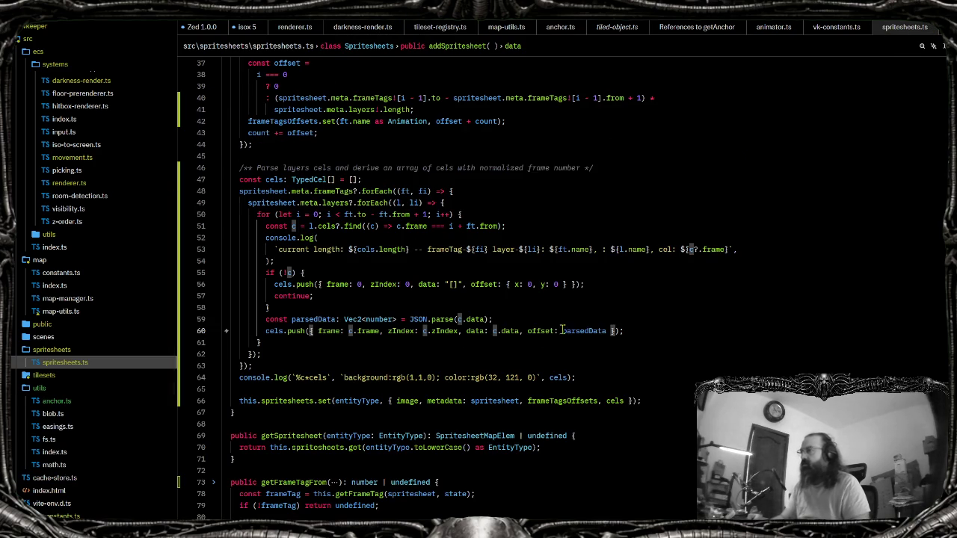
Set the cel offset to getAnchor(parsedData) and import getAnchor into spritesheets.ts
click(563, 331)
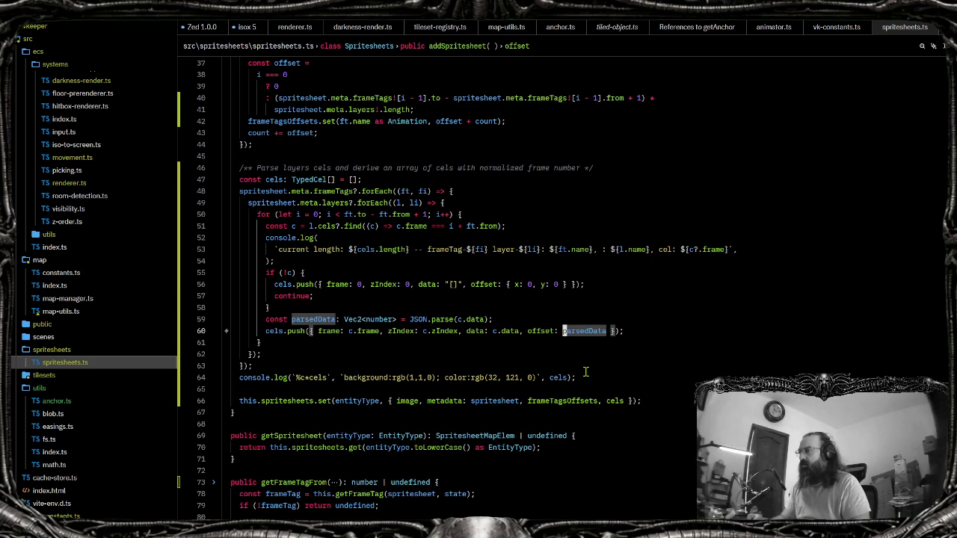
key(Tab)
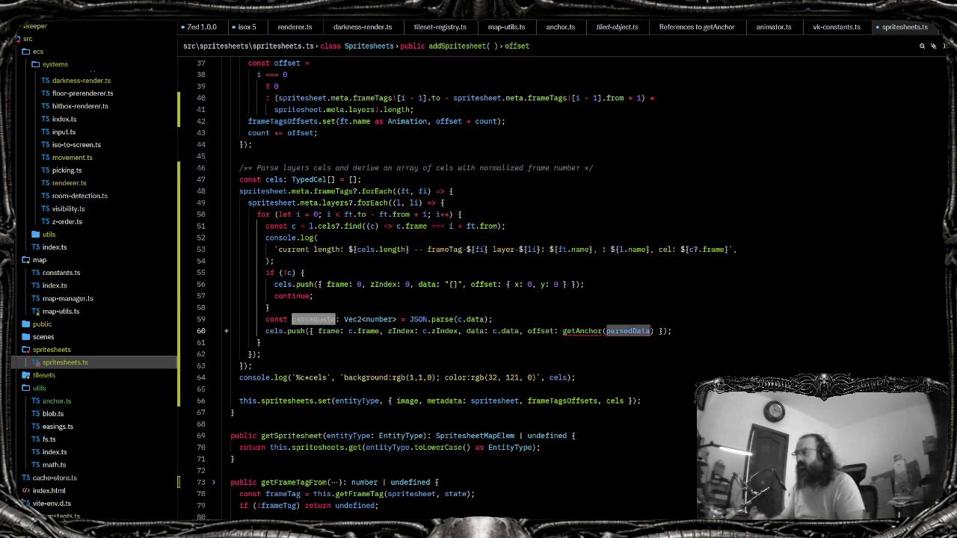
click(604, 331)
key(ctrl+period)
key(Return)
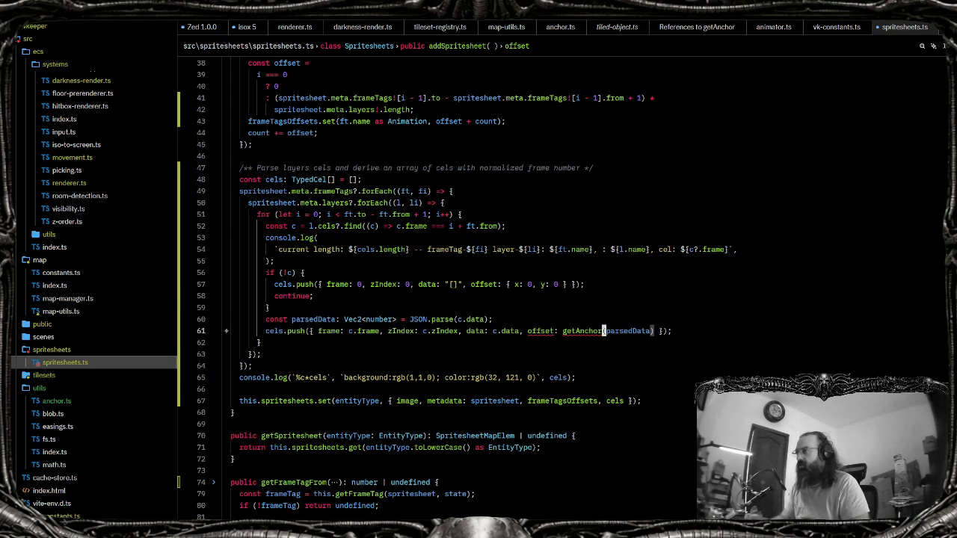
Try a ?? fallback after getAnchor(parsedData) on line 61, then remove it
key(Left)
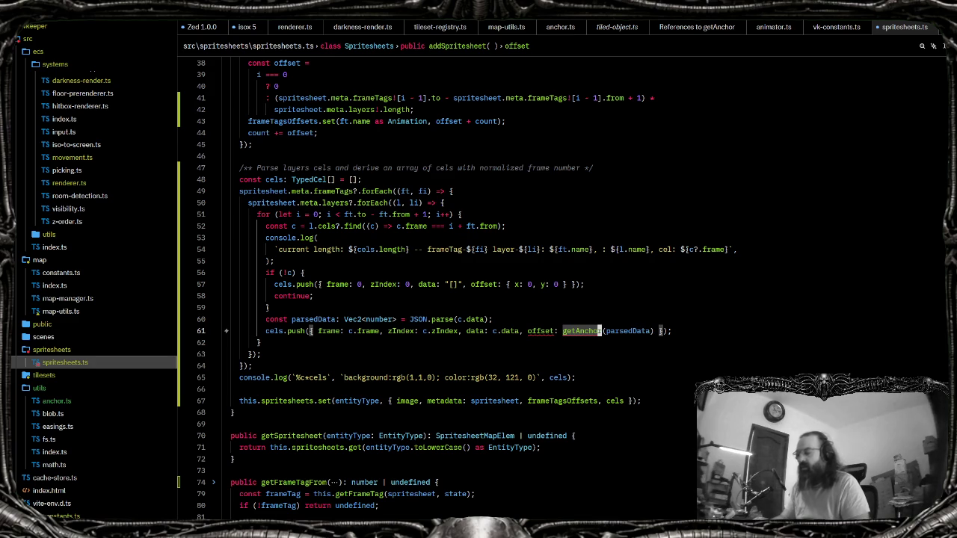
key(Up)
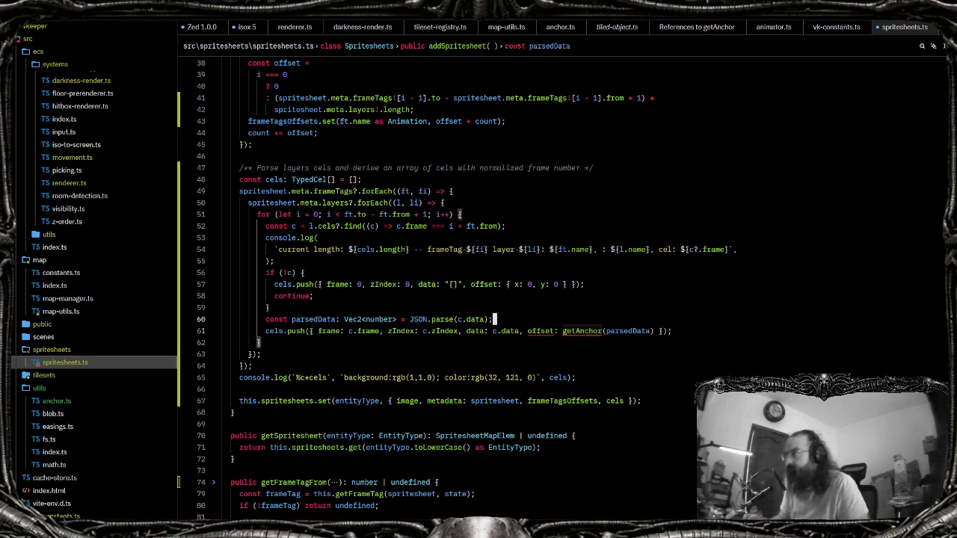
key(Down)
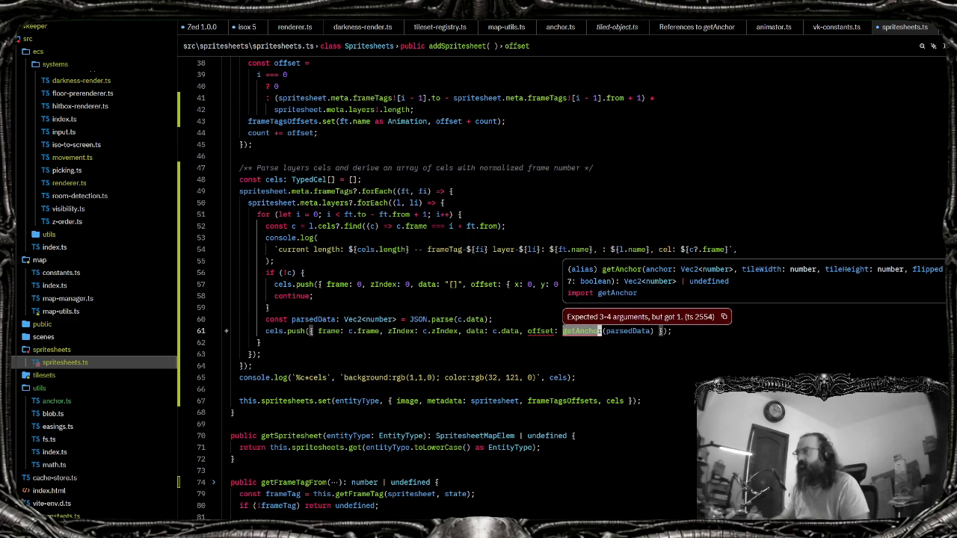
mouse_move(562, 331)
mouse_down()
mouse_move(673, 331)
mouse_move(604, 330)
mouse_up()
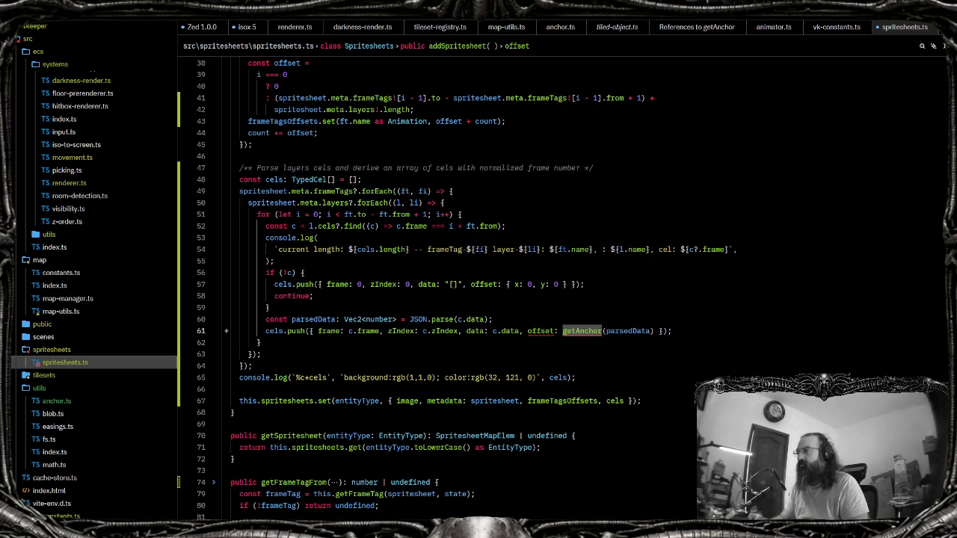
click(658, 330)
text(?? null)
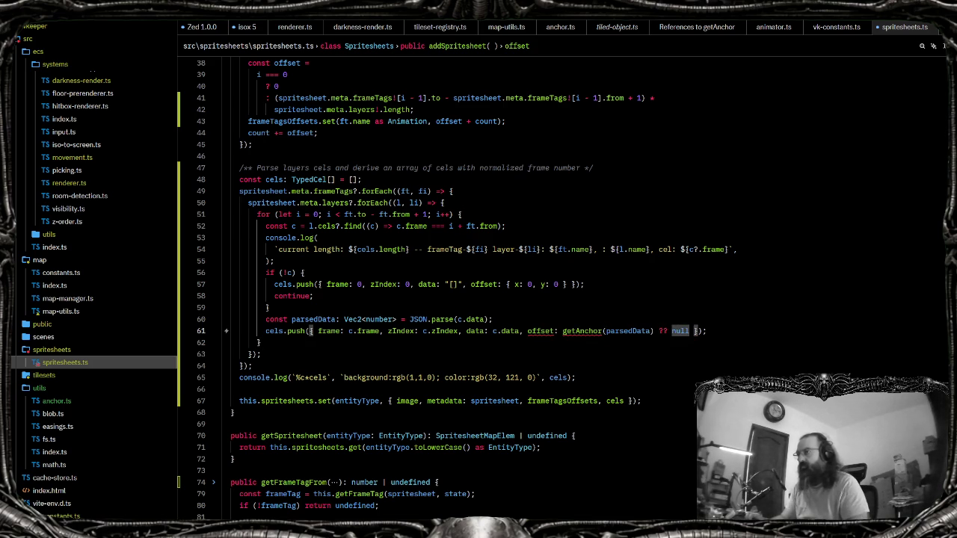
key(BackSpace)
key(BackSpace)
key(BackSpace)
click(564, 330)
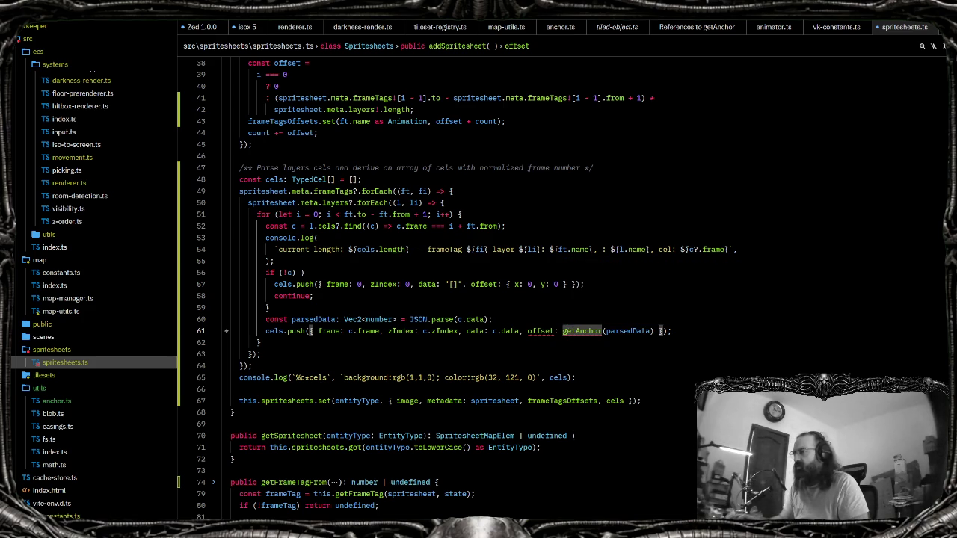
Review the getAnchor definition in anchor.ts, searching it for 'flipped', then return to the call
key(g)
key(d)
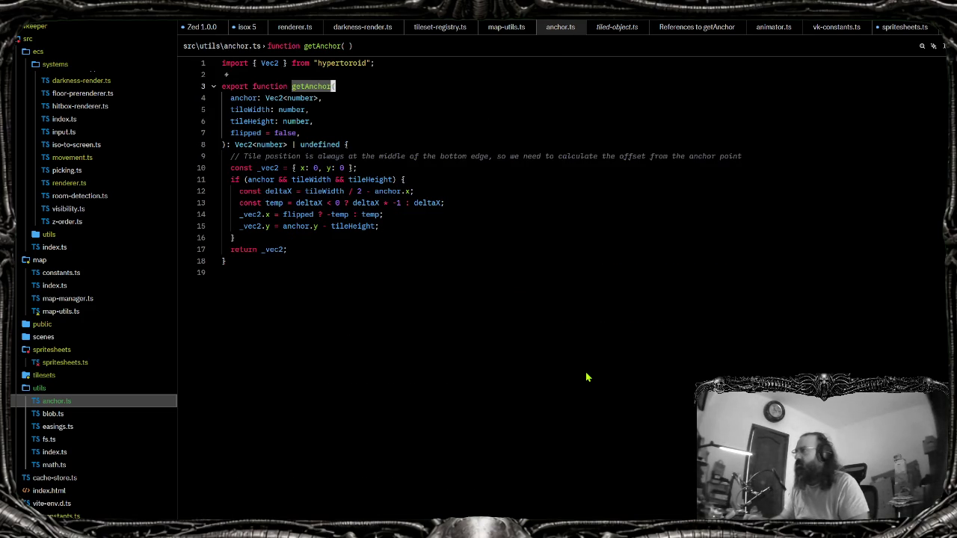
key(ctrl+o)
ctrl+click(567, 330)
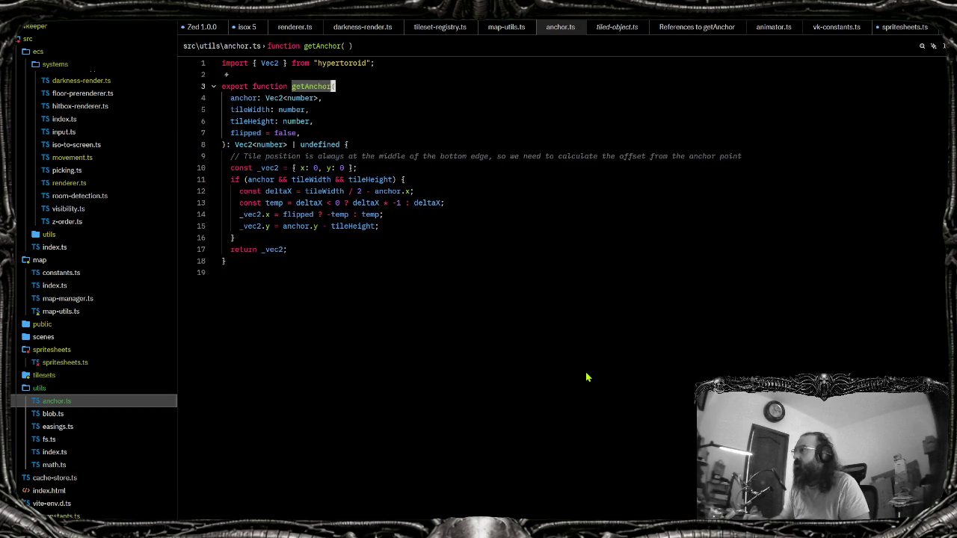
key(ctrl+f)
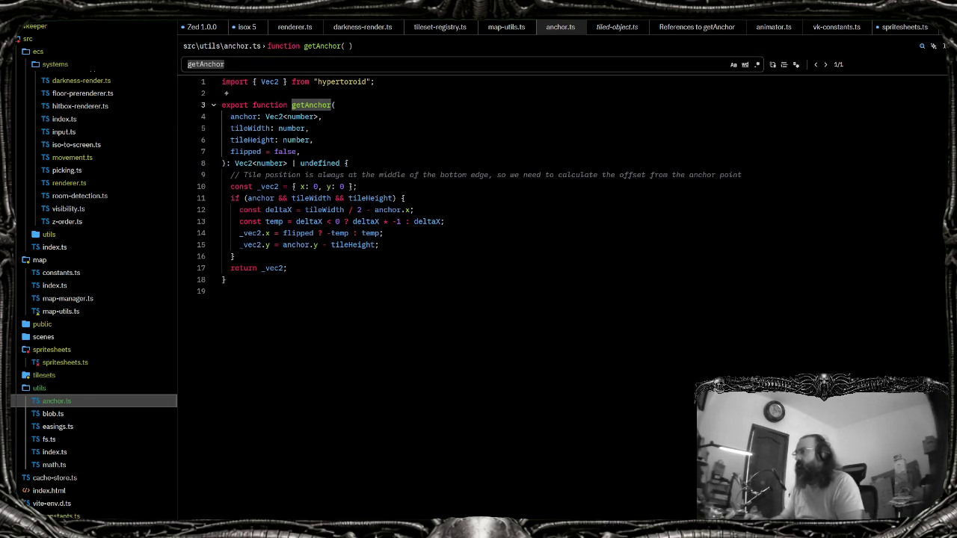
text(flipped)
key(Escape)
key(alt+Left)
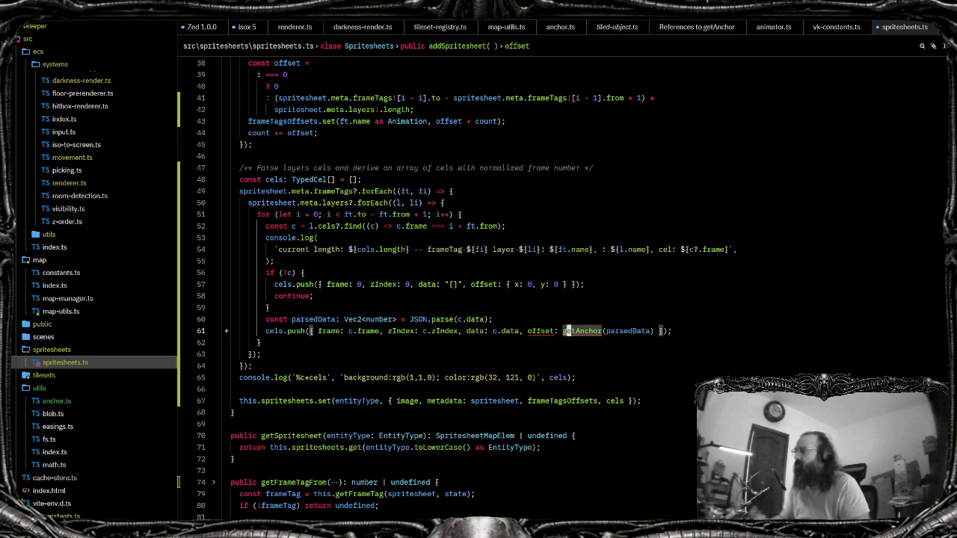
key(F12)
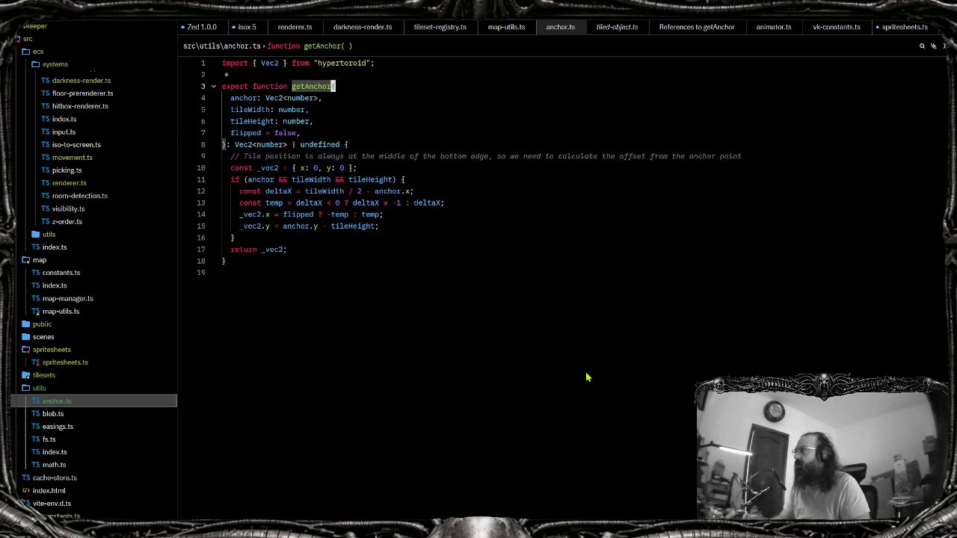
key(alt+Left)
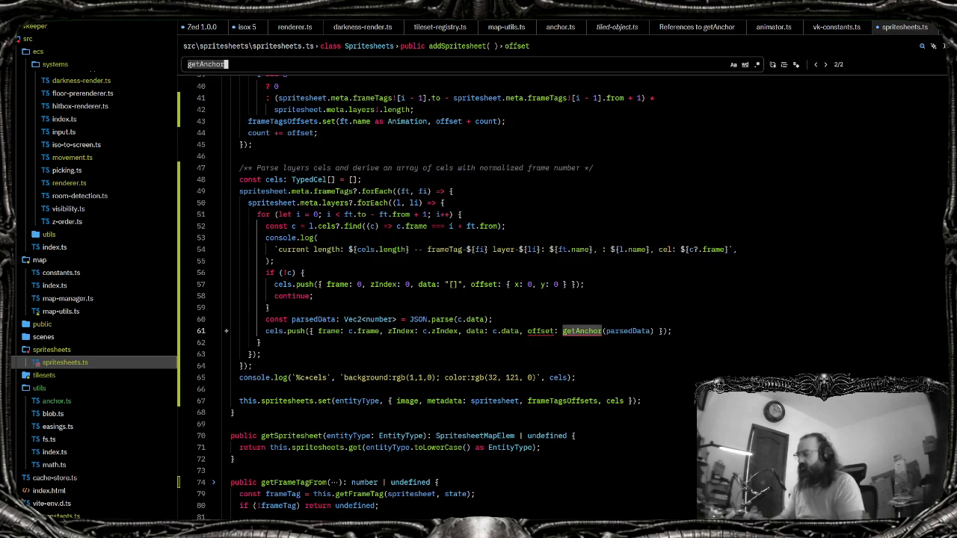
Add the suggested tile width and height arguments after parsedData in the getAnchor call
click(231, 412)
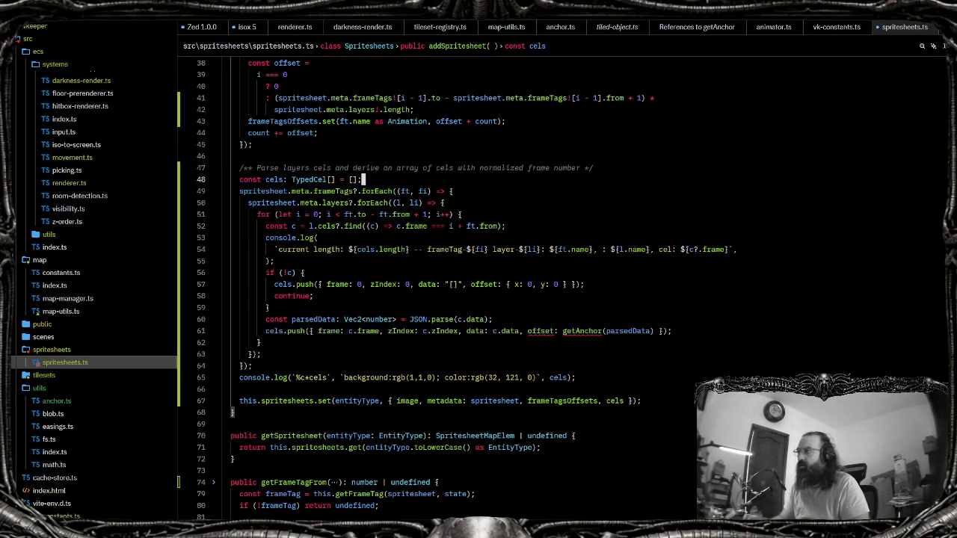
click(471, 330)
click(652, 331)
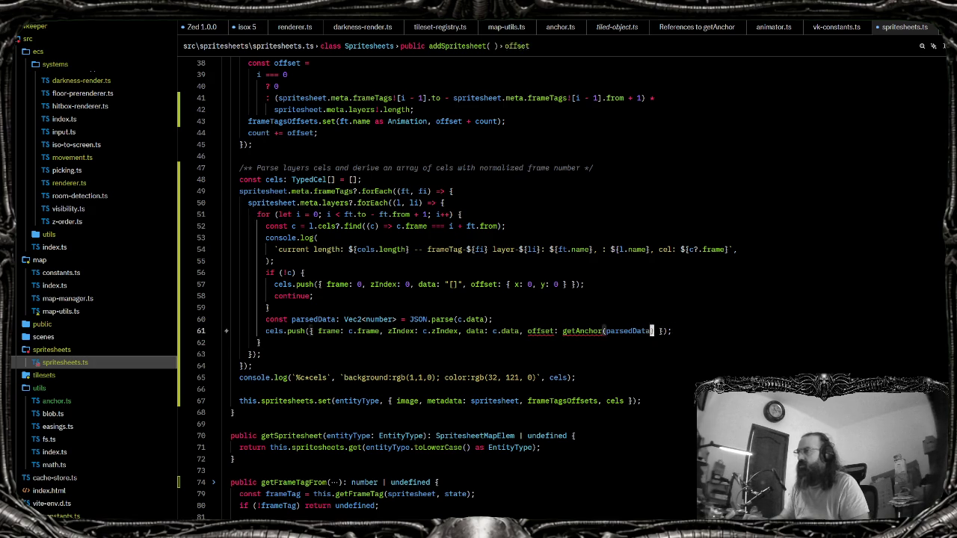
text(, )
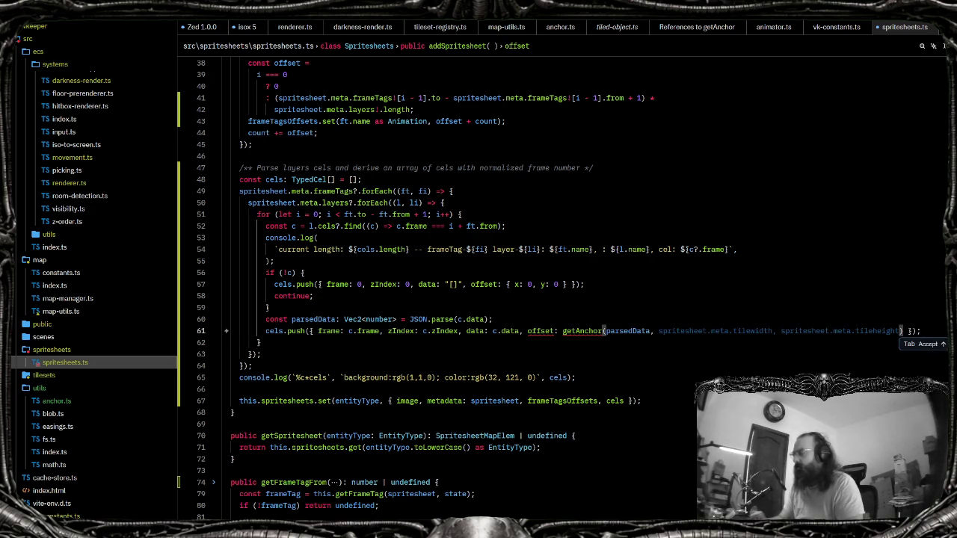
text(c.)
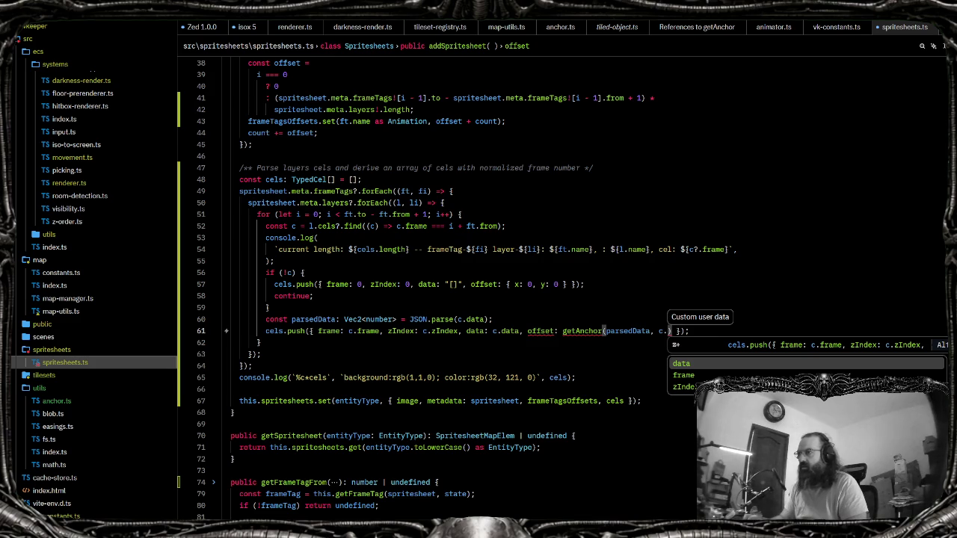
key(BackSpace)
key(BackSpace)
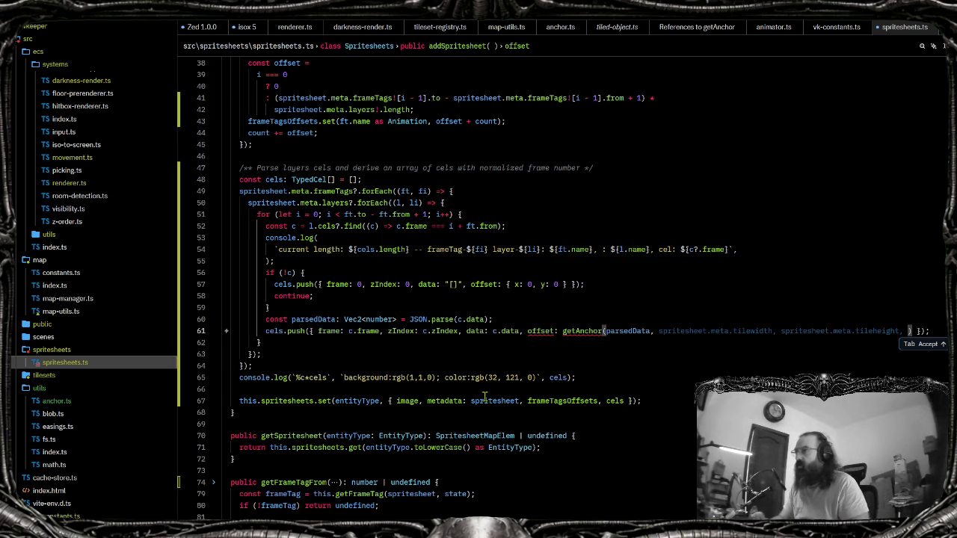
key(Tab)
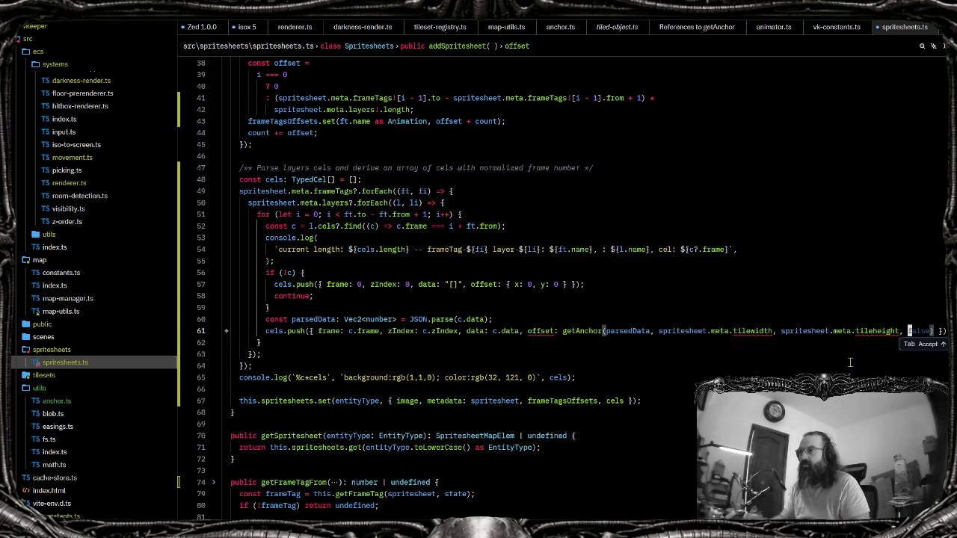
Change the width argument from tilewidth to spritesheet.meta.size.w using autocomplete
double_click(747, 334)
key(BackSpace)
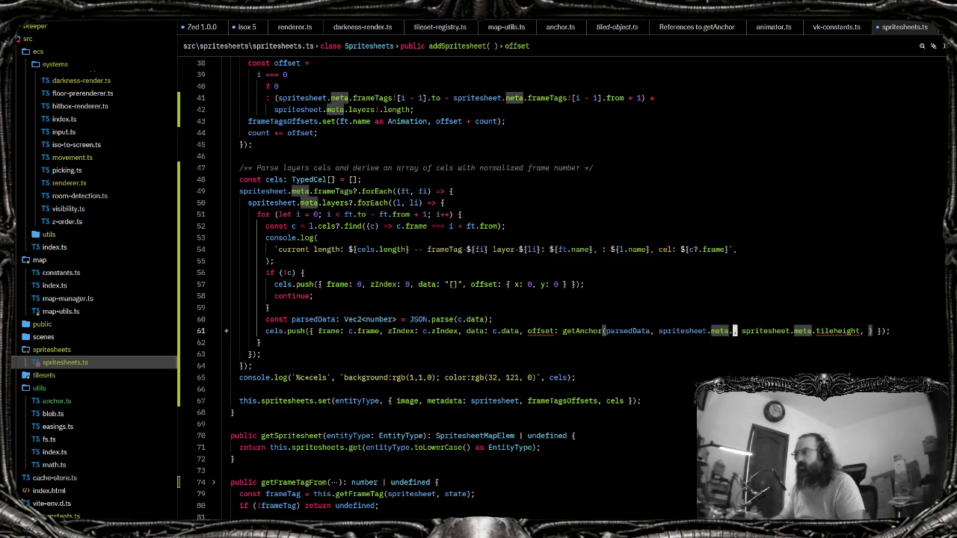
key(ctrl+space)
key(Down)
key(Down)
key(Down)
key(Down)
key(Down)
key(Down)
key(Down)
key(Up)
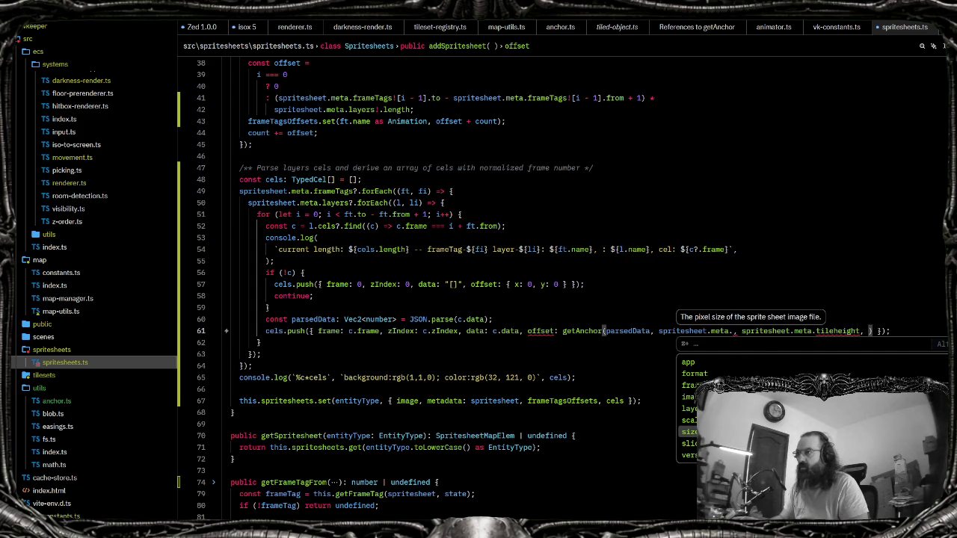
key(Return)
text(.)
key(Down)
key(Return)
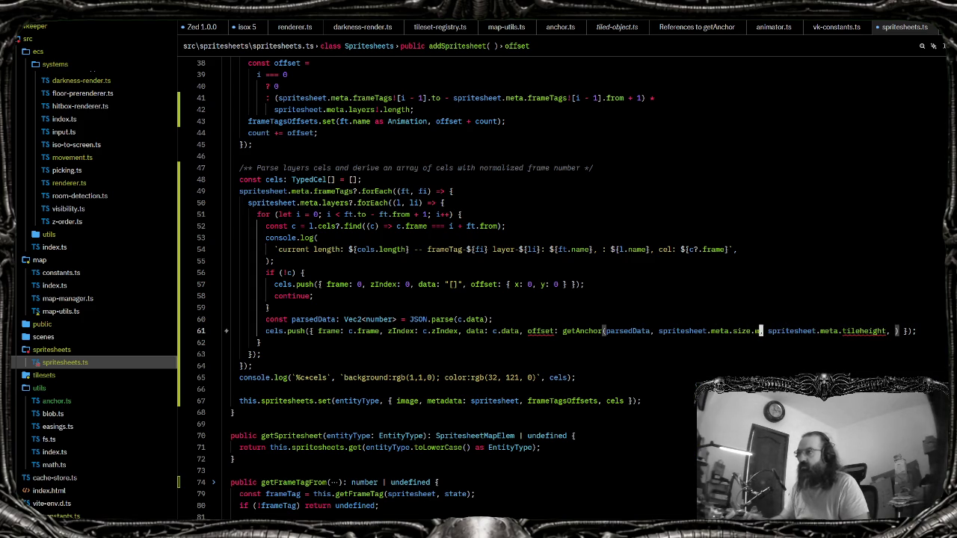
Change the height argument to spritesheet.meta.size.h, then view the end of human.json
key(ctrl+Right)
key(ctrl+Right)
key(ctrl+Right)
key(ctrl+shift+Left)
key(BackSpace)
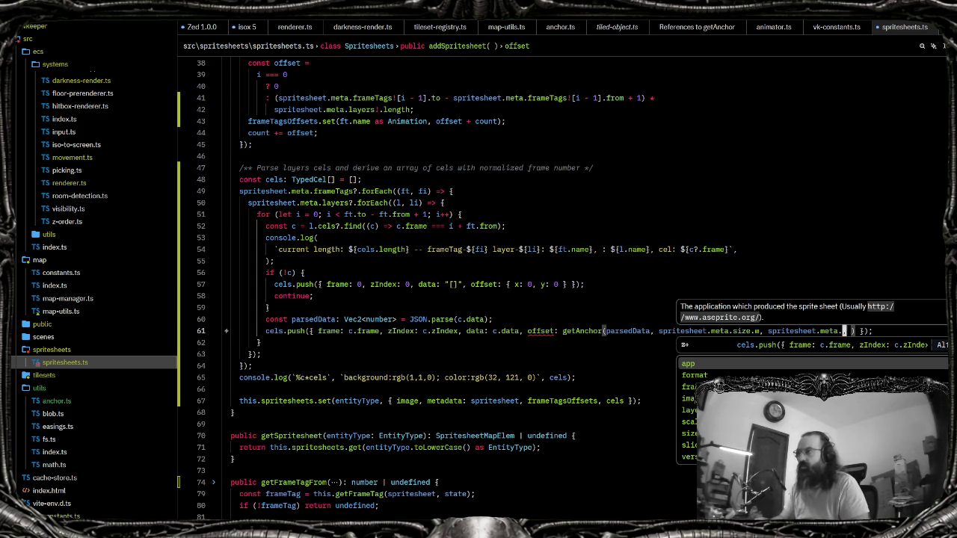
key(Up)
key(Up)
key(Up)
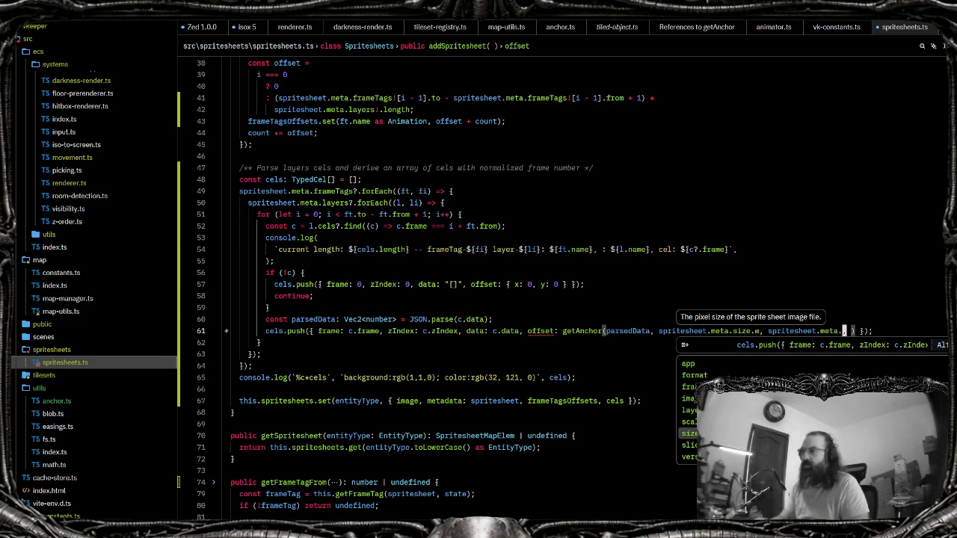
key(Up)
key(Up)
key(Up)
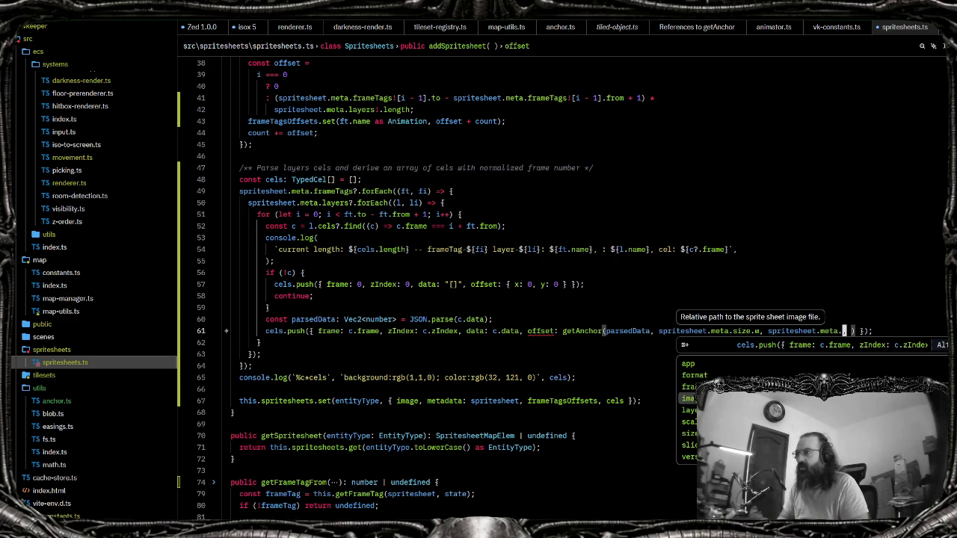
key(Down)
key(Down)
key(Down)
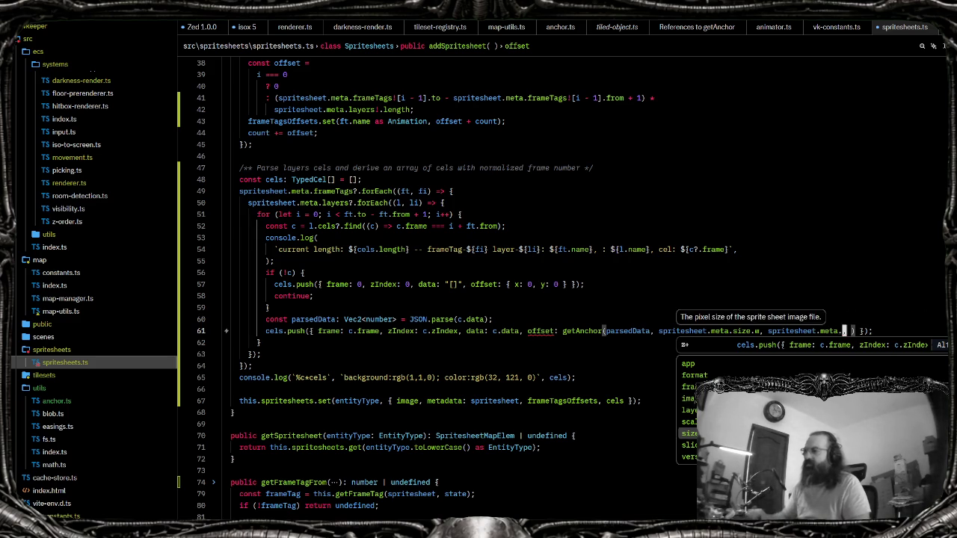
key(Return)
text(.h)
key(Return)
text(,)
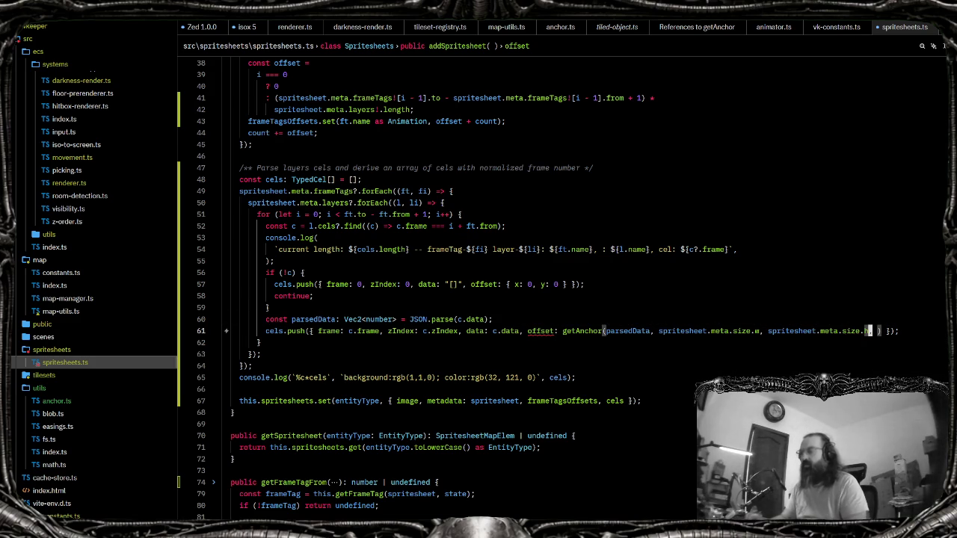
key(ctrl+Tab)
key(ctrl+End)
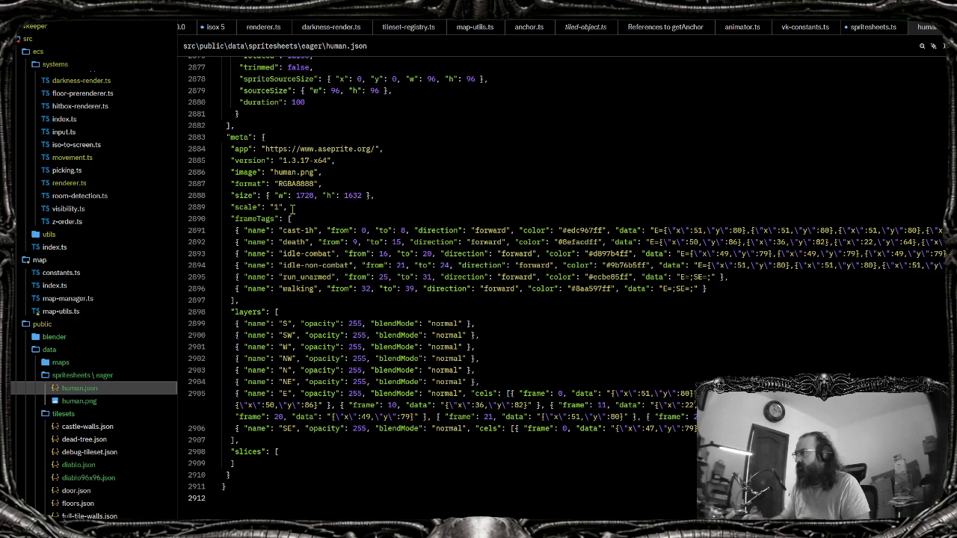
Inspect the meta size width value near the end of human.json
drag(375, 195, 188, 191)
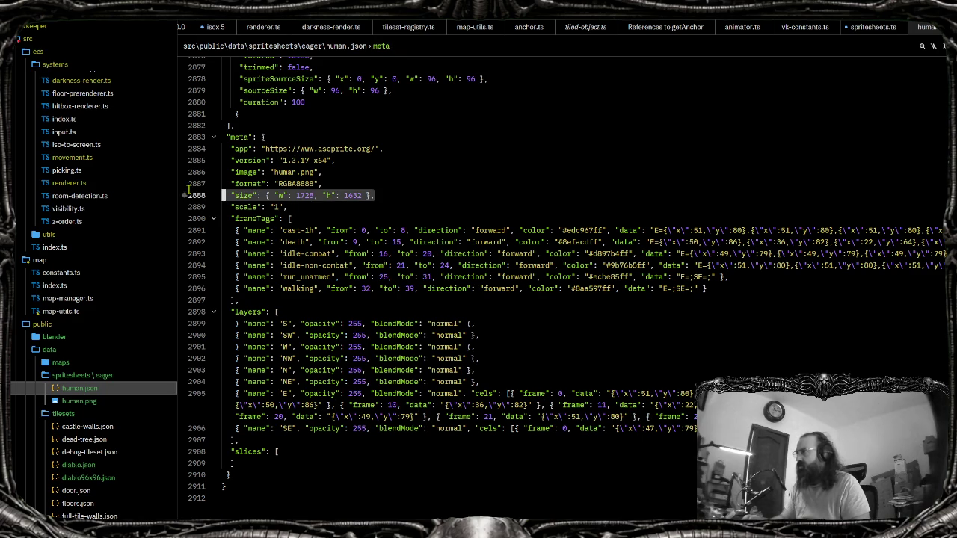
click(298, 195)
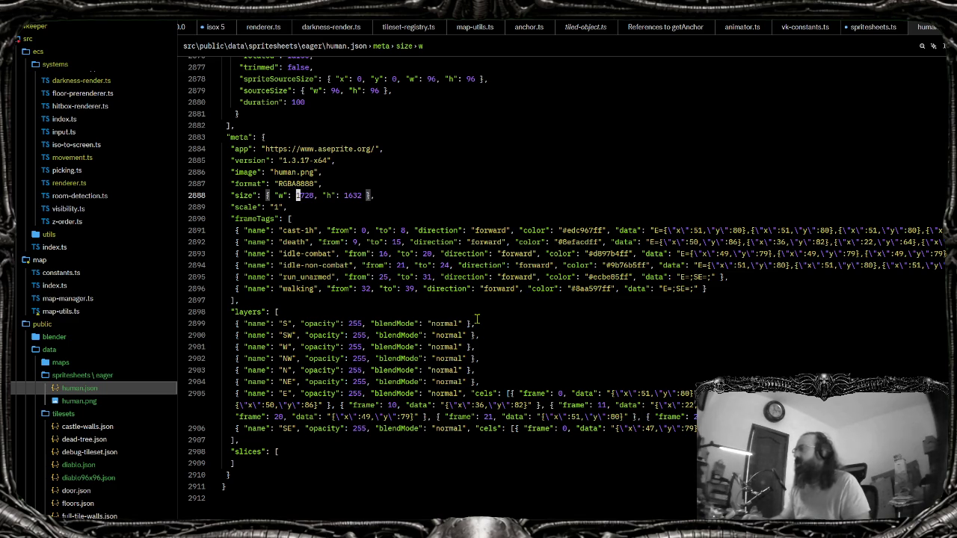
key(ctrl+End)
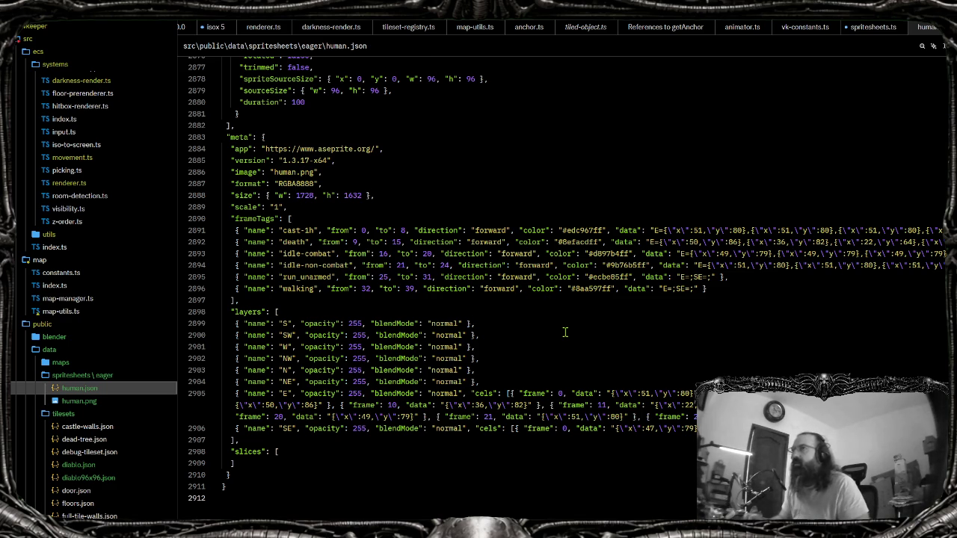
Back in spritesheets.ts, delete 'meta.' from the getAnchor width argument
key(ctrl+Tab)
key(shift+f)
key(w)
key(b)
key(b)
key(b)
key(d)
key(f)
key(period)
Make the width argument spritesheet.frames.at(cels.length)
text(framessize.w, spritesheet.meta.size.h,)
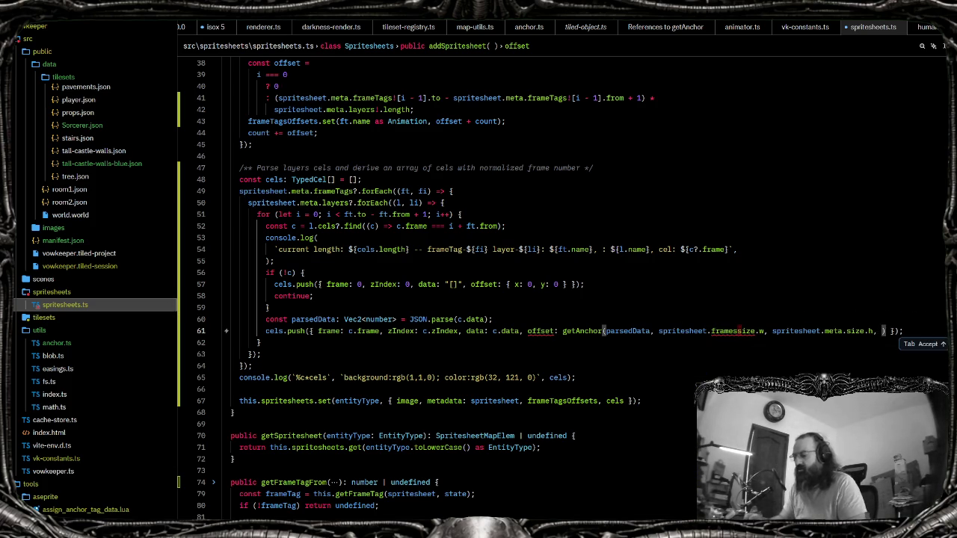
text(.at(dw)
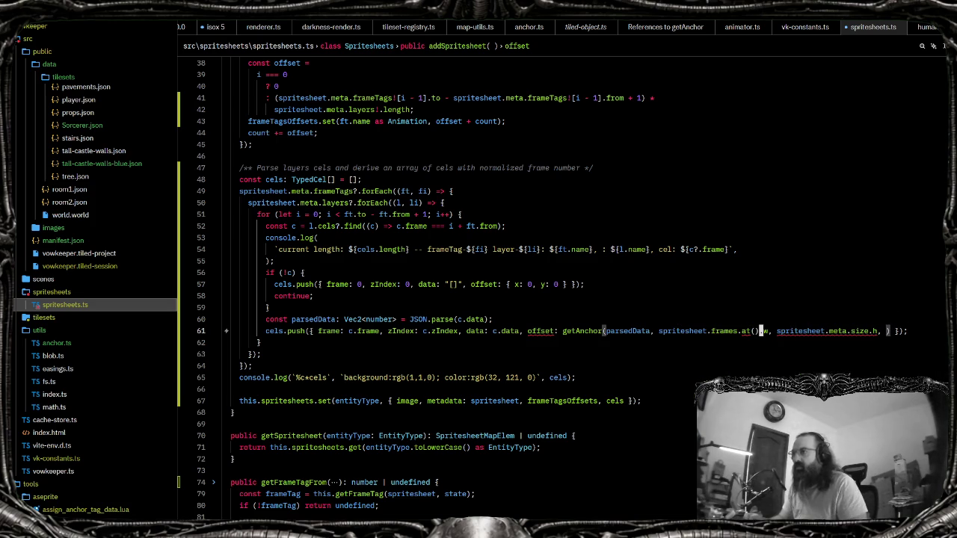
key(Delete)
key(Delete)
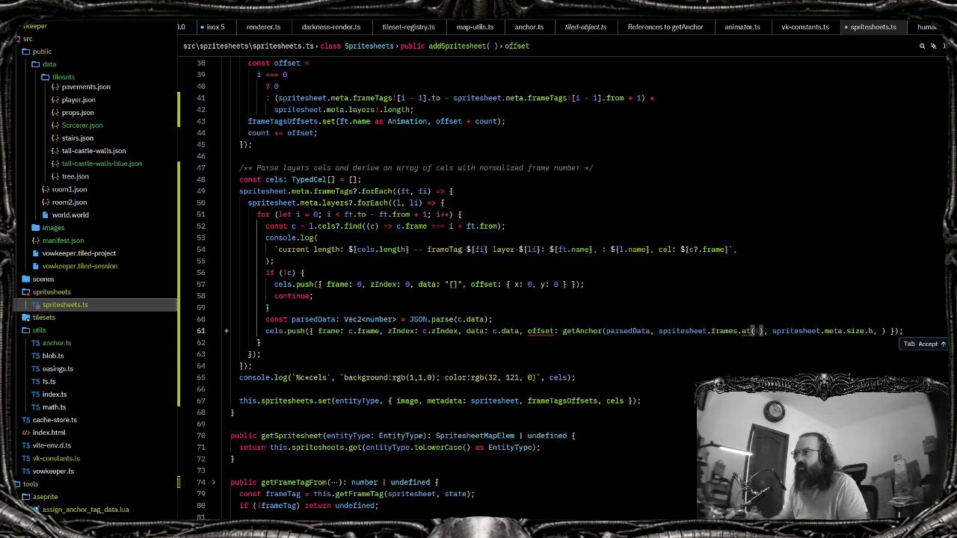
text(i)
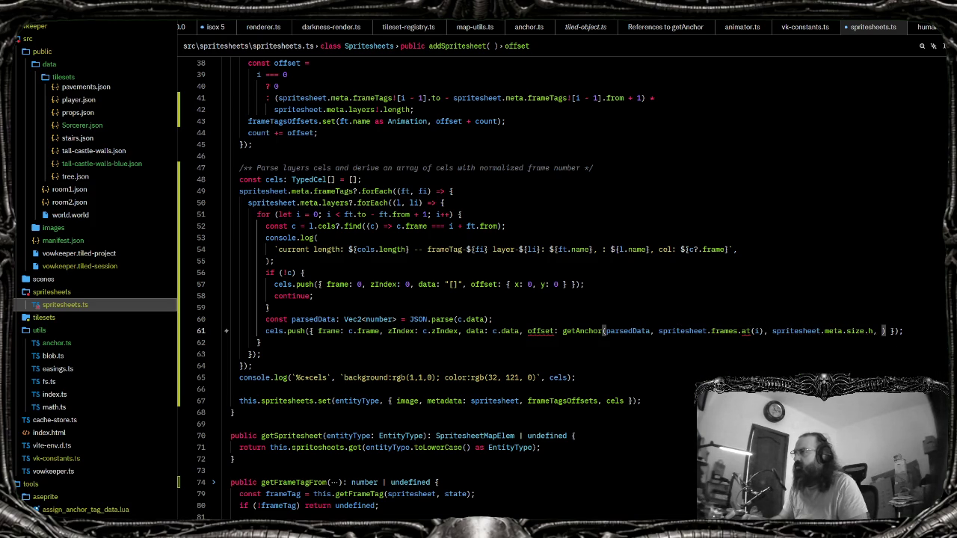
key(shift+f)
key(parenleft)
key(l)
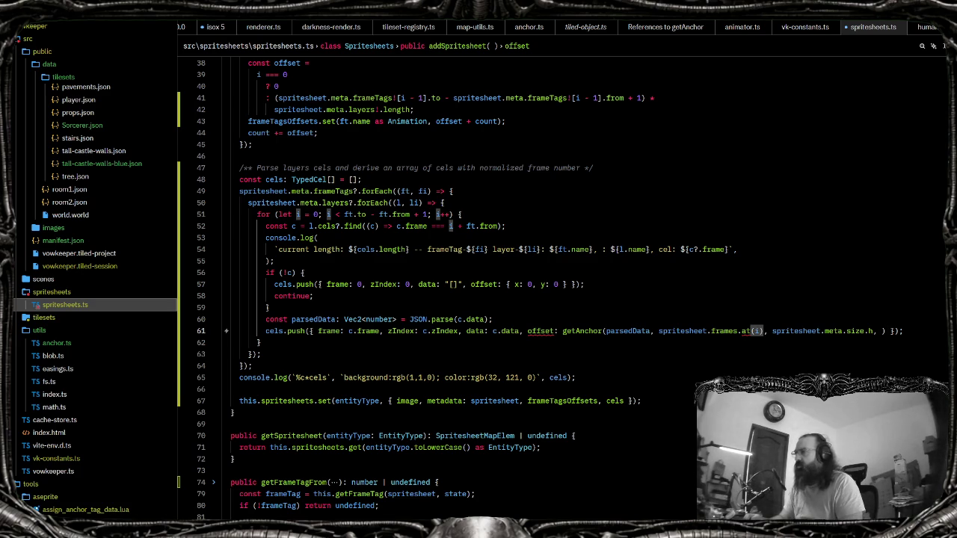
text(cels.l)
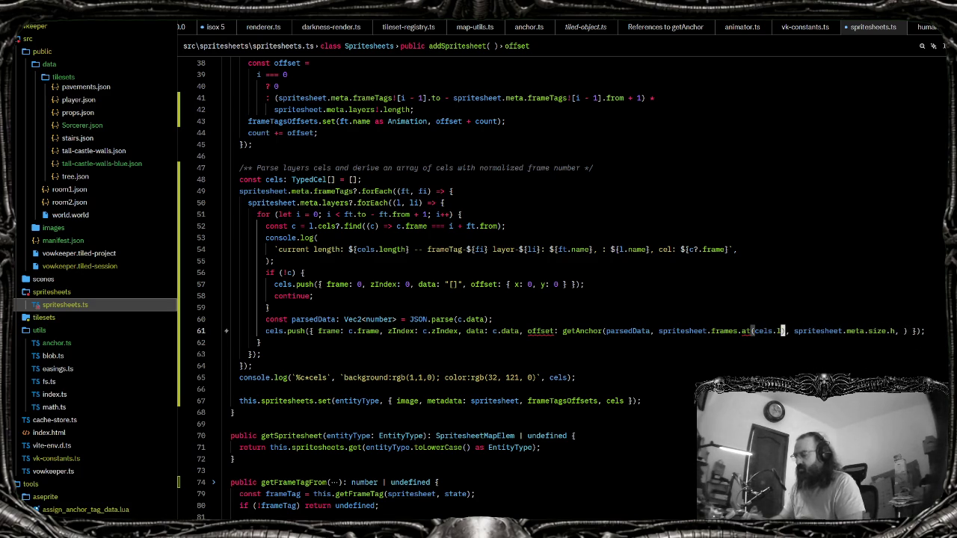
text(e)
key(Tab)
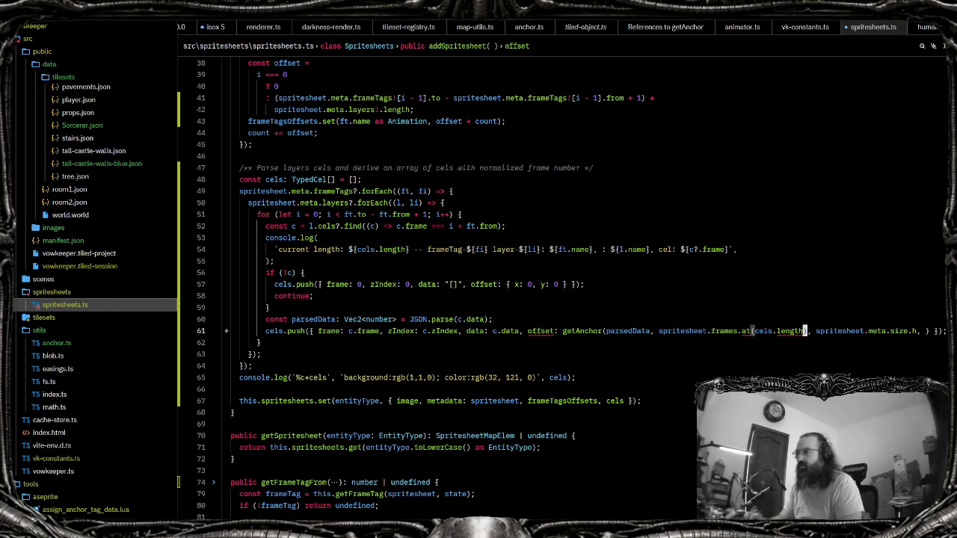
key(ctrl+shift+Left)
key(ctrl+shift+Left)
Switch the frame lookup to bracket indexing, spritesheet.frames[cels.length], and restore the parsedData line
click(756, 330)
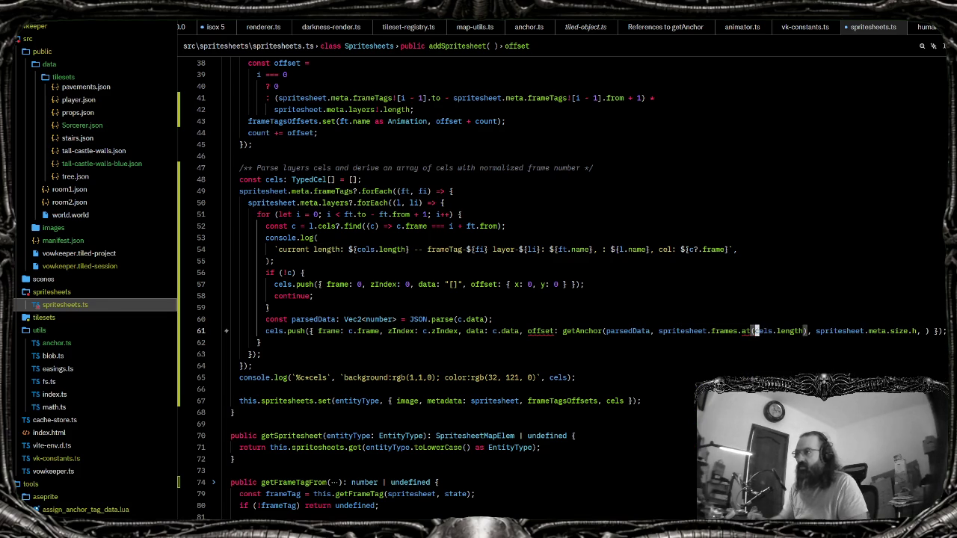
click(741, 330)
text(?)
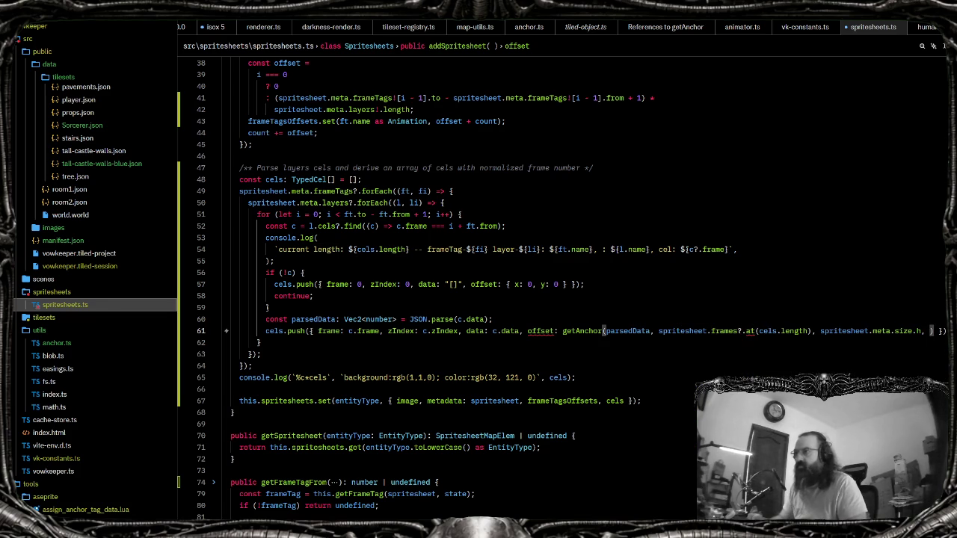
key(BackSpace)
click(751, 330)
key(Tab)
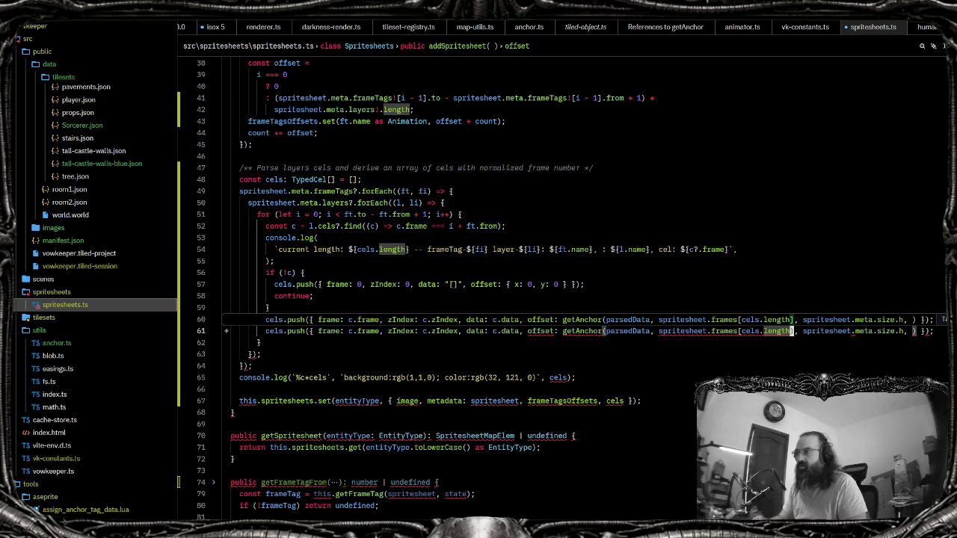
key(Tab)
Declare const currFrame = spritesheet.frames[cels.length] on a new line below parsedData
key(ctrl+shift+Left)
key(ctrl+shift+Left)
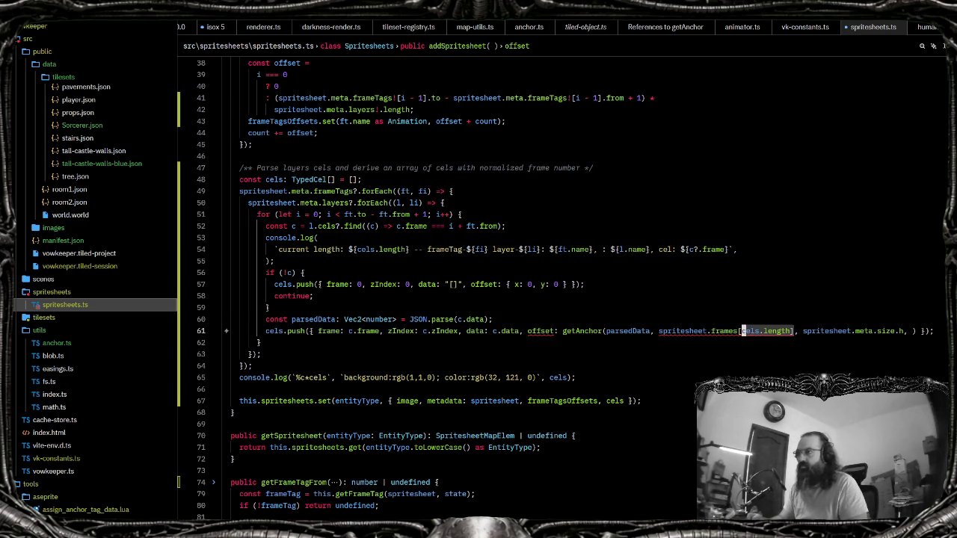
key(ctrl+shift+Left)
key(ctrl+shift+Left)
key(ctrl+shift+Right)
key(ctrl+shift+Left)
key(Up)
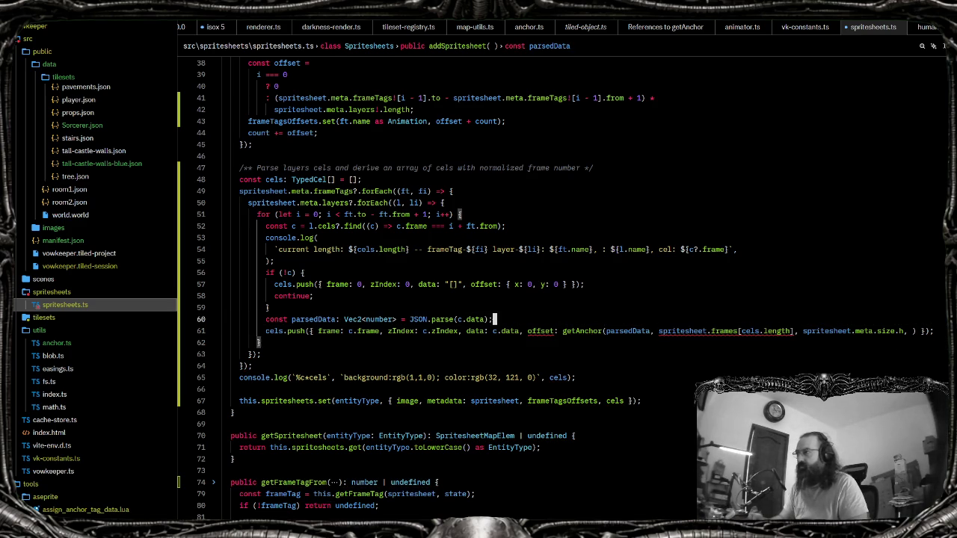
key(Return)
text(const currFr)
key(Tab)
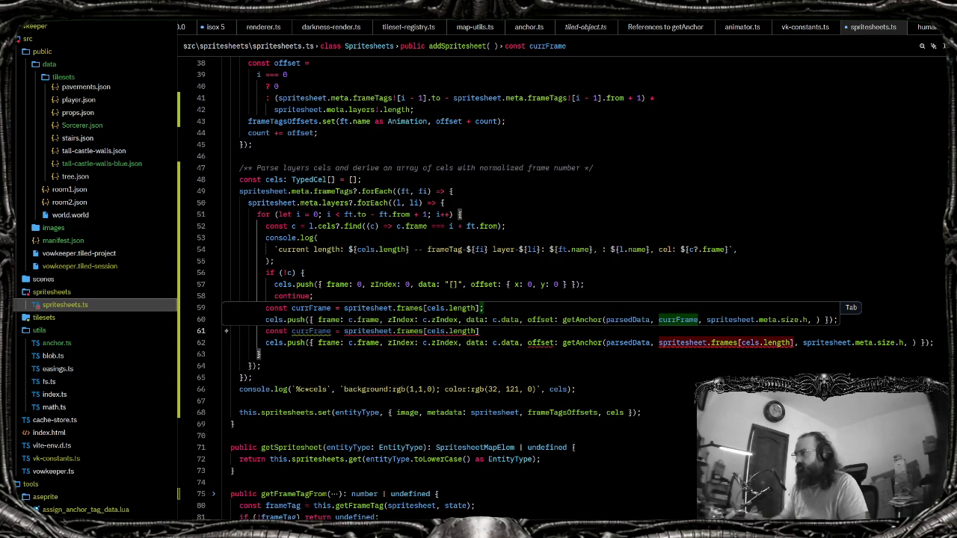
Cast the frames in currFrame's value as (spritesheet.frames as ArrayFrame[])
key(Escape)
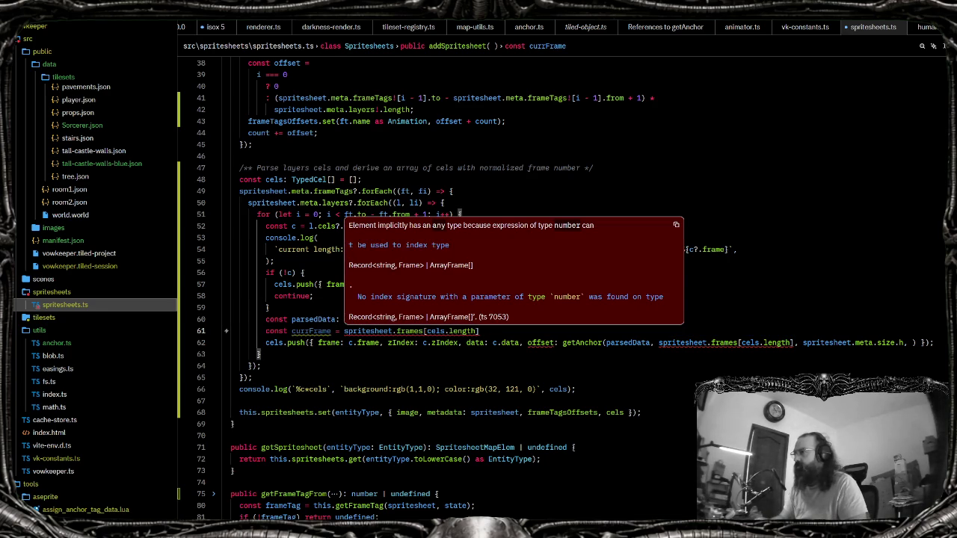
click(340, 330)
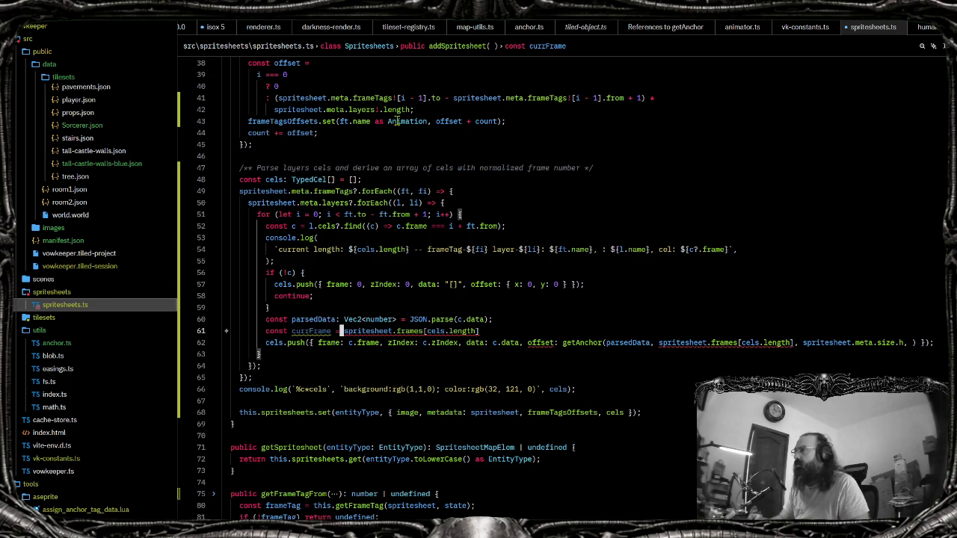
drag(424, 330, 344, 330)
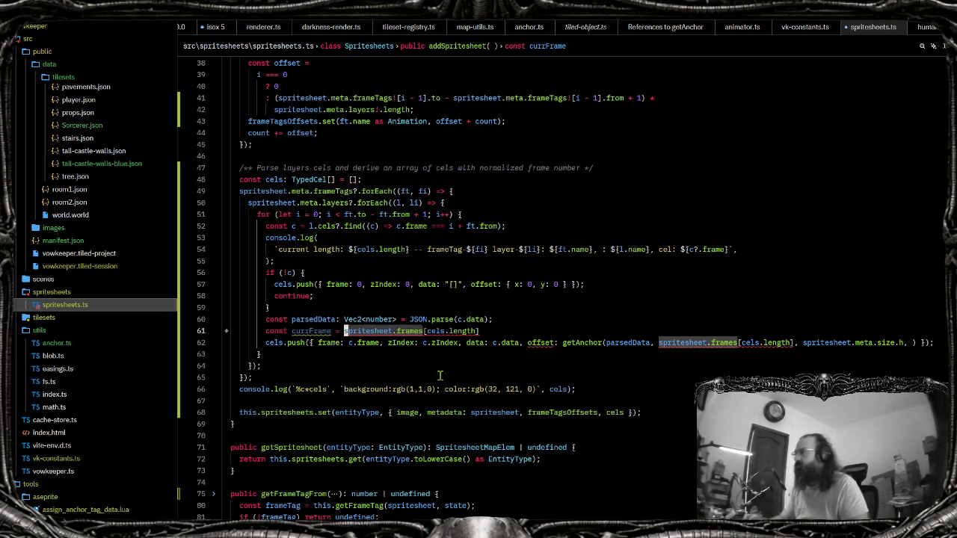
text(()
key(Right)
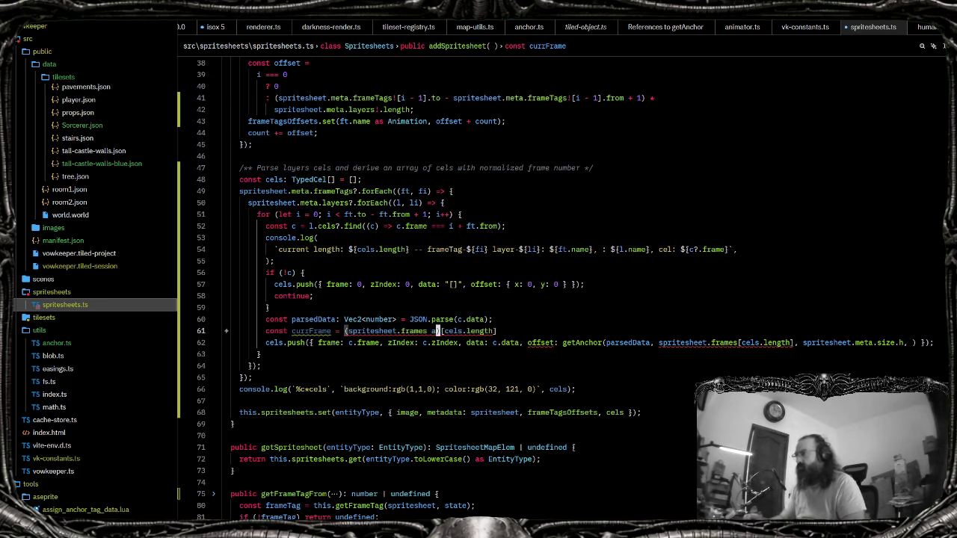
text(as ArrayFrame[]))
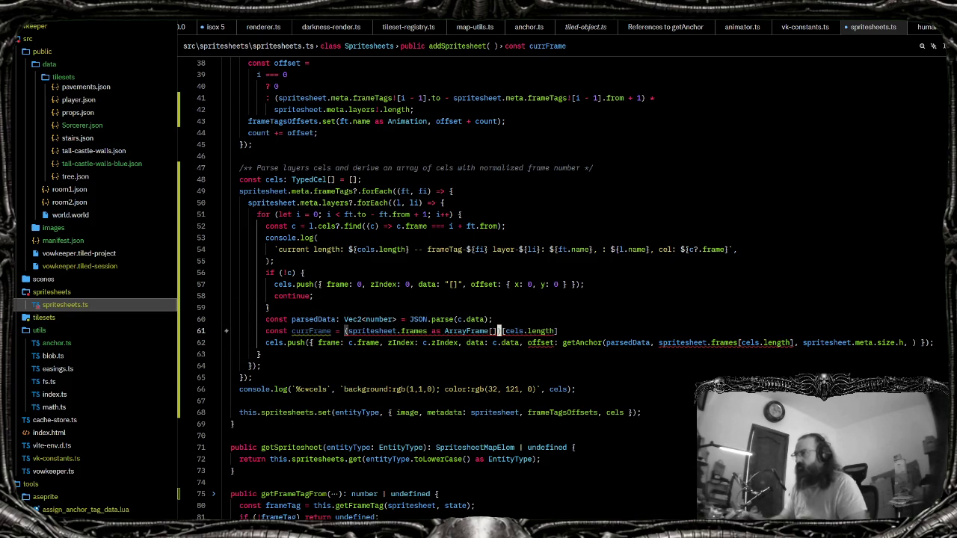
Replace getAnchor's frame argument with currFrame.sourceSize.w
double_click(306, 330)
key(ctrl+c)
drag(658, 342, 794, 342)
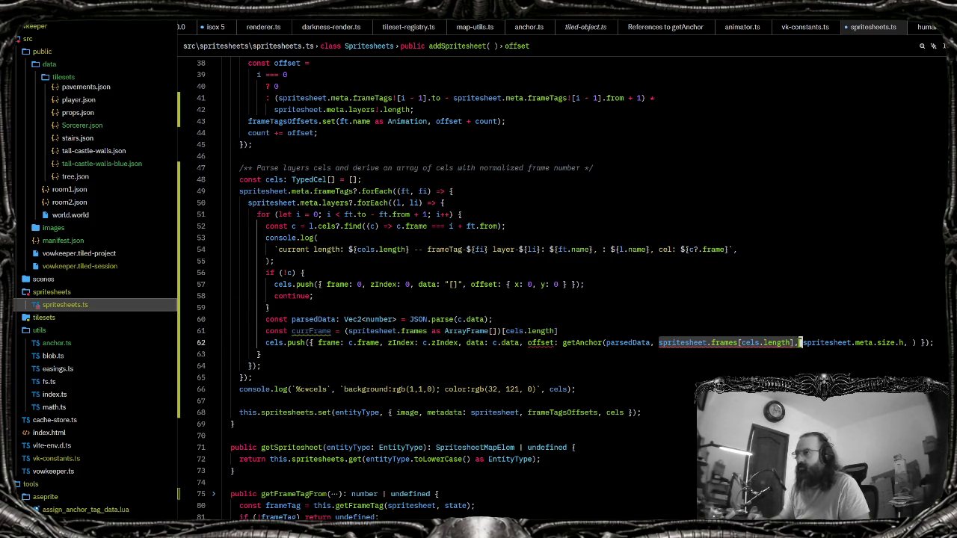
key(ctrl+v)
text(.)
key(Down)
key(Down)
key(Down)
key(Down)
key(Down)
key(Up)
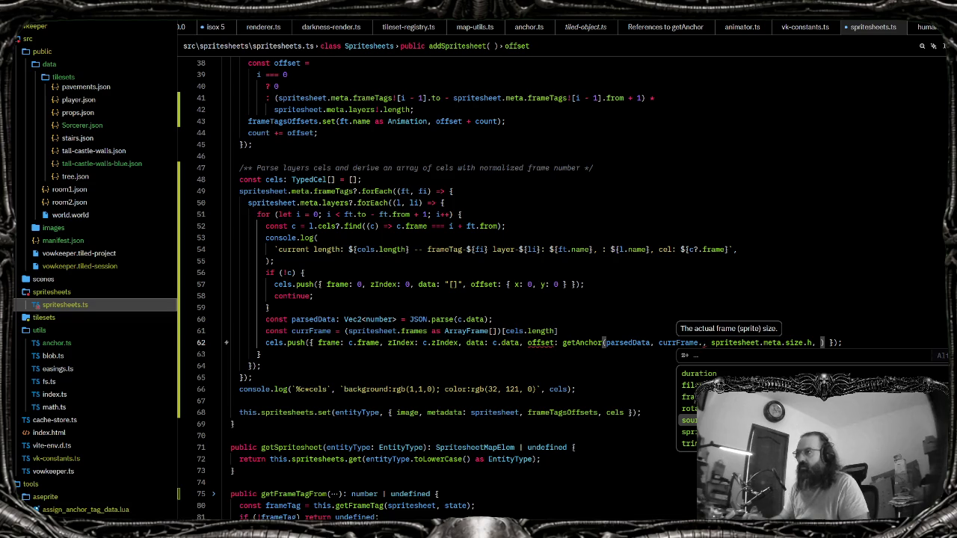
key(Return)
text(.)
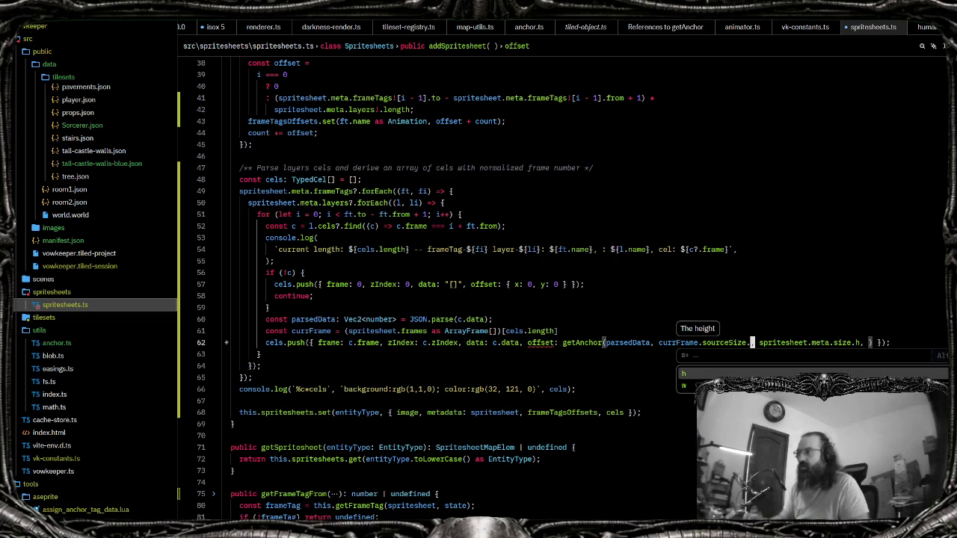
key(Down)
key(Return)
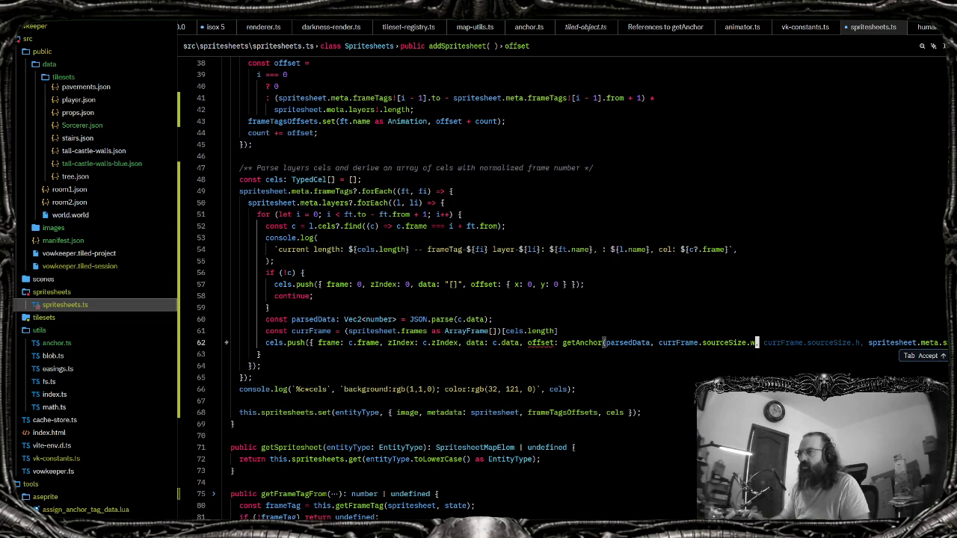
Pass currFrame.sourceSize.h as height, drop meta.size.h, and save to format
key(Tab)
key(ctrl+BackSpace)
key(ctrl+Delete)
key(ctrl+Delete)
key(ctrl+Delete)
key(ctrl+Delete)
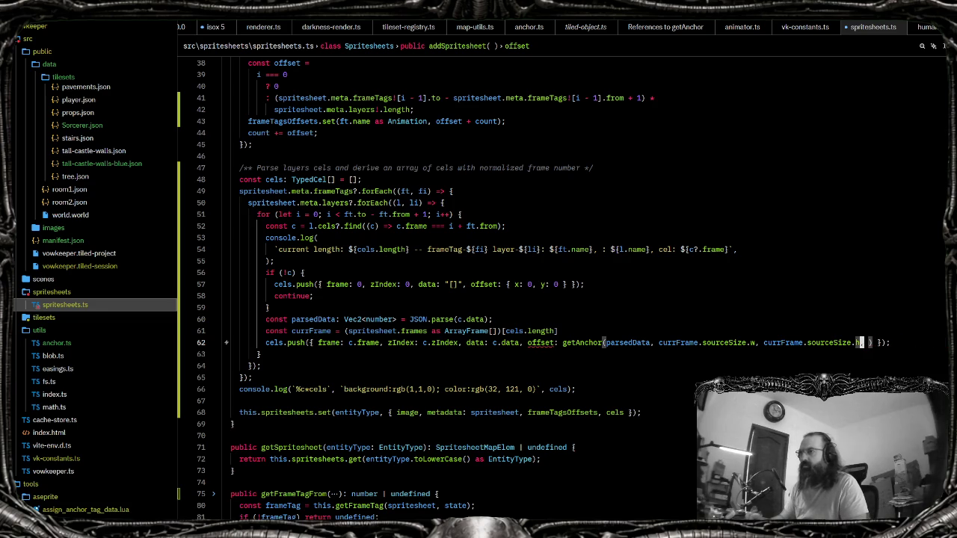
key(ctrl+s)
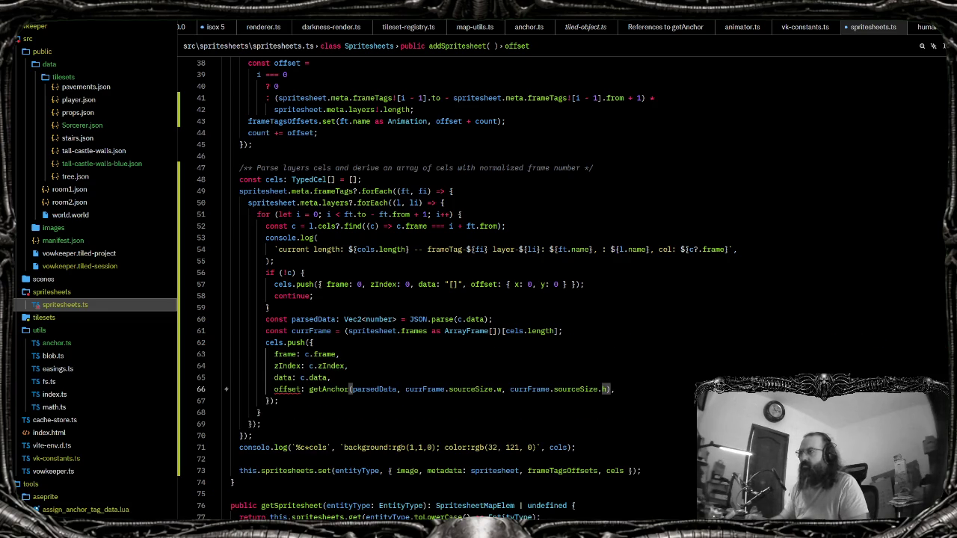
click(286, 389)
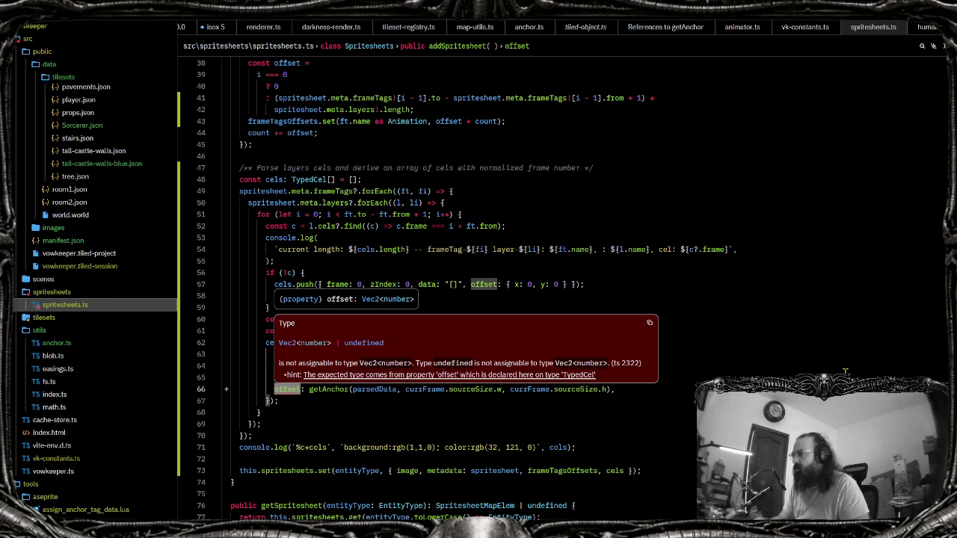
Declare TypedCel's offset as optional, offset?: Vec2<number>, after inspecting its type
key(Escape)
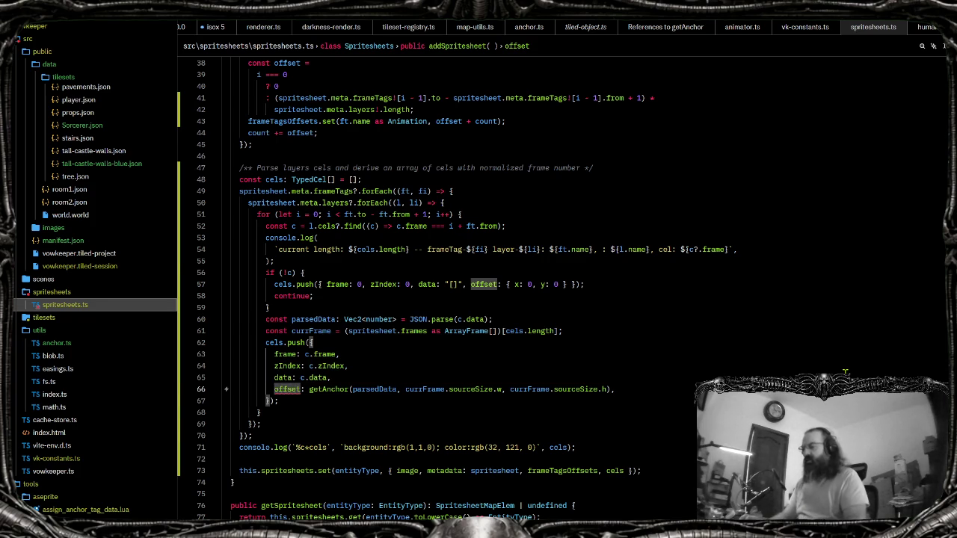
key(F12)
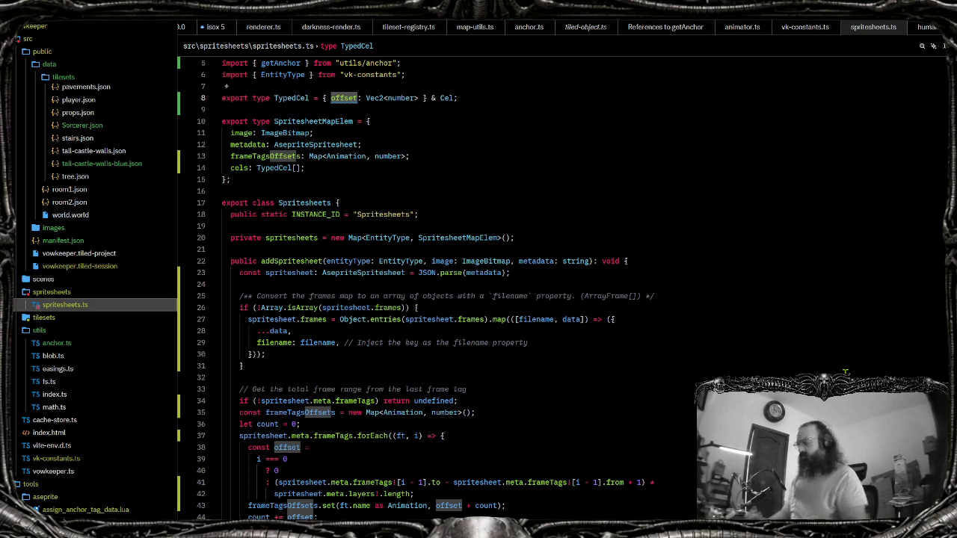
key(ctrl+k)
key(ctrl+i)
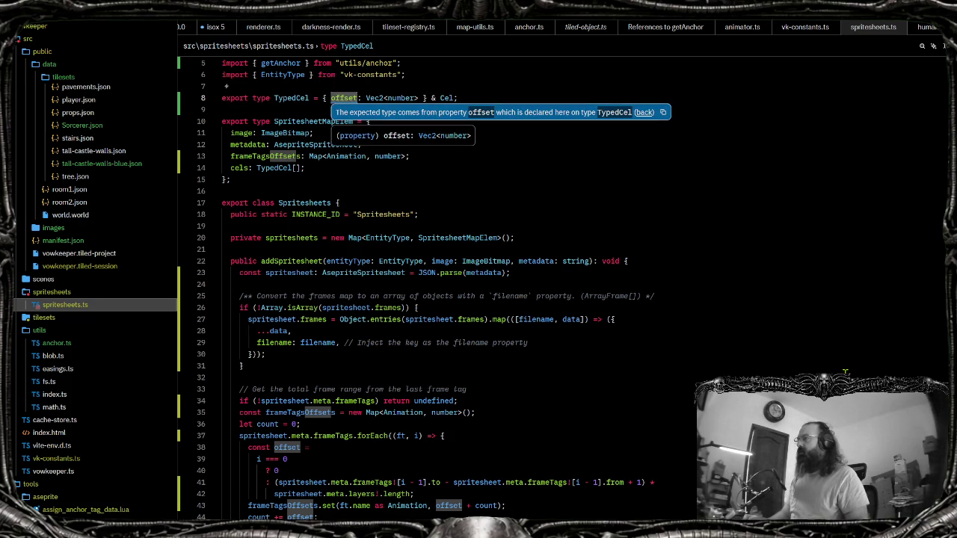
click(640, 112)
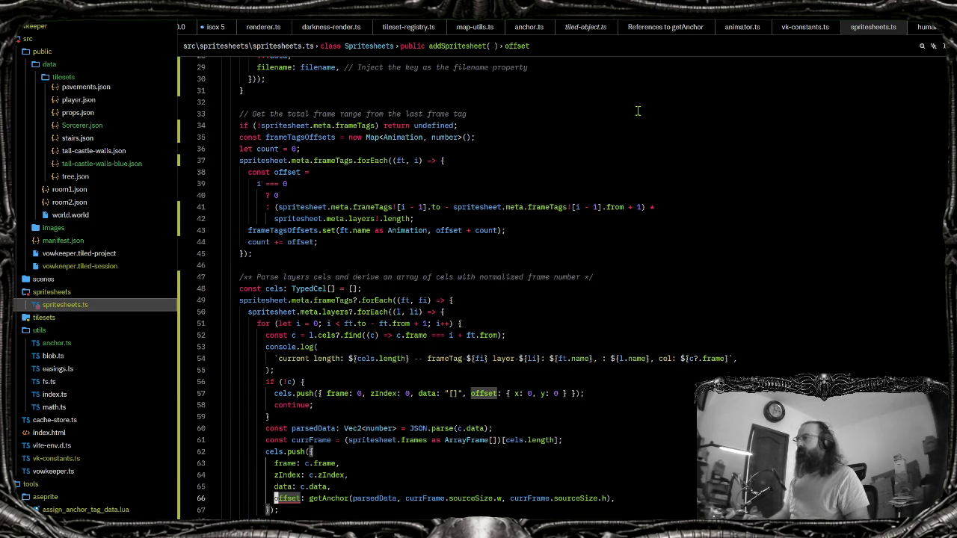
key(F12)
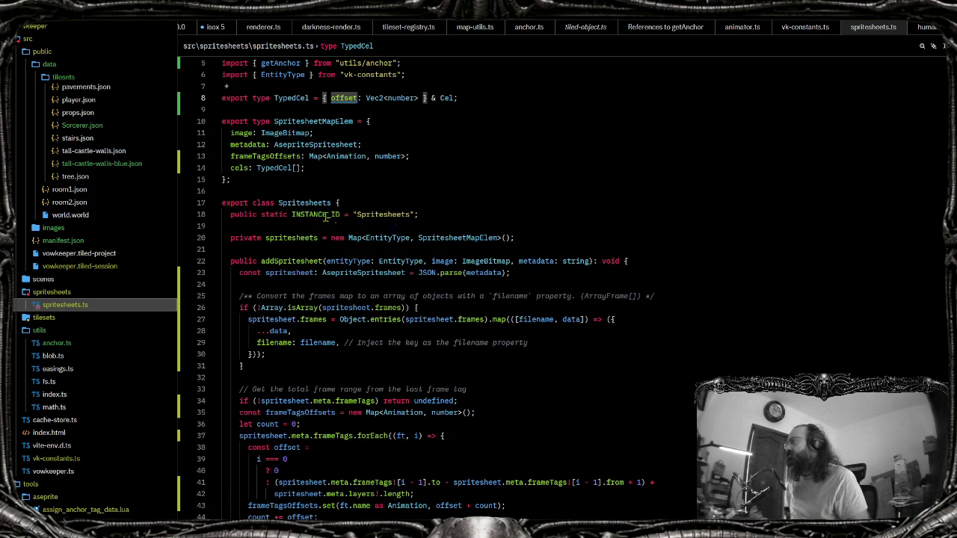
key(ctrl+alt+minus)
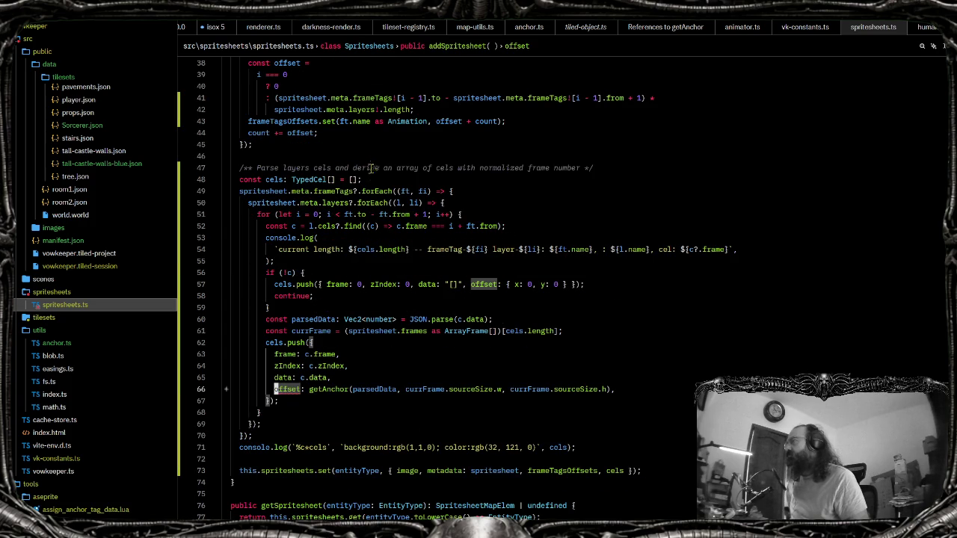
key(ctrl+shift+minus)
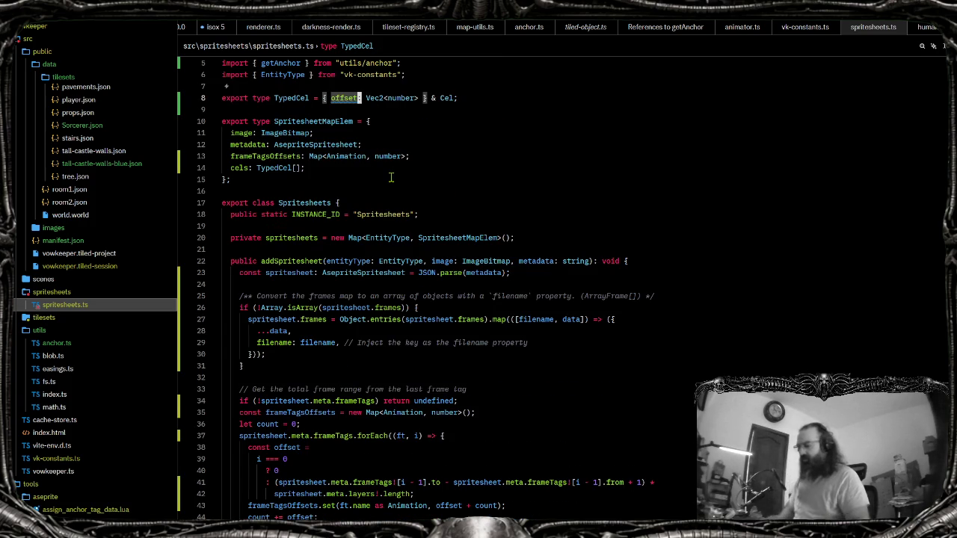
text(?)
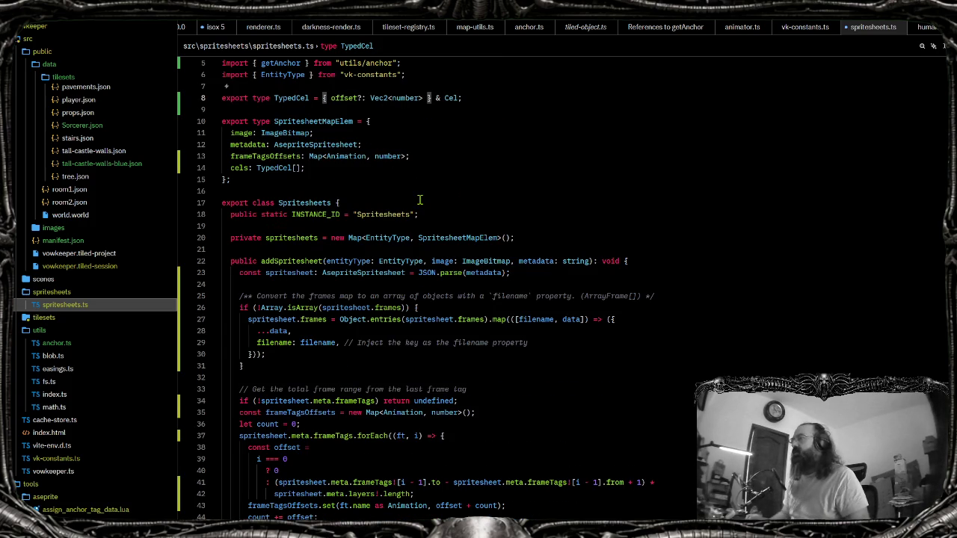
key(ctrl+shift+minus)
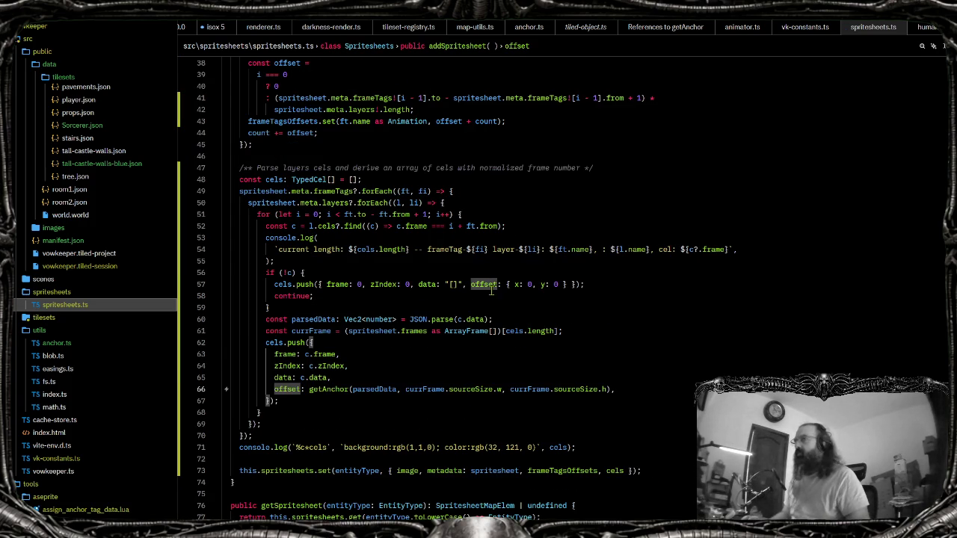
Bring up the localhost:5173 game in Brave with DevTools undocked on the right
key(alt+Tab)
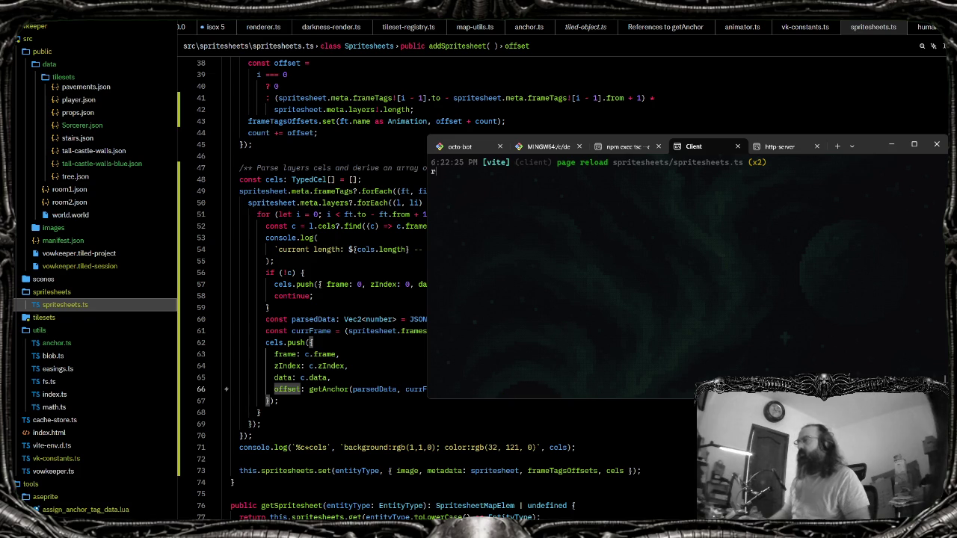
key(alt+Tab)
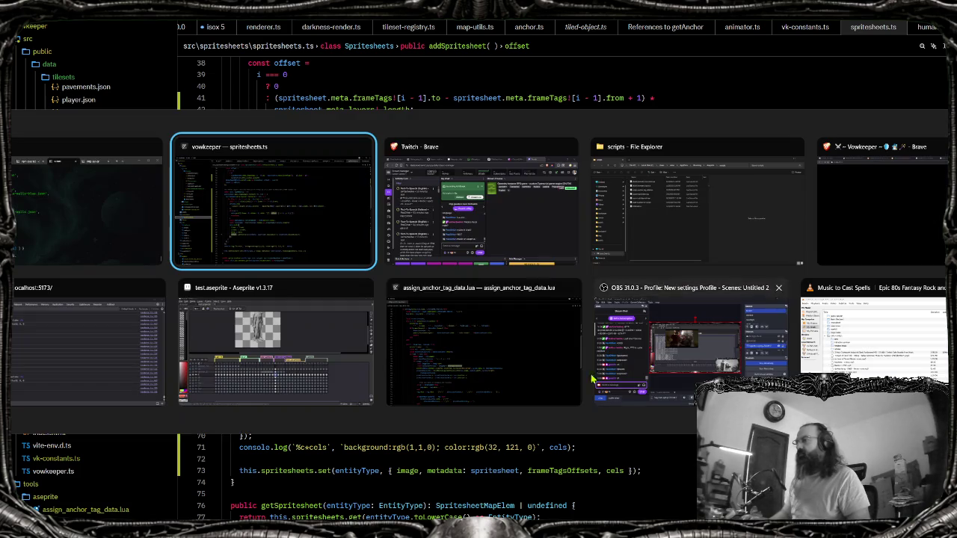
click(519, 212)
key(F12)
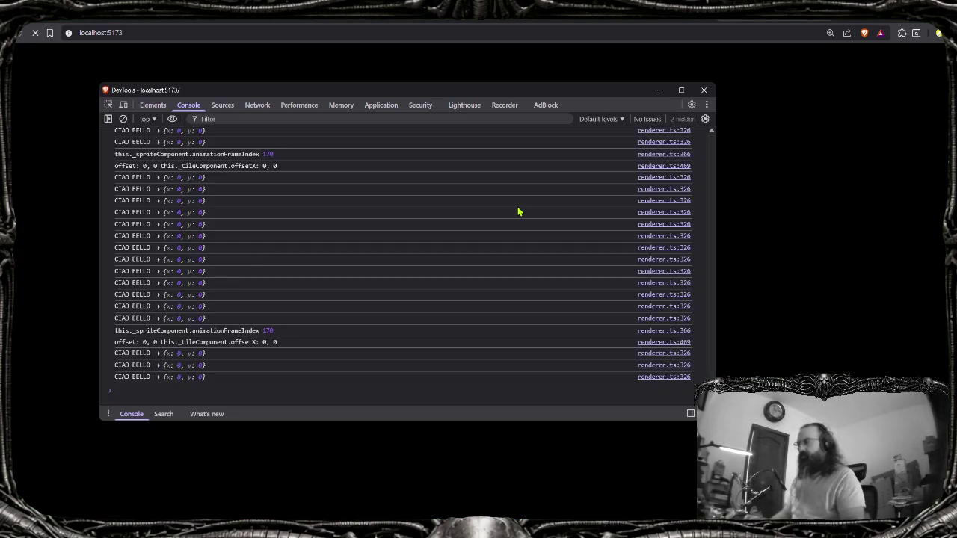
drag(420, 95, 811, 83)
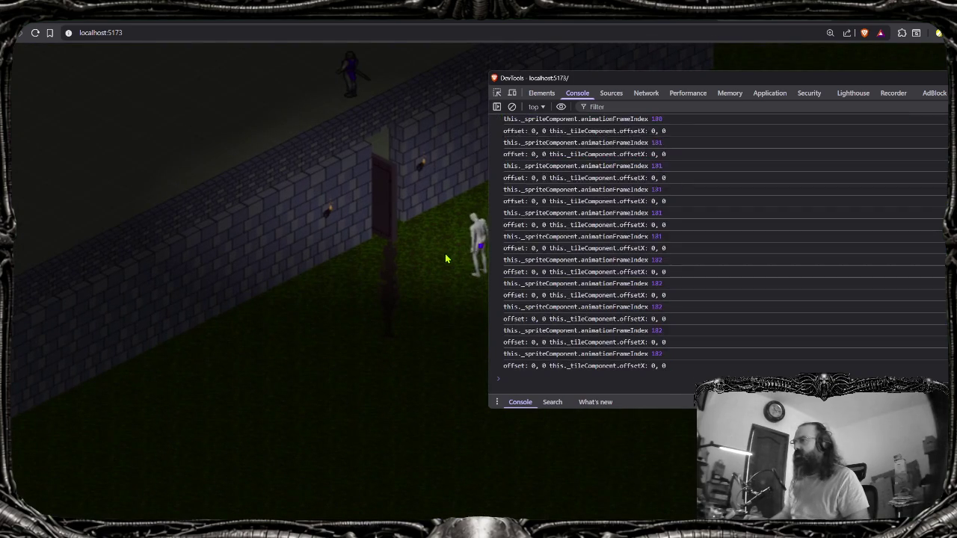
Toggle debug boxes with D and walk the player left and right to test the offsets
click(449, 283)
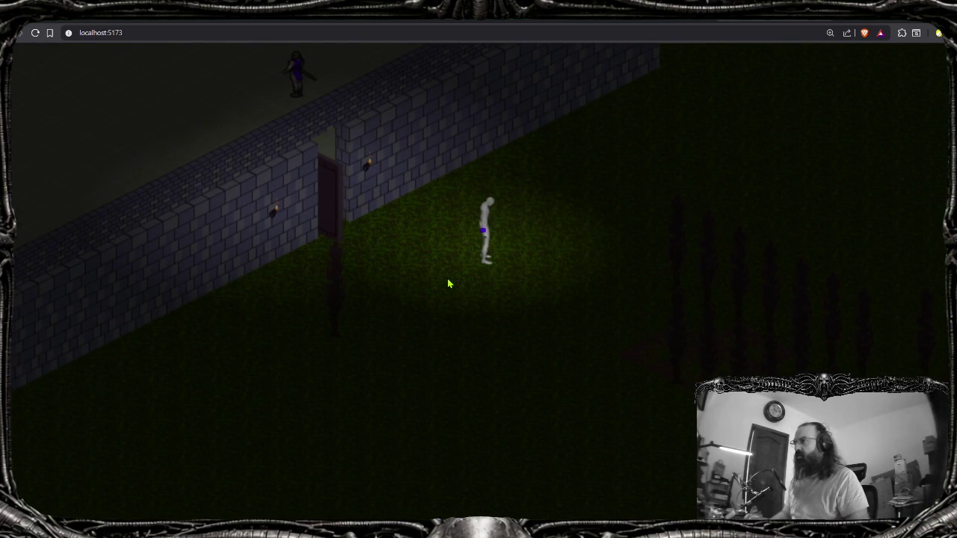
key(alt+Tab)
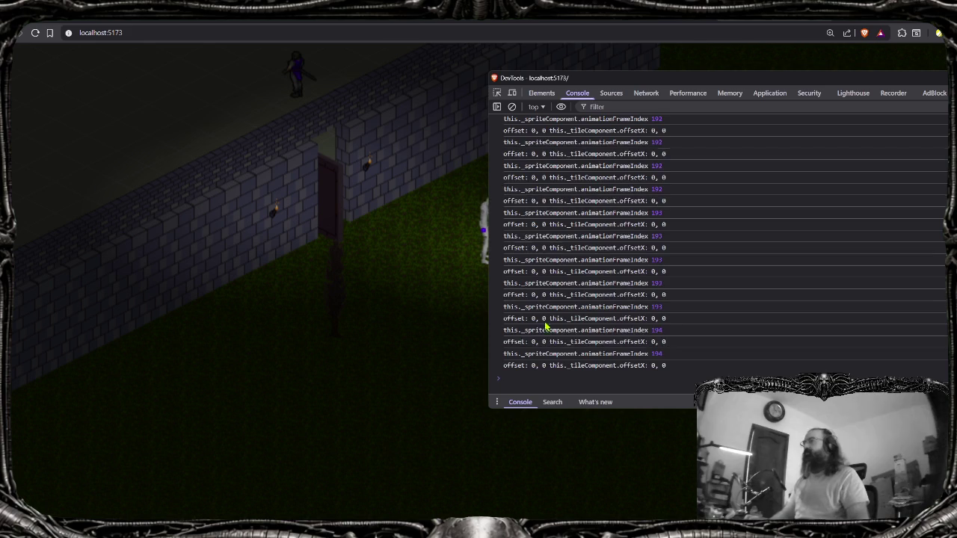
click(431, 343)
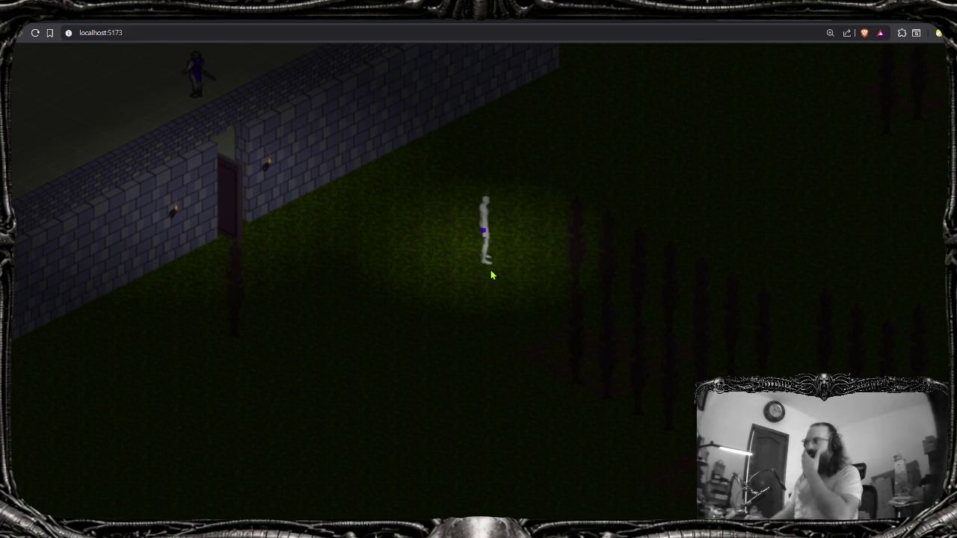
key(d)
key(d)
key(d)
key(Left)
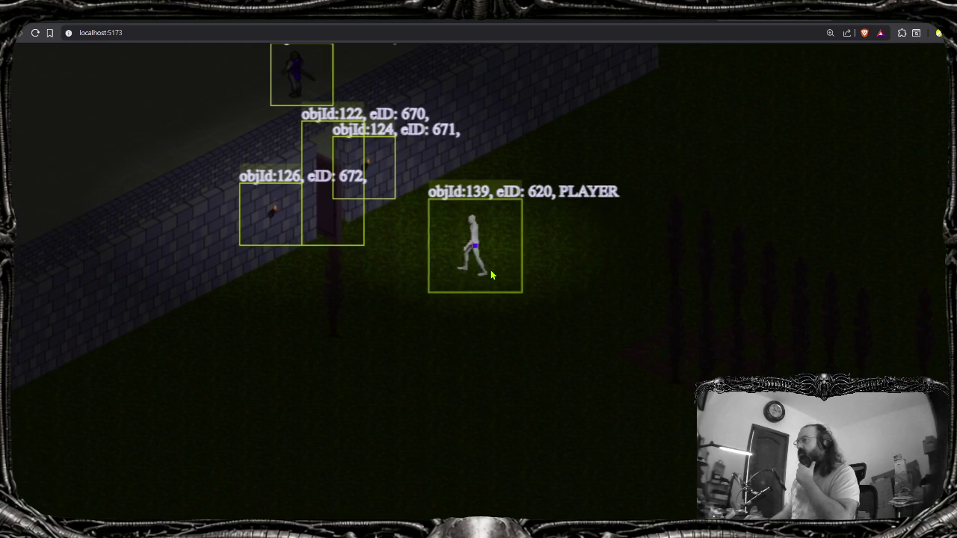
key(Right)
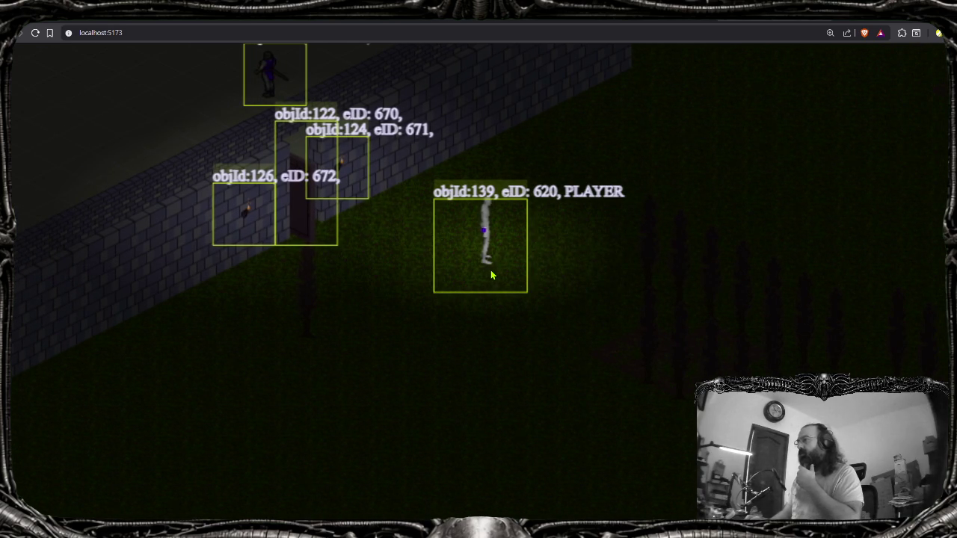
key(Left)
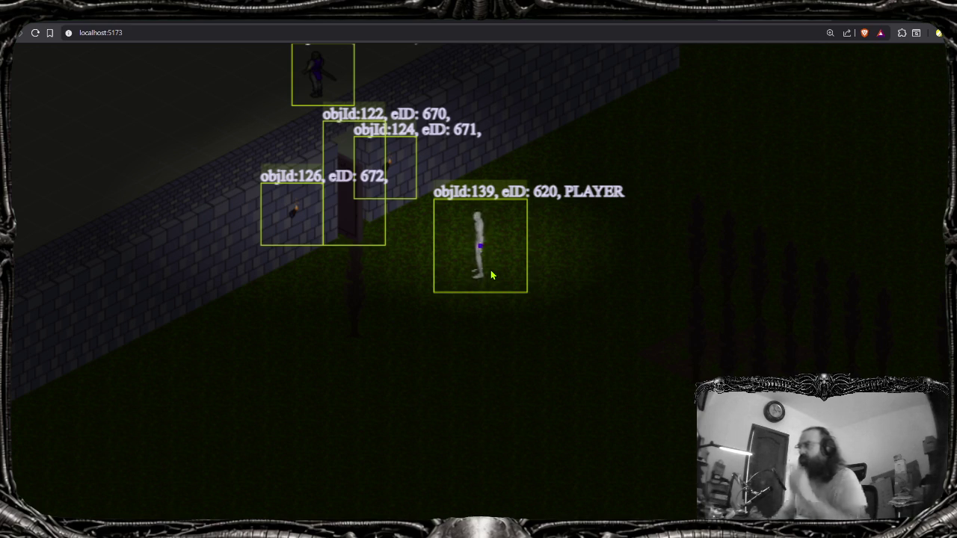
mouse_move(555, 527)
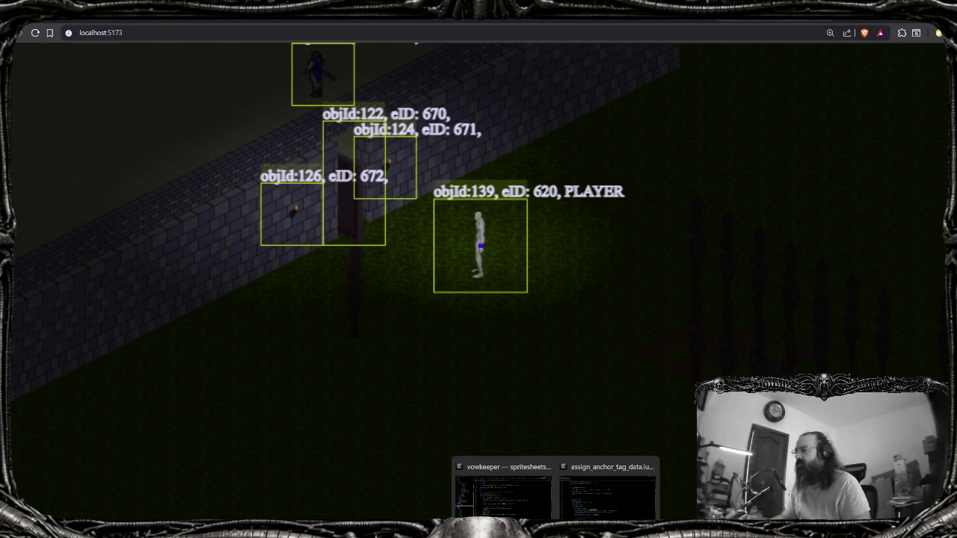
click(532, 491)
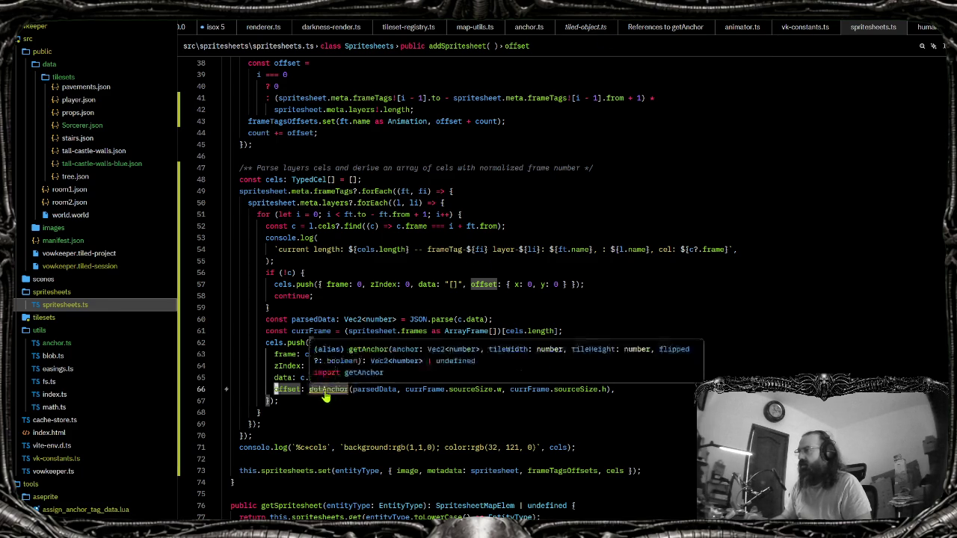
Select the getAnchor(parsedData, currFrame.sourceSize.w, currFrame.sourceSize.h) call on line 66
click(328, 390)
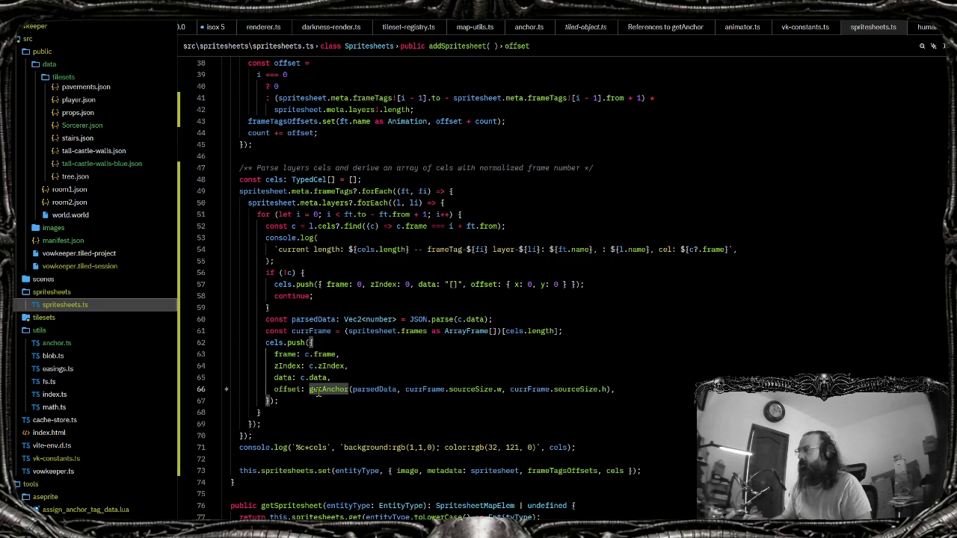
double_click(322, 389)
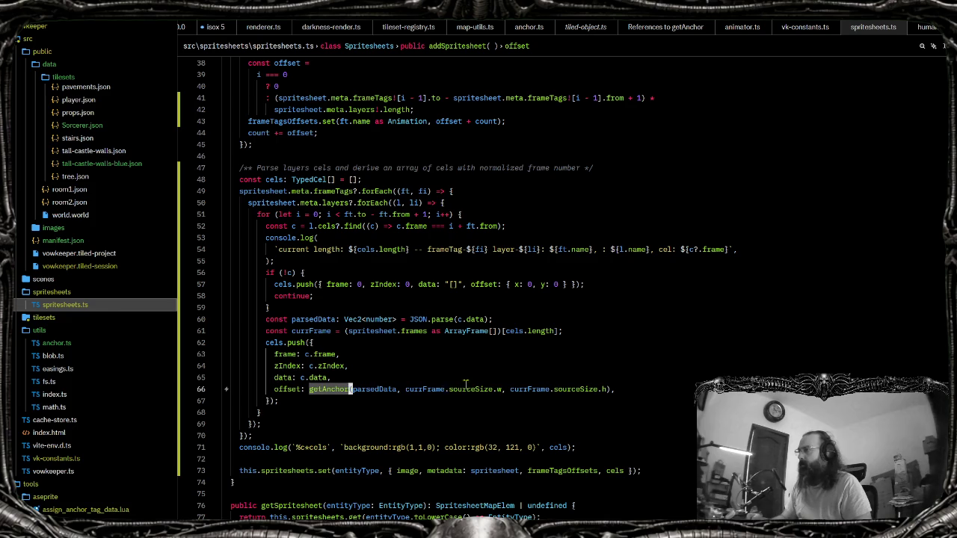
drag(322, 390, 593, 386)
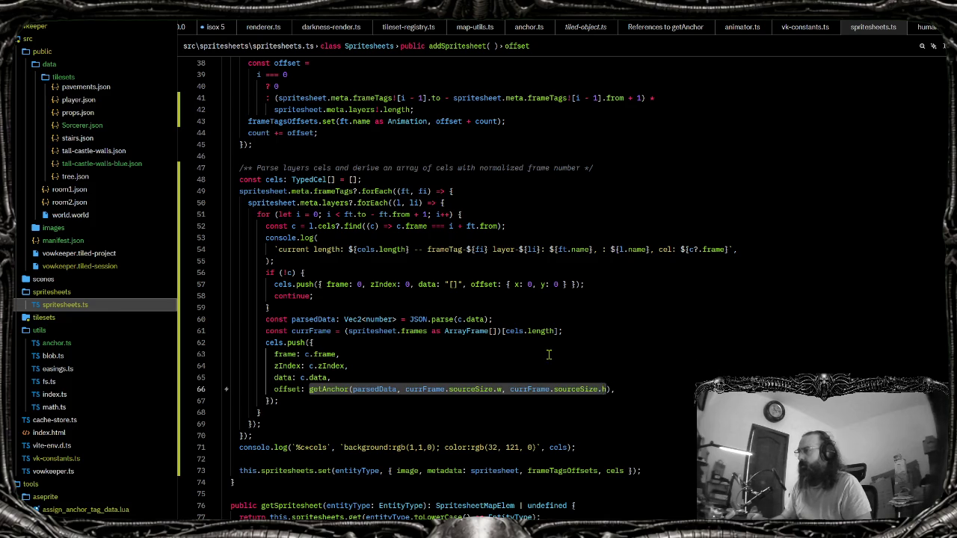
click(564, 331)
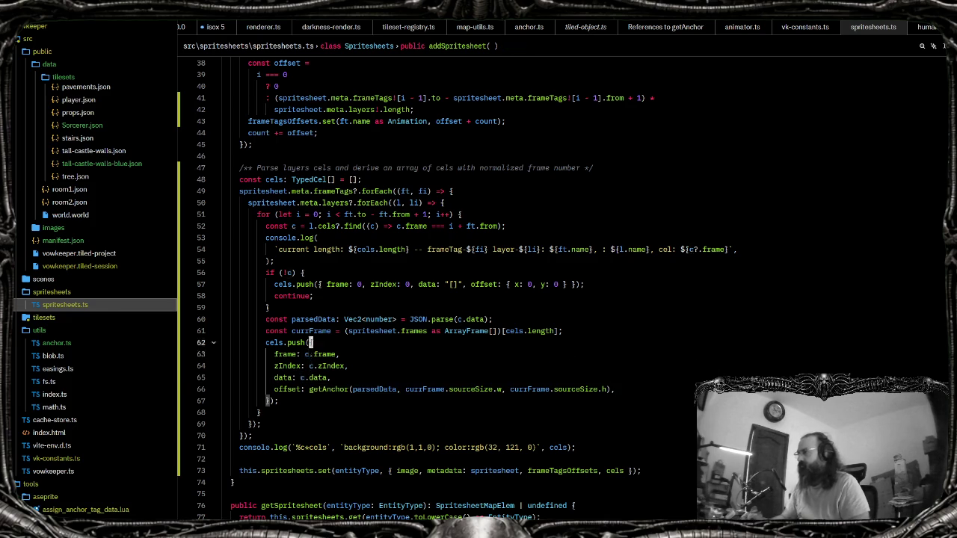
Add a new line storing the pasted getAnchor call as 'const offset = getAnchor(...)'
key(Return)
text(const)
text(getAnchor(parsedData, currFrame.sourceSize.w, currFrame.sourceSize.h))
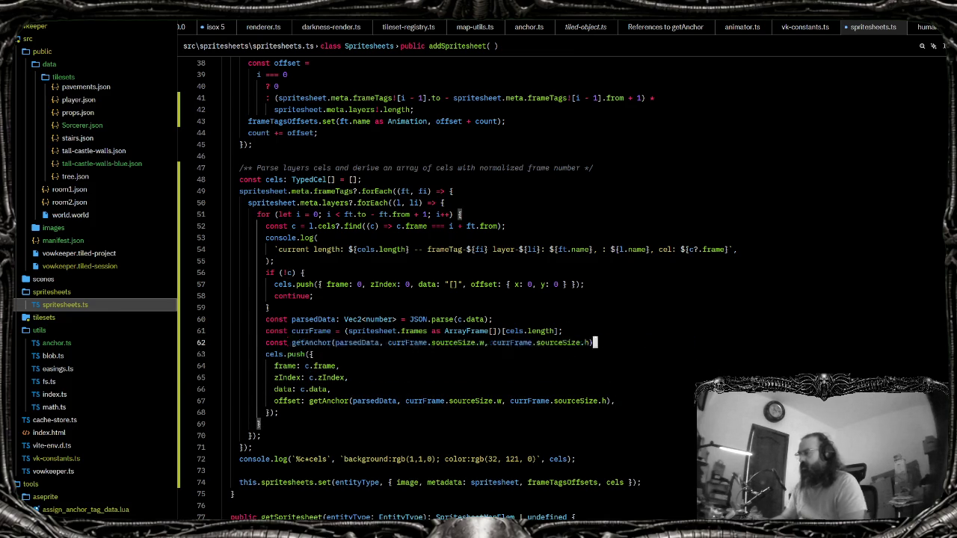
key(Home)
key(ctrl+Right)
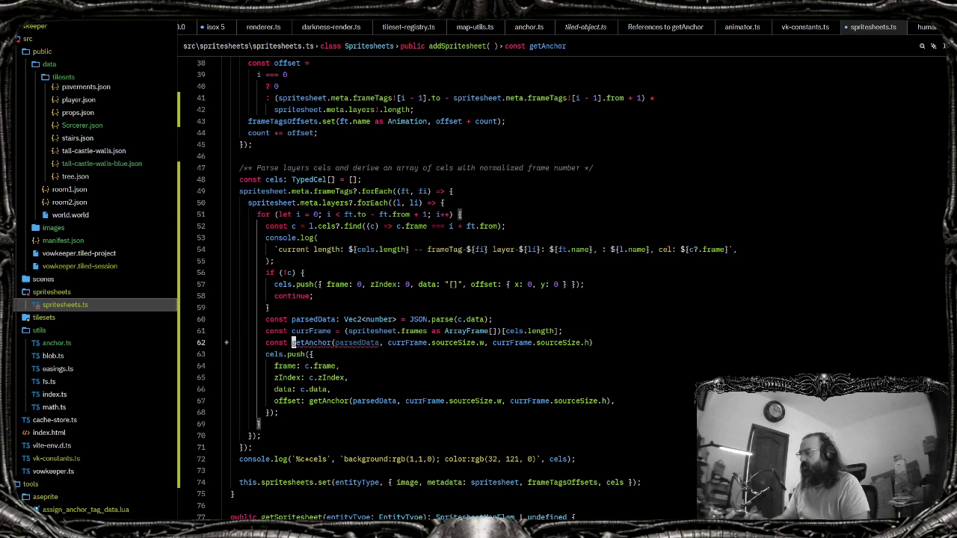
text(offset =)
key(Tab)
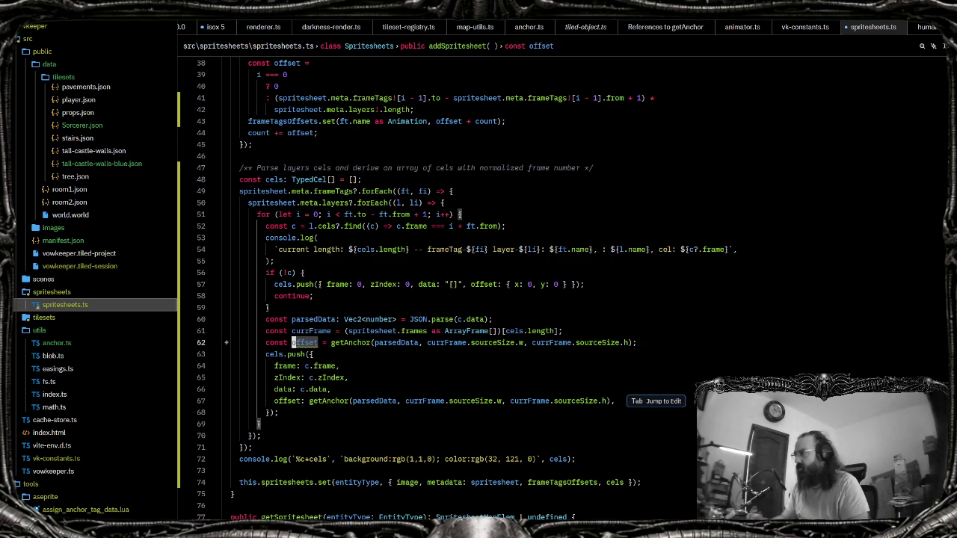
Replace the cels.push offset value with { x: offset.x, y: offset.y }, without optional chaining
key(Tab)
key(shift+alt+Right)
key(shift+alt+Right)
key(BackSpace)
text({x: },)
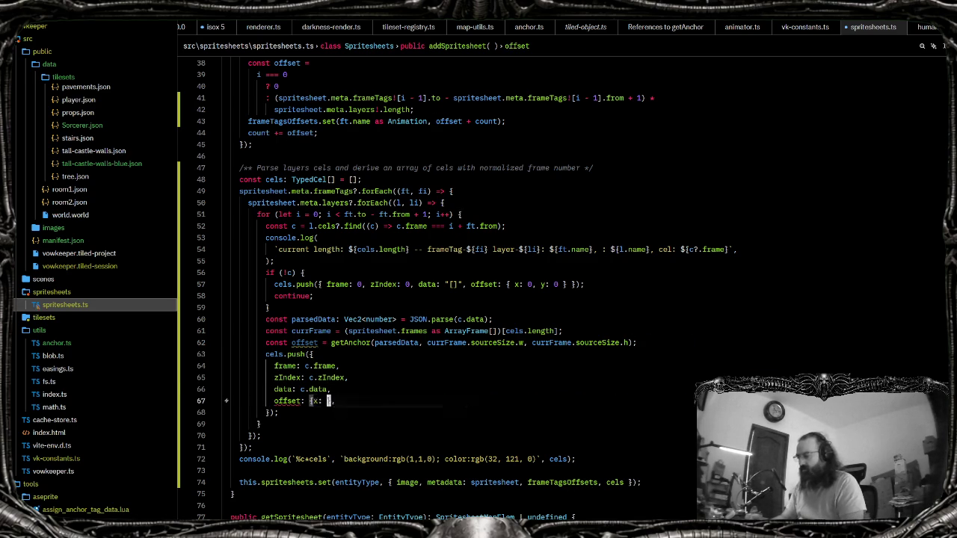
key(Tab)
key(ctrl+Left)
key(ctrl+Left)
key(ctrl+Left)
key(ctrl+Left)
key(ctrl+Left)
key(ctrl+Left)
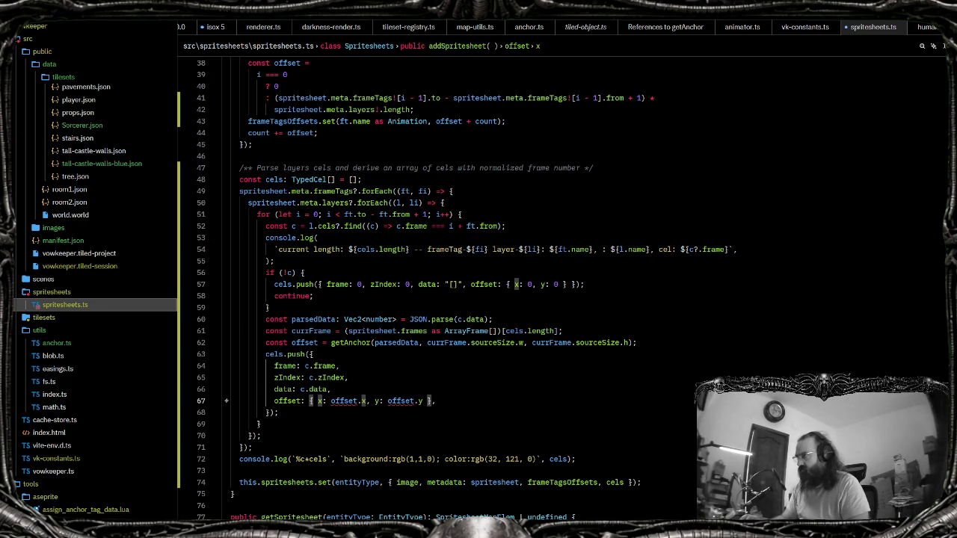
key(Left)
text(?)
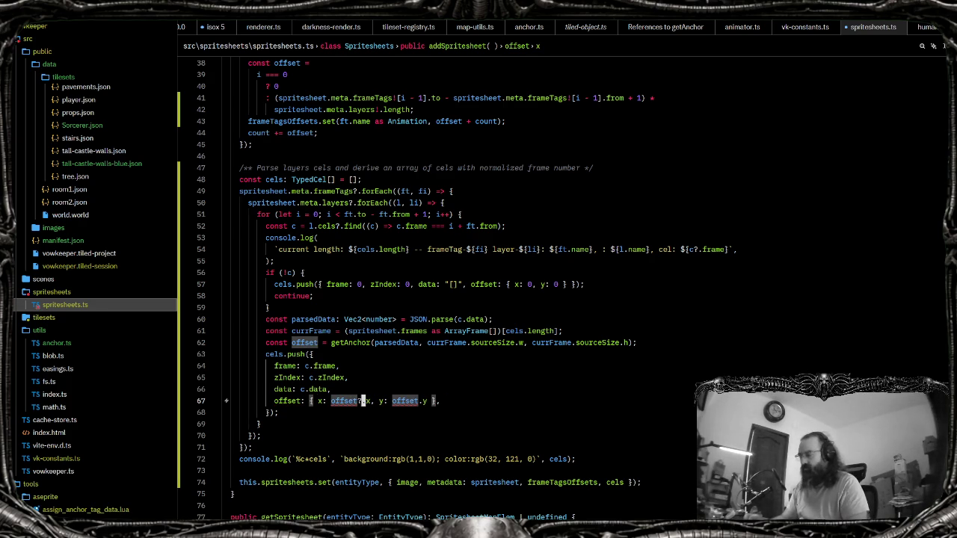
key(Tab)
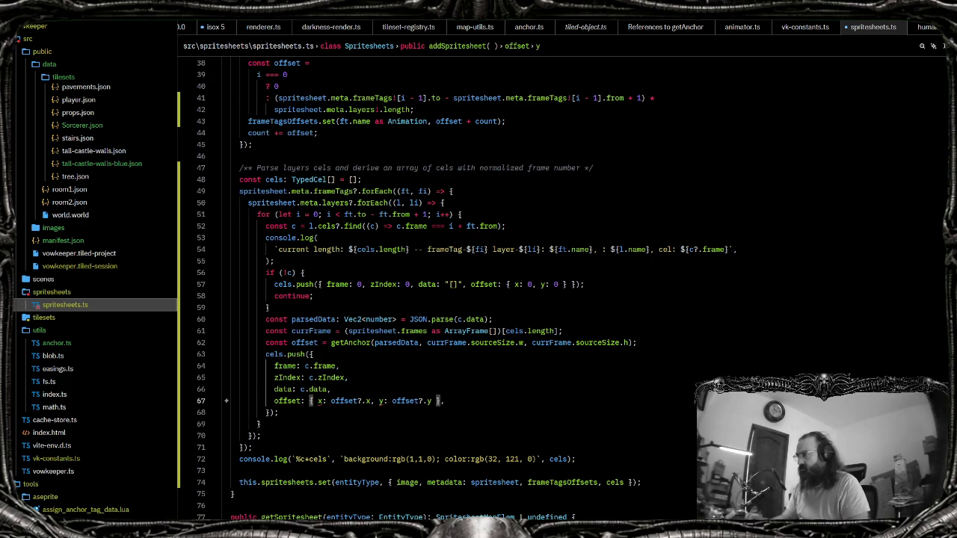
key(ctrl+Left)
key(ctrl+Left)
key(ctrl+Left)
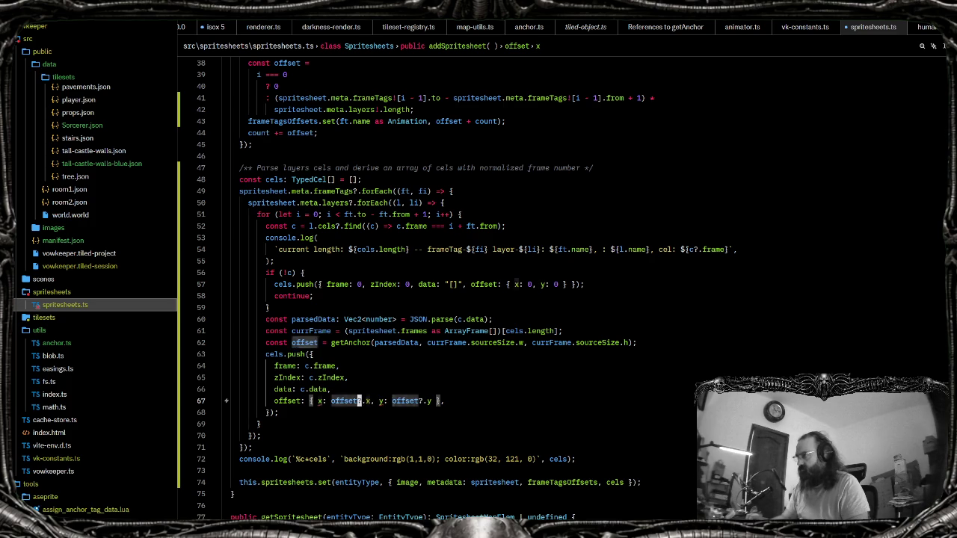
key(ctrl+z)
key(ctrl+z)
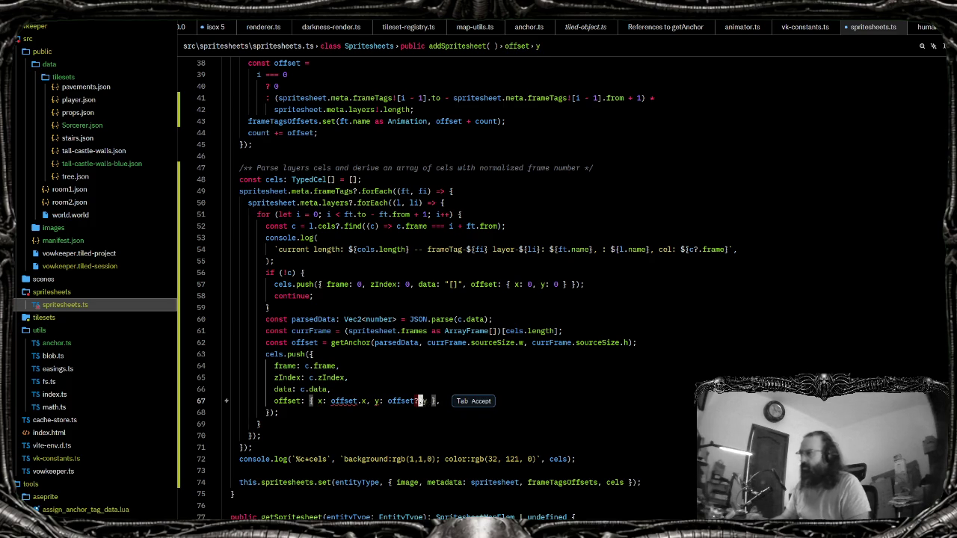
key(Escape)
Insert a blank line below the offset constant and begin an 'if (offset' check
key(Up)
key(Up)
key(Up)
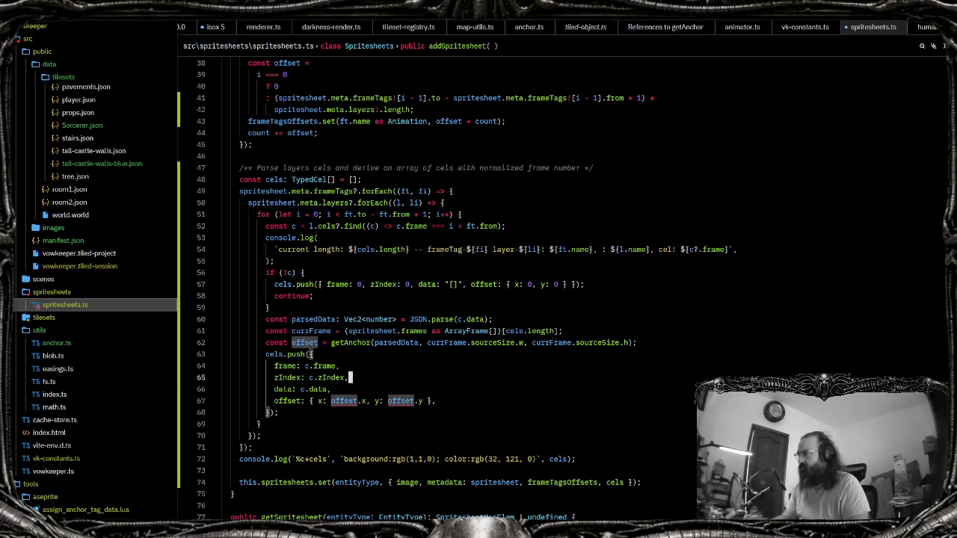
key(Up)
key(Up)
key(End)
key(Return)
text(if (offset)
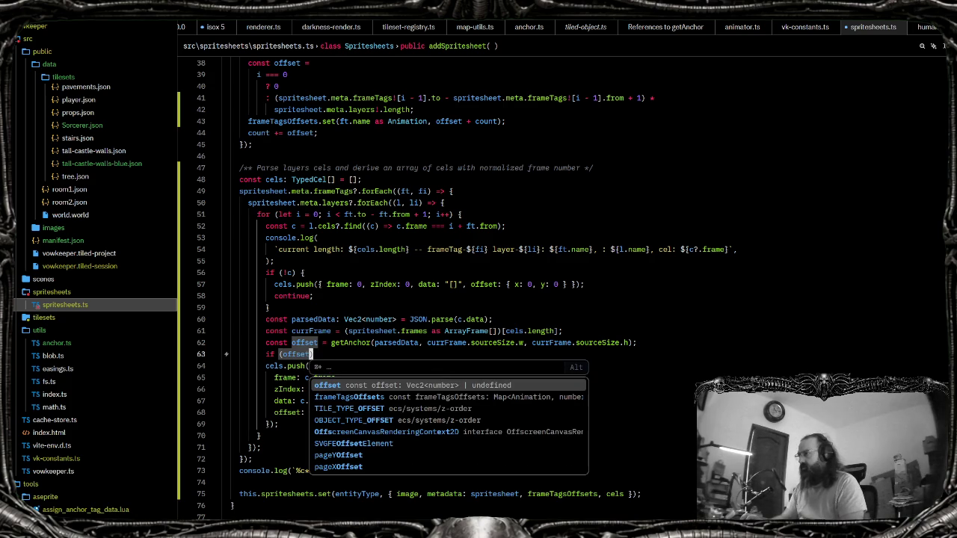
Complete the if (offset) block, setting offset.x = -1 * offset.x and offset.y = -1 * offset.y
key(Escape)
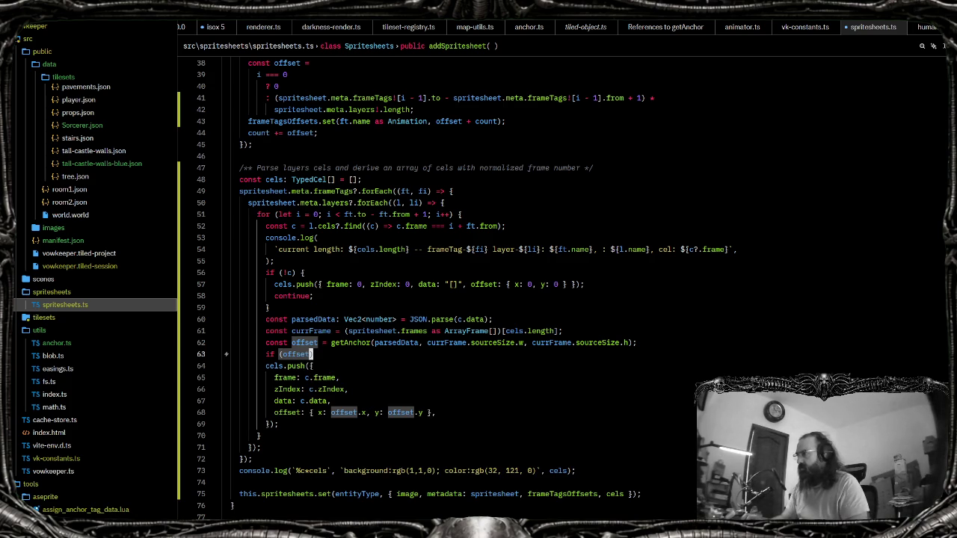
text() {)
key(Return)
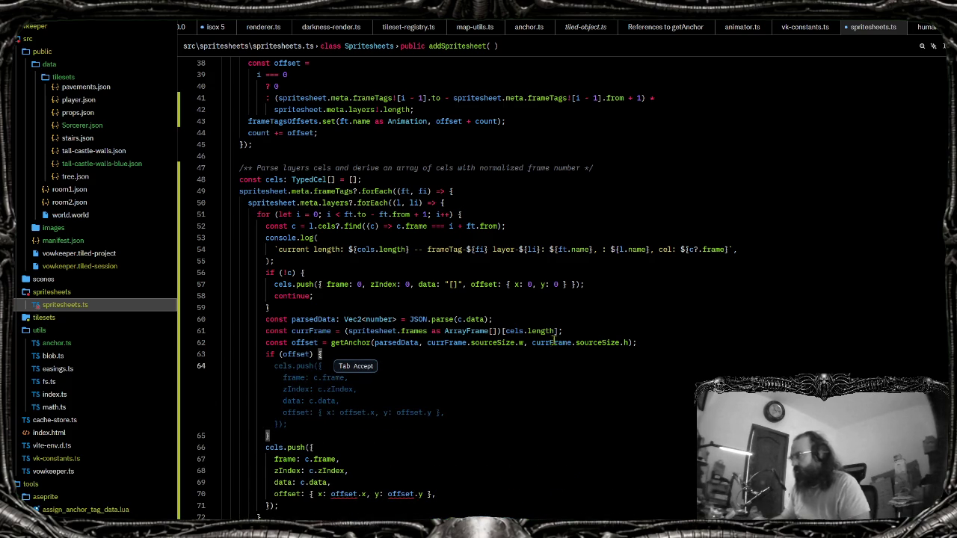
scroll(351, 261, down, 4)
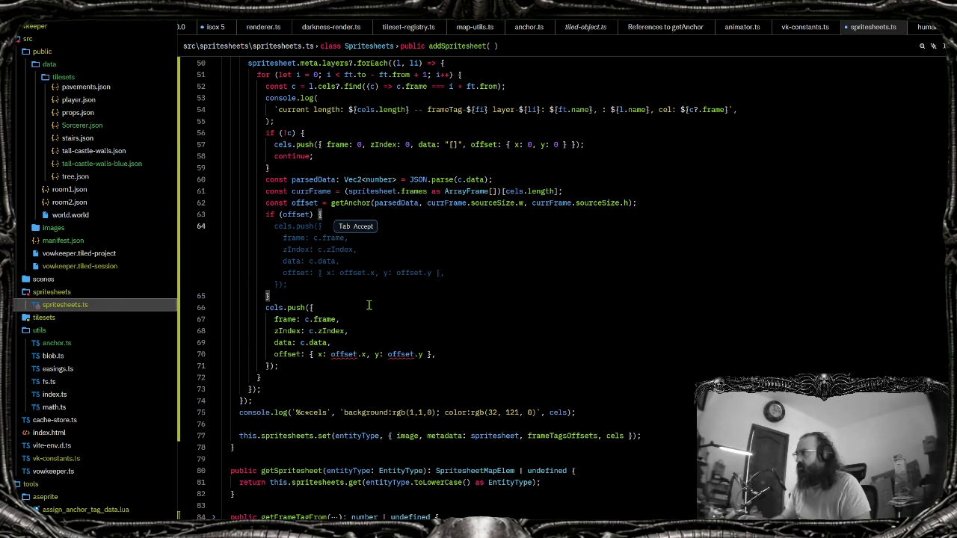
text(offset.x =)
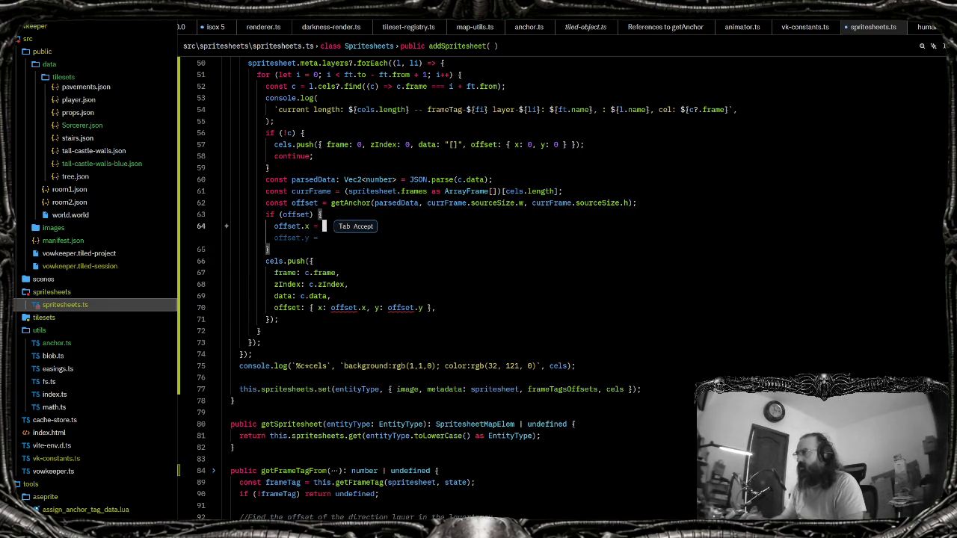
key(Escape)
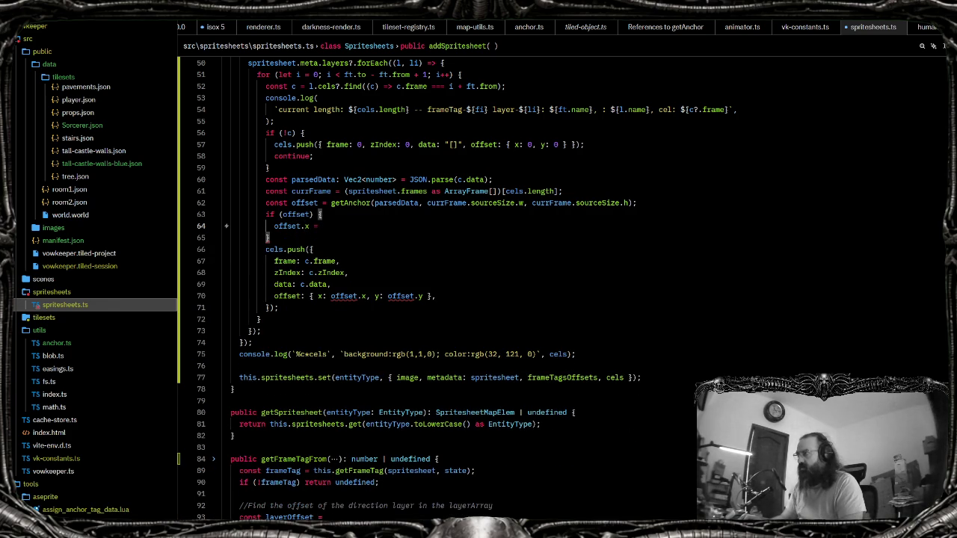
text(-1)
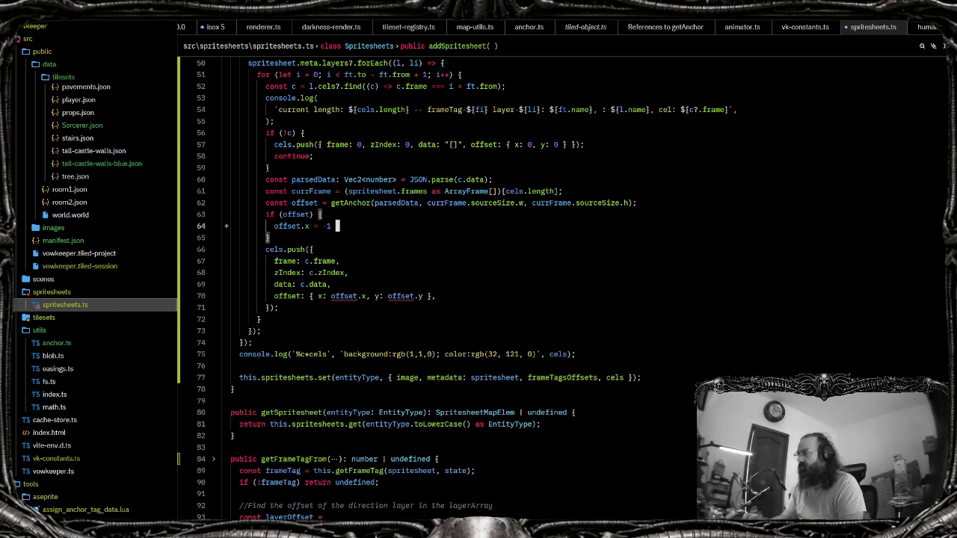
key(Tab)
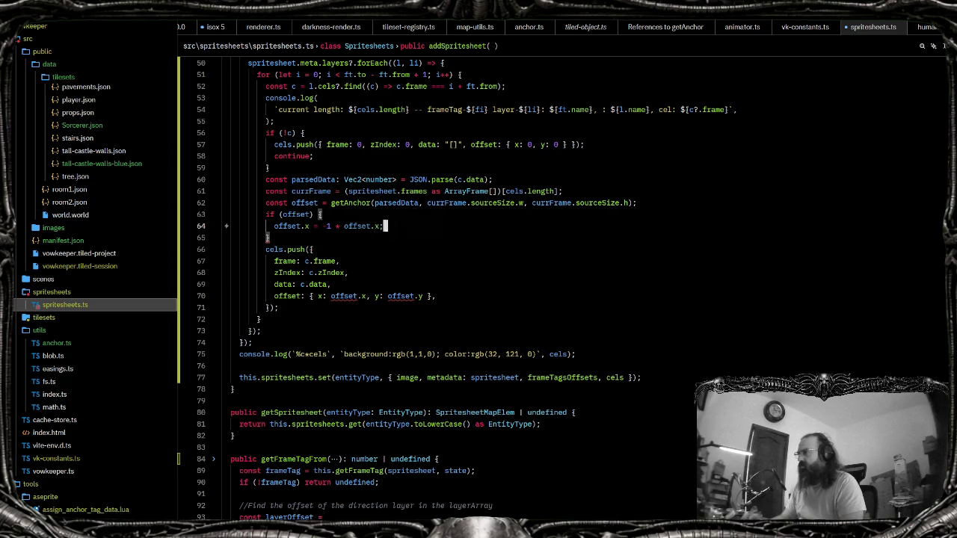
key(Return)
text(offset)
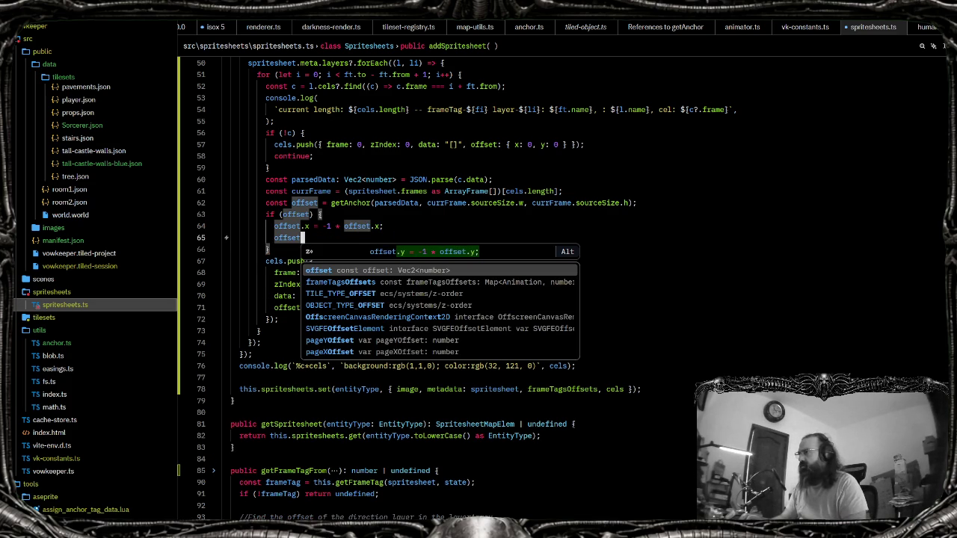
key(Tab)
Make the cel's offset 'offset ? { x: offset.x, y: offset.y } : undefined'
click(322, 214)
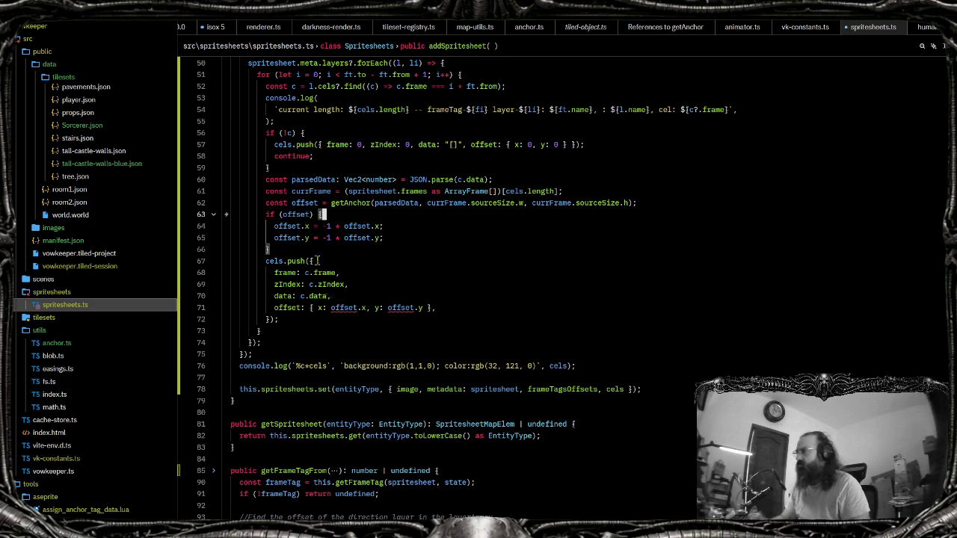
click(310, 308)
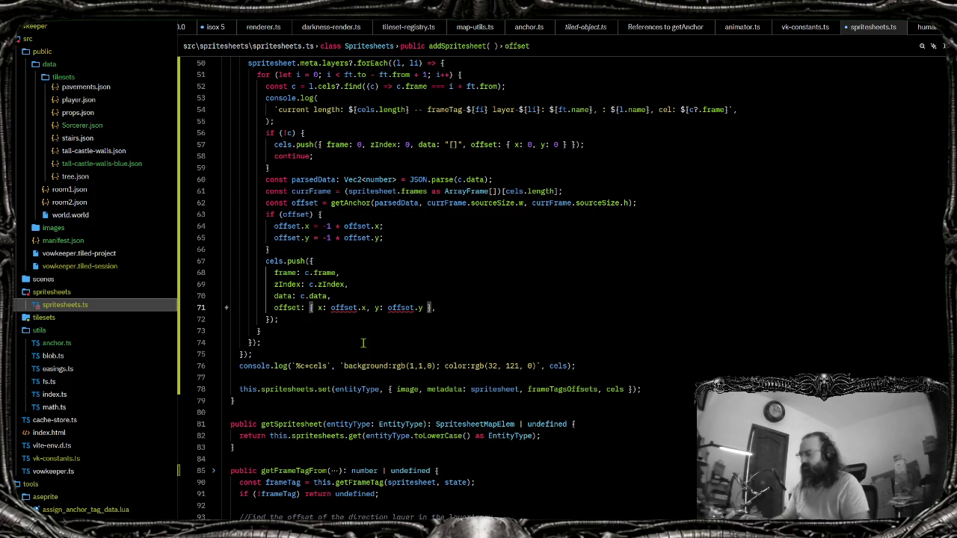
text(offset ?)
key(End)
text(: undefined)
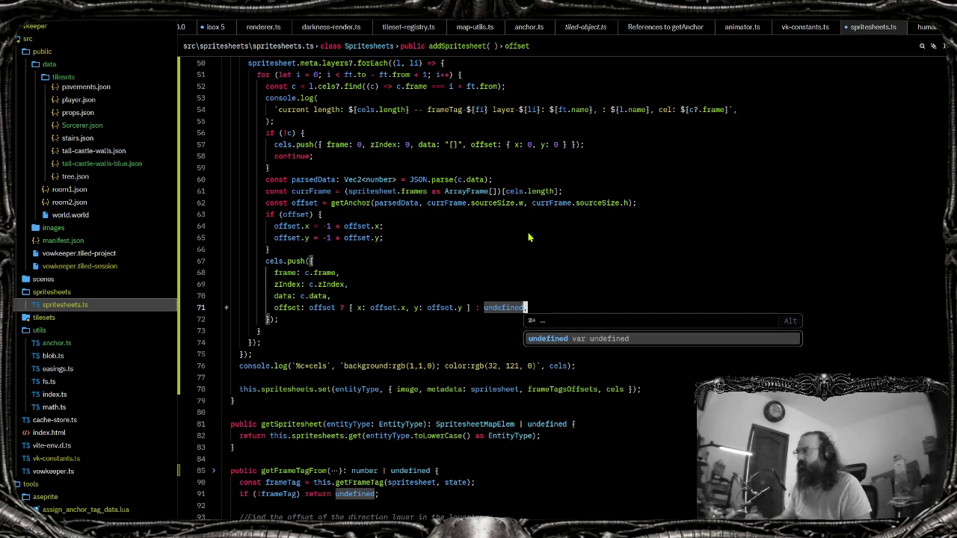
click(544, 262)
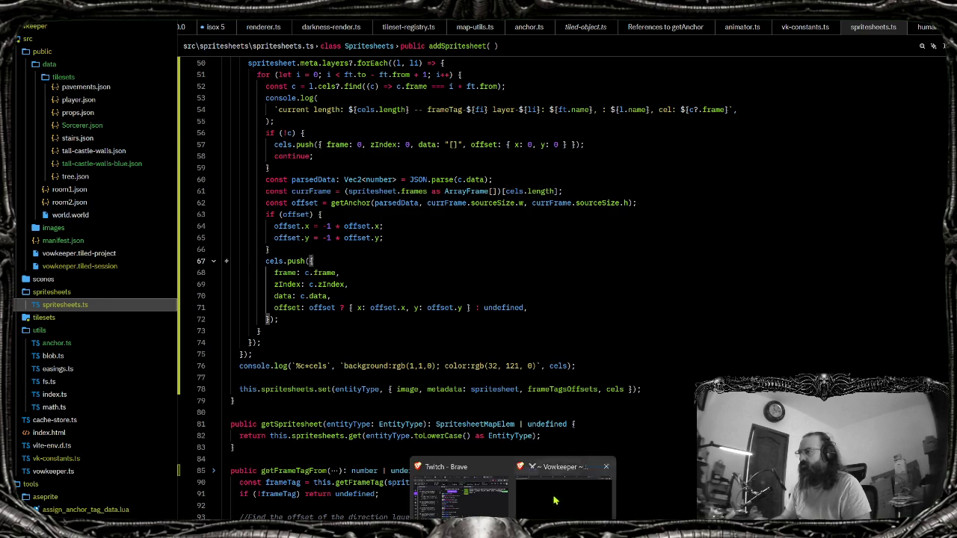
click(478, 486)
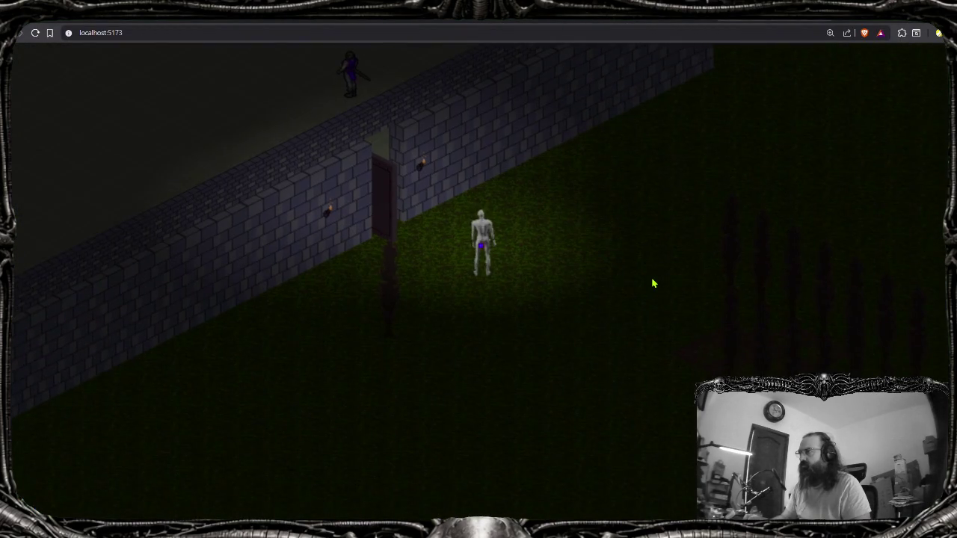
Walk the skeleton from the castle wall into the dark tree field using clicks and W/A/S/D
click(652, 284)
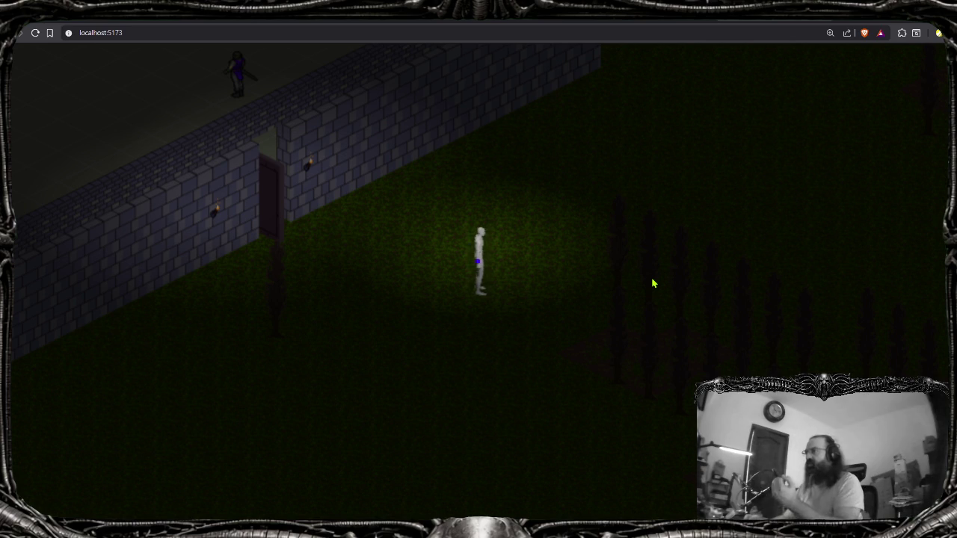
click(652, 284)
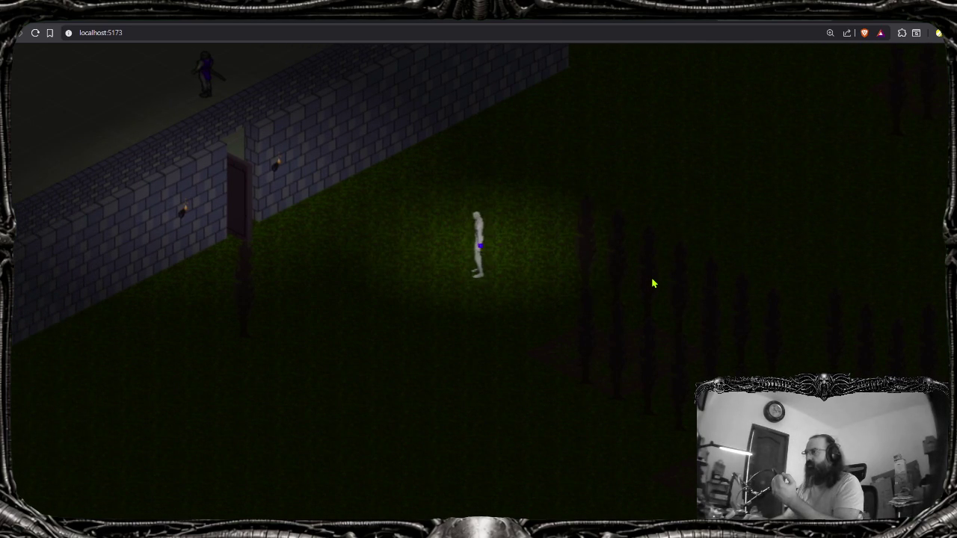
click(652, 283)
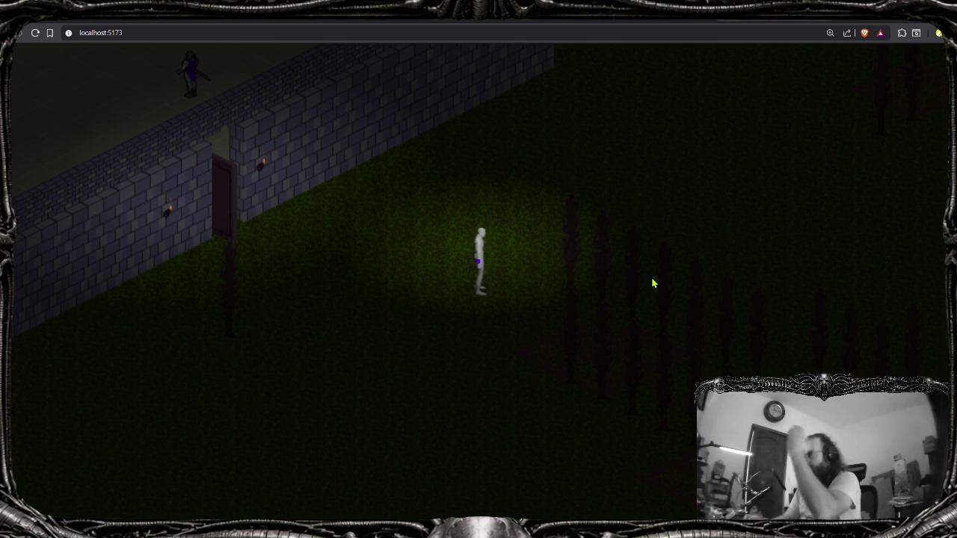
key(w)
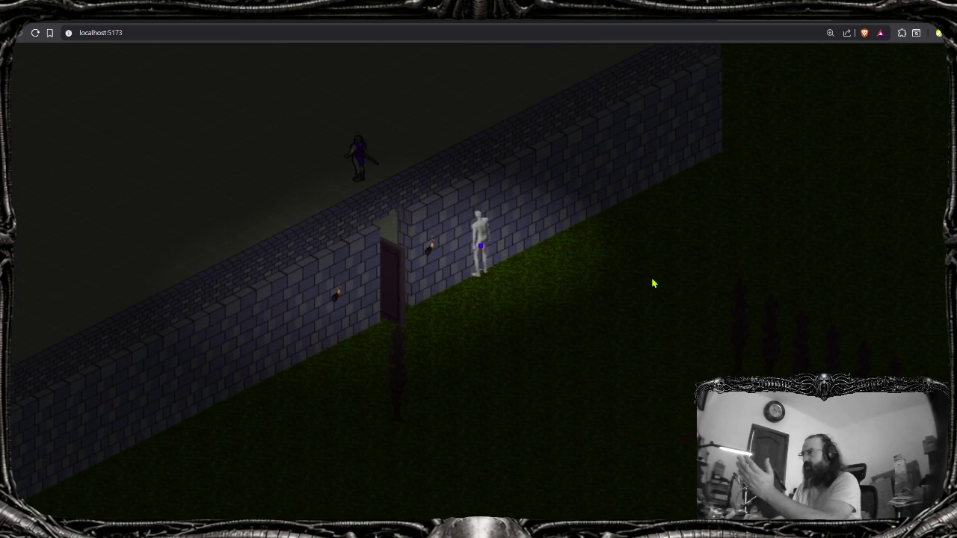
key(s)
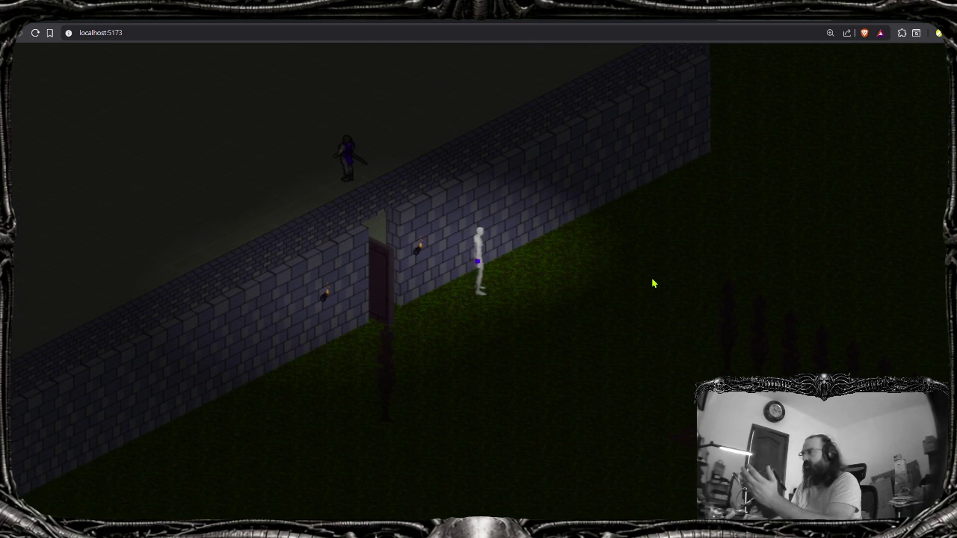
key(d)
key(d)
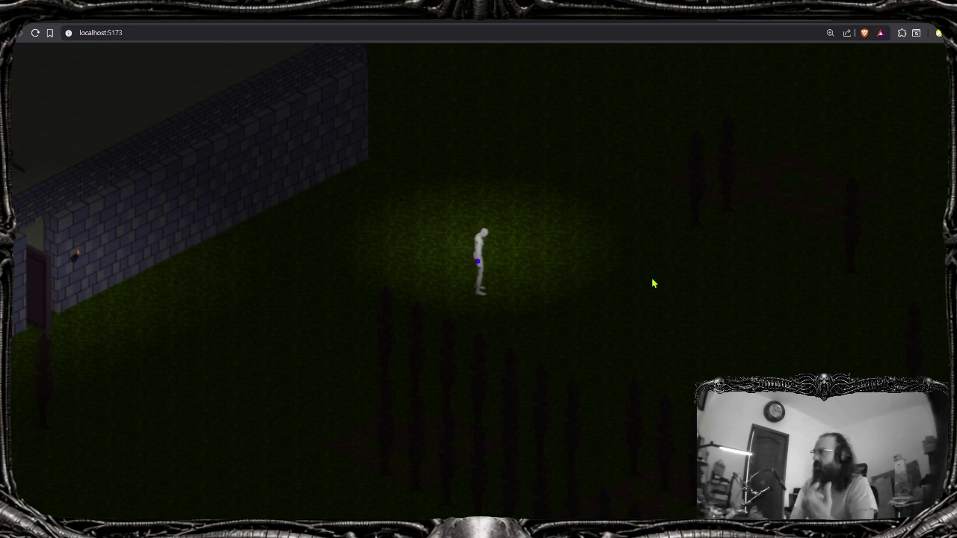
key(d)
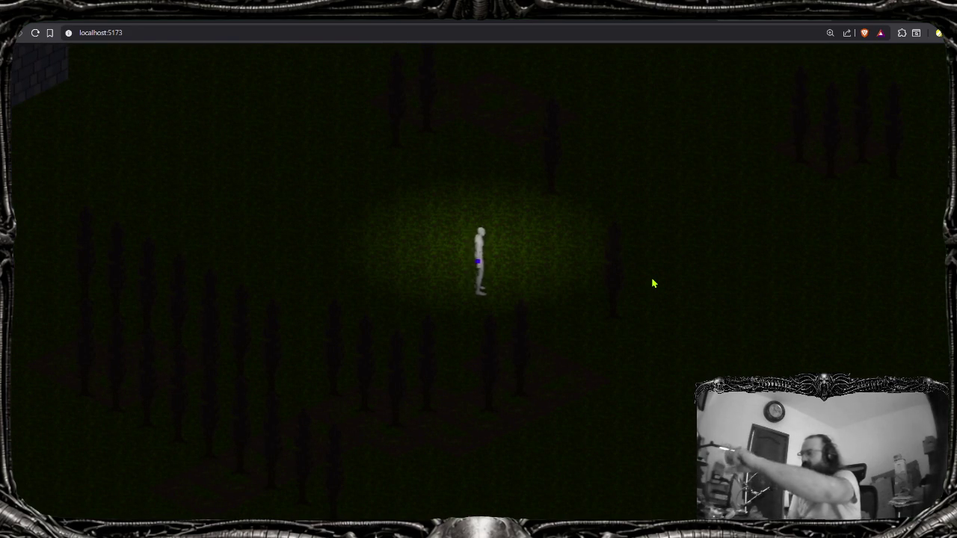
key(a)
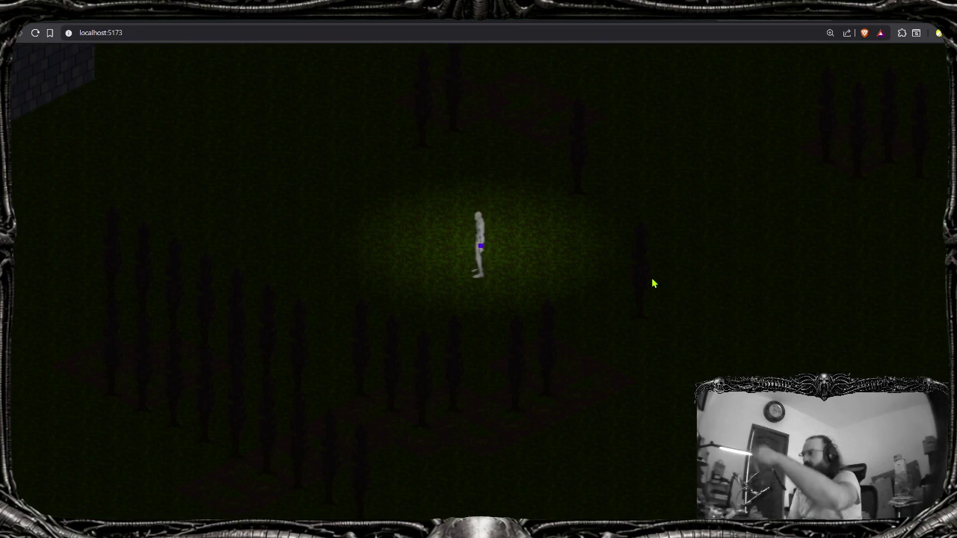
key(d)
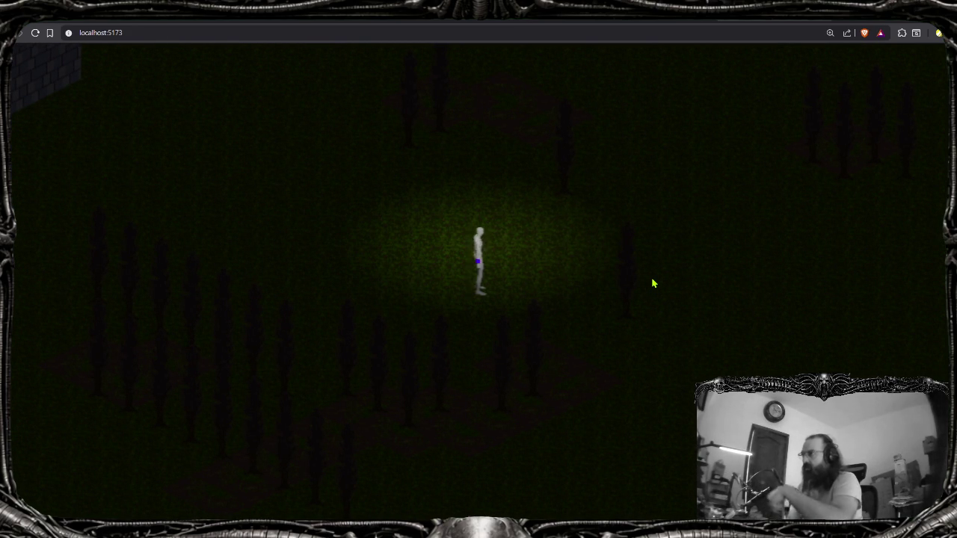